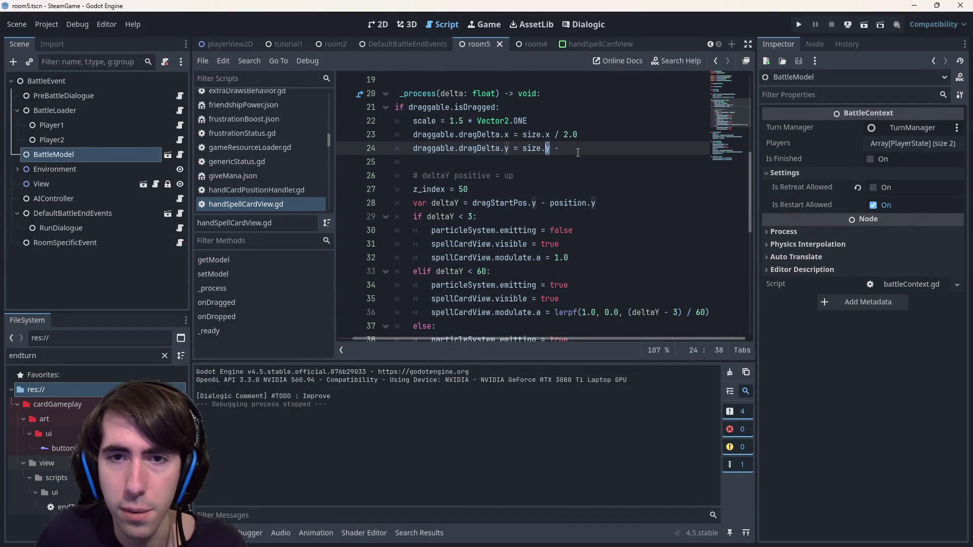
Make line 24 set dragDelta.y to size.y - scale.y * size.y, save, and run the current scene
key(End)
text(size.y)
key(Left)
key(Left)
key(Left)
key(Left)
text(scale.y )
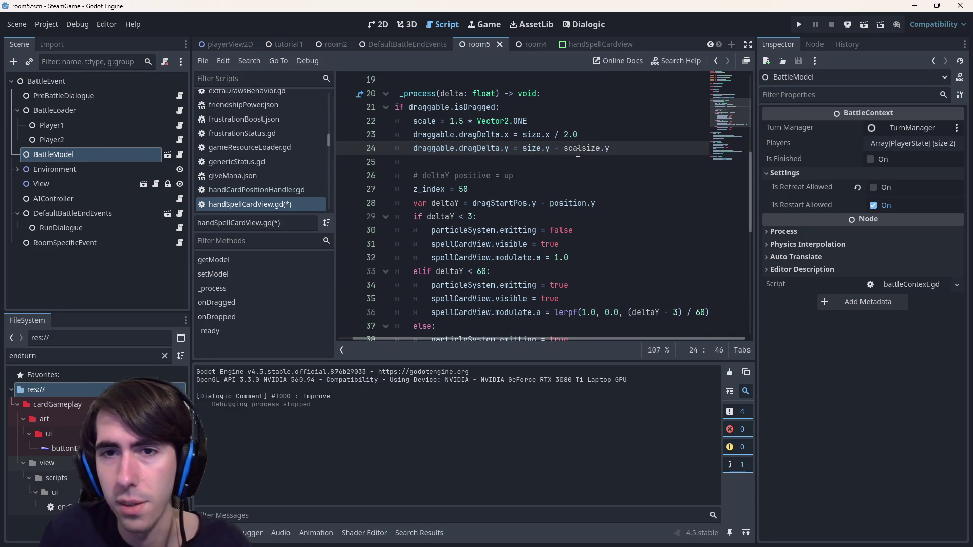
text(*)
key(ctrl+s)
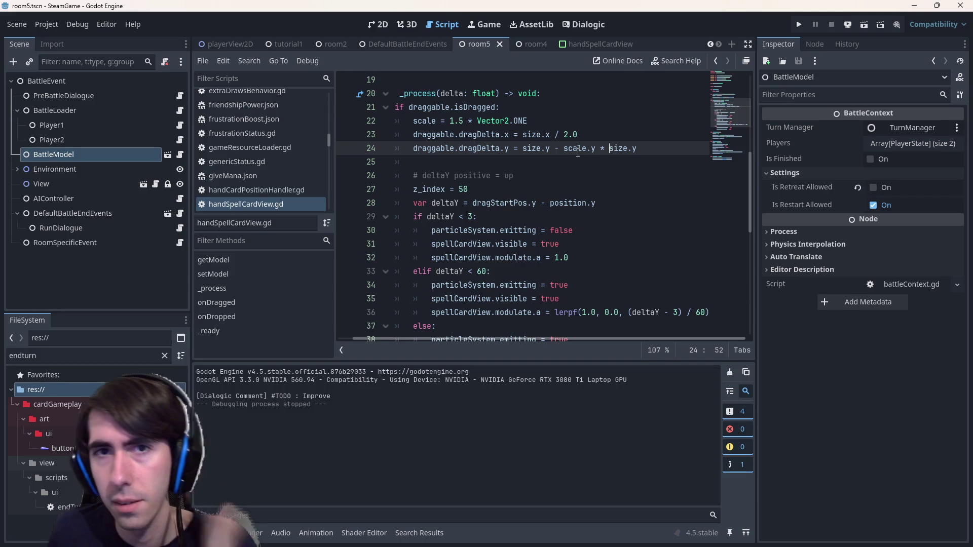
click(864, 25)
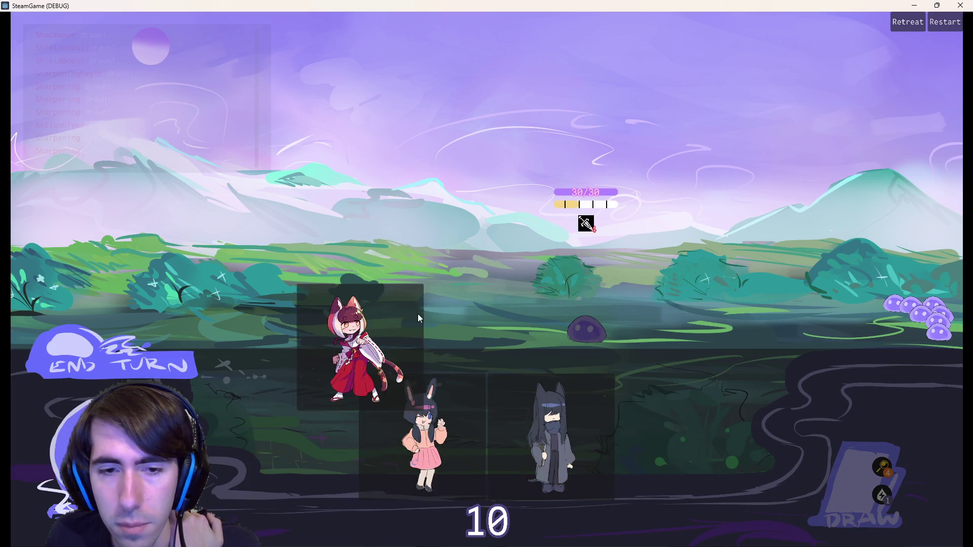
Deploy the fox girl onto the battlefield and play Shield Boost on her
drag(417, 318, 378, 297)
mouse_move(396, 437)
mouse_down()
mouse_move(445, 291)
mouse_move(284, 296)
mouse_up()
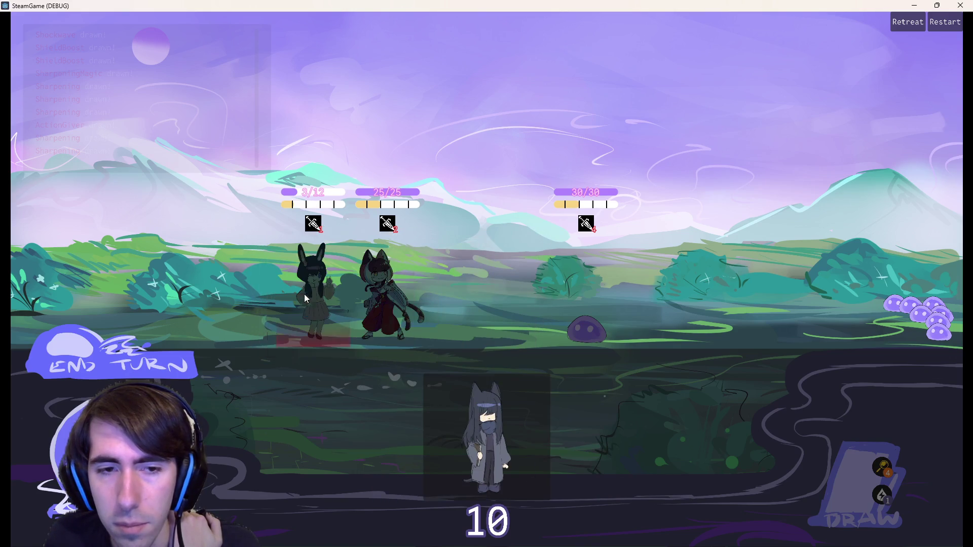
mouse_move(437, 437)
mouse_down()
mouse_move(386, 314)
mouse_move(389, 302)
mouse_up()
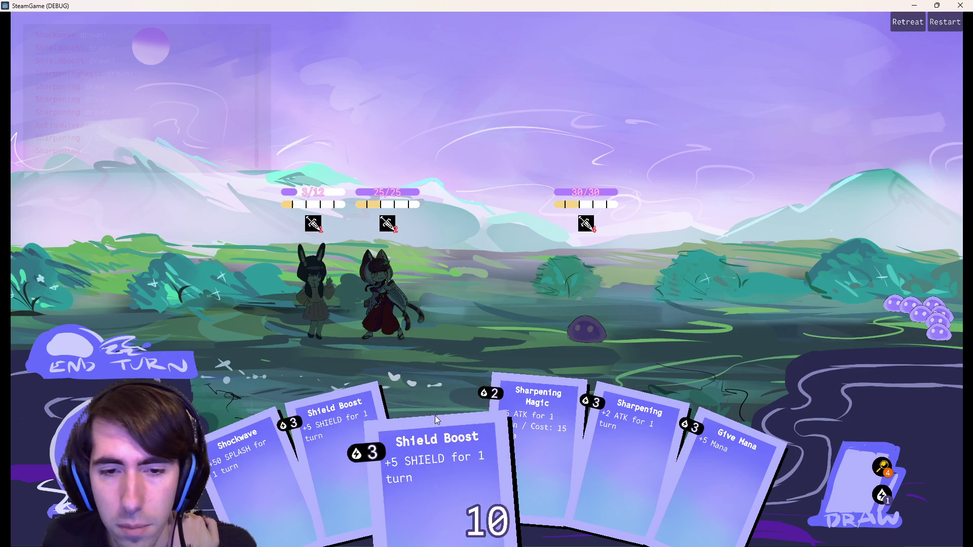
Drag the Shield Boost card around repeatedly to check its tilt, then close the game
mouse_move(397, 345)
mouse_down()
mouse_move(397, 310)
mouse_move(424, 434)
mouse_move(373, 287)
mouse_move(416, 375)
mouse_up()
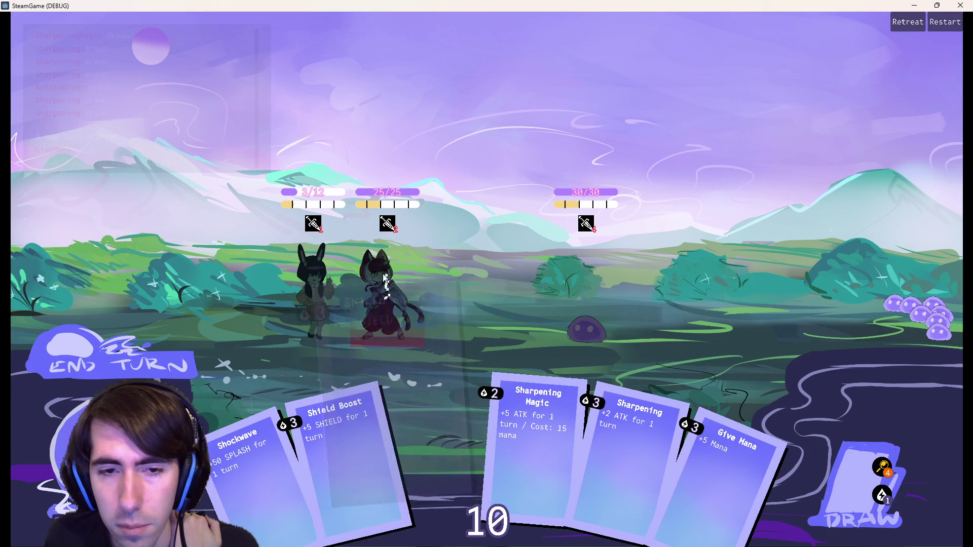
mouse_move(405, 396)
mouse_down()
mouse_move(401, 342)
mouse_move(373, 273)
mouse_move(411, 408)
mouse_up()
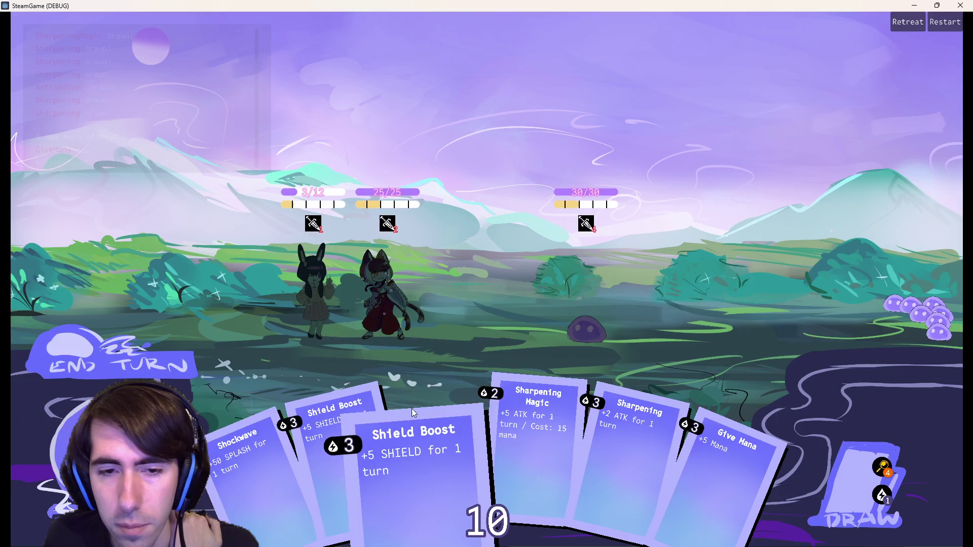
mouse_move(400, 350)
mouse_down()
mouse_move(426, 319)
mouse_move(391, 343)
mouse_move(380, 328)
mouse_move(407, 399)
mouse_up()
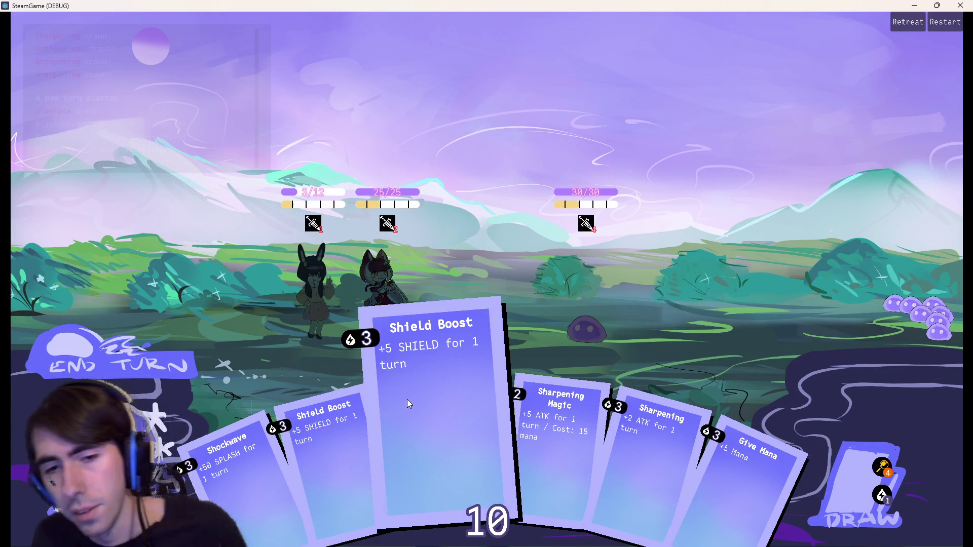
mouse_move(412, 336)
mouse_down()
mouse_move(360, 276)
mouse_move(374, 284)
mouse_move(401, 355)
mouse_up()
mouse_move(409, 429)
mouse_down()
mouse_move(426, 450)
mouse_move(390, 279)
mouse_move(405, 354)
mouse_up()
mouse_move(426, 446)
mouse_down()
mouse_move(354, 386)
mouse_move(459, 398)
mouse_up()
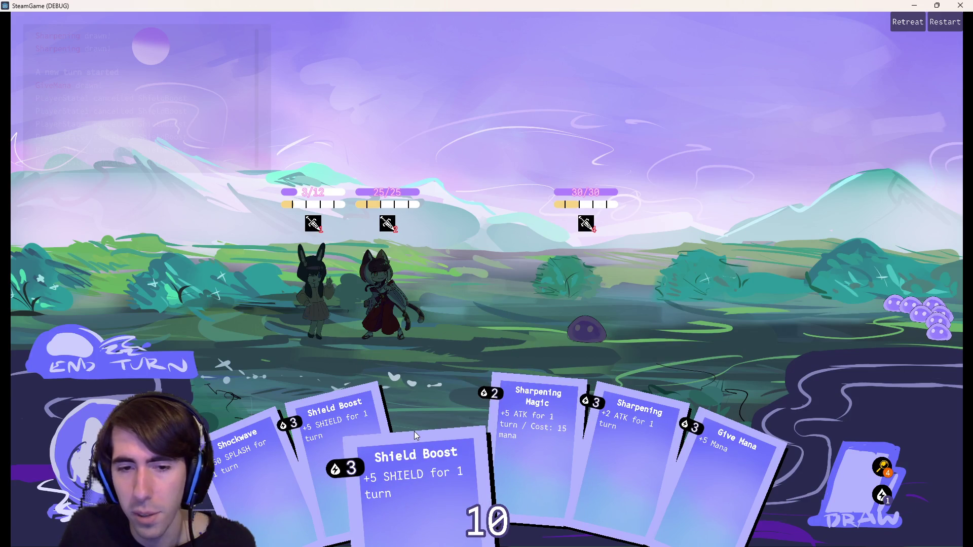
mouse_move(414, 431)
mouse_down()
mouse_move(430, 357)
mouse_move(405, 334)
mouse_move(405, 244)
mouse_up()
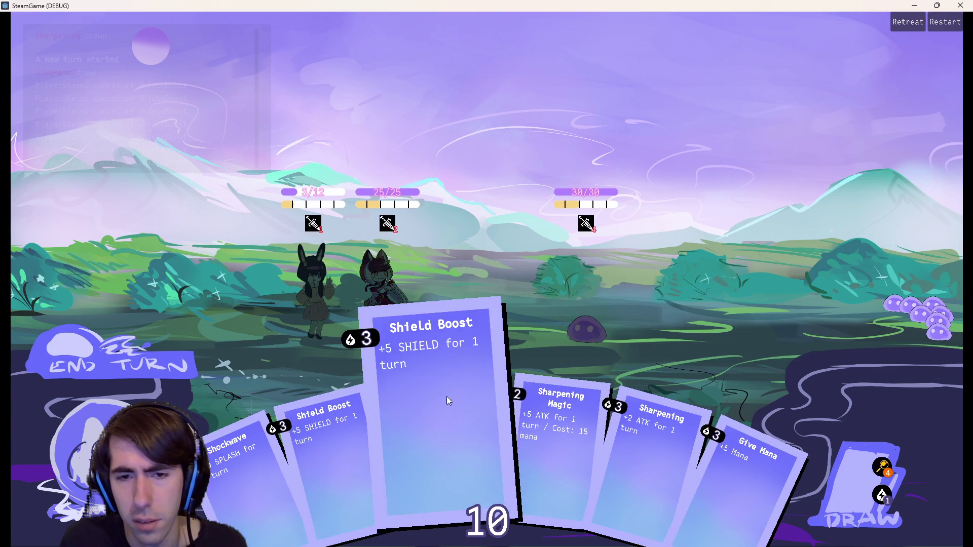
mouse_move(421, 384)
mouse_down()
mouse_move(426, 315)
mouse_move(322, 294)
mouse_move(436, 355)
mouse_up()
mouse_move(445, 421)
mouse_down()
mouse_move(403, 330)
mouse_move(372, 300)
mouse_move(375, 328)
mouse_move(370, 295)
mouse_move(389, 348)
mouse_move(375, 331)
mouse_move(321, 327)
mouse_move(334, 339)
mouse_up()
click(958, 6)
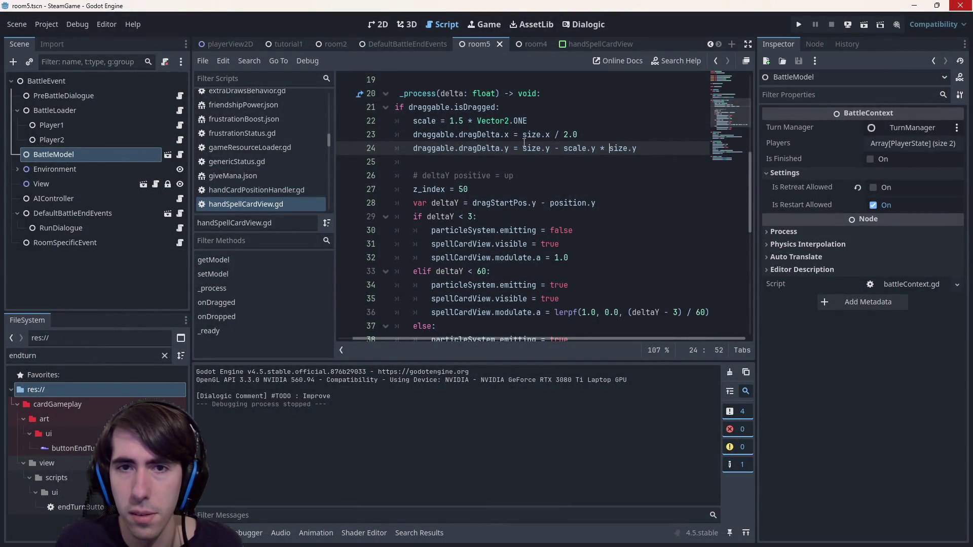
Rewrite line 24 as draggable.dragDelta = size - scale * size
click(509, 148)
key(BackSpace)
key(BackSpace)
click(522, 148)
key(shift+End)
key(BackSpace)
text(x - scale.x * size.y)
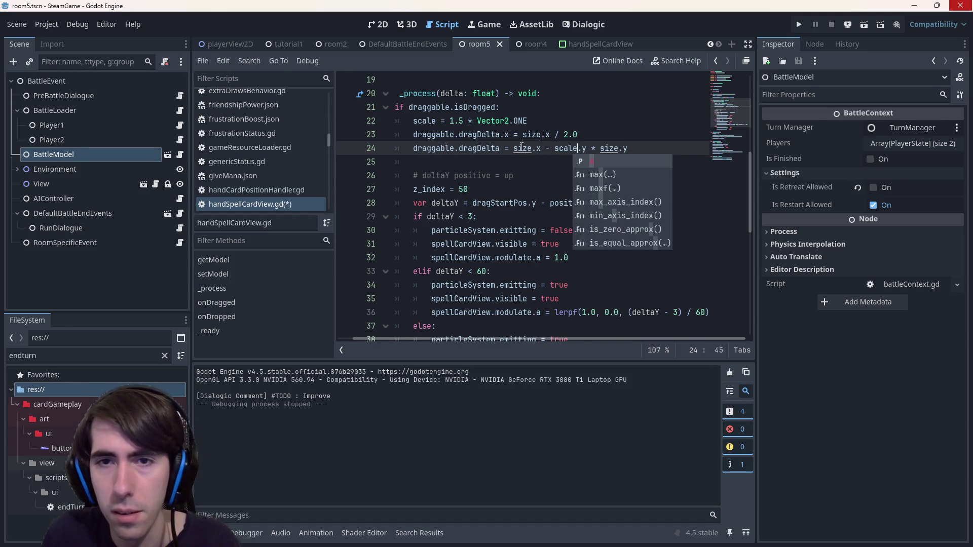
key(BackSpace)
text(x)
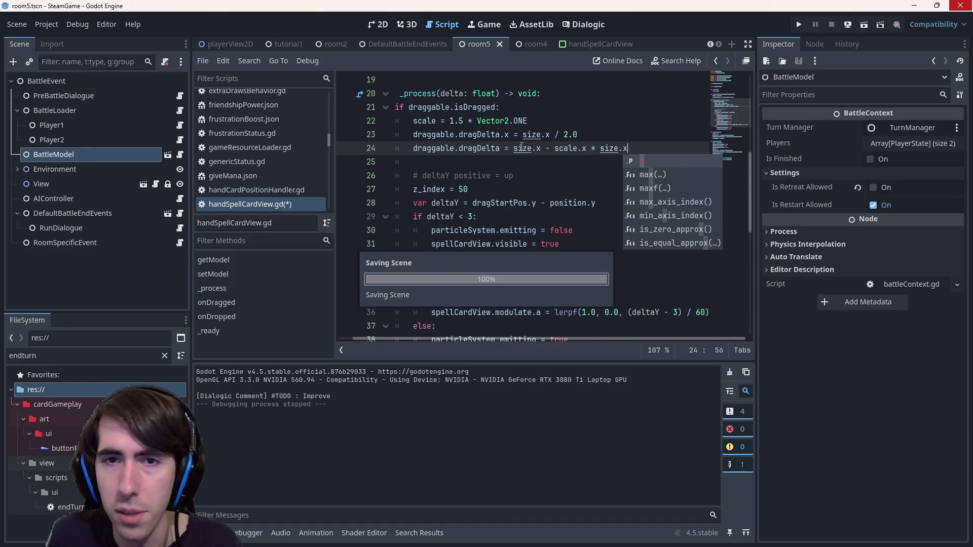
click(585, 136)
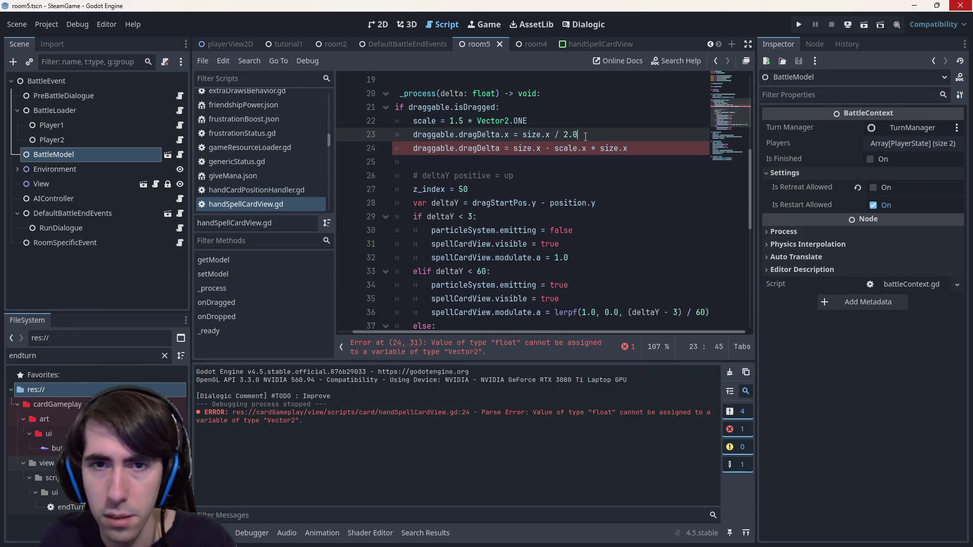
click(542, 147)
key(BackSpace)
key(BackSpace)
click(629, 150)
click(577, 148)
key(BackSpace)
key(BackSpace)
Comment out the dragDelta.x line 23, save, and run the current scene
click(583, 135)
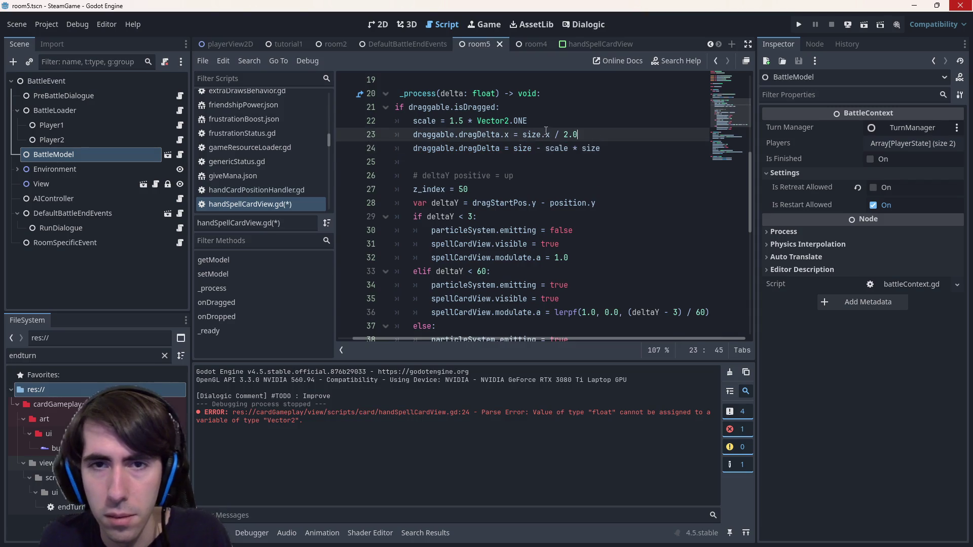
key(ctrl+k)
key(ctrl+s)
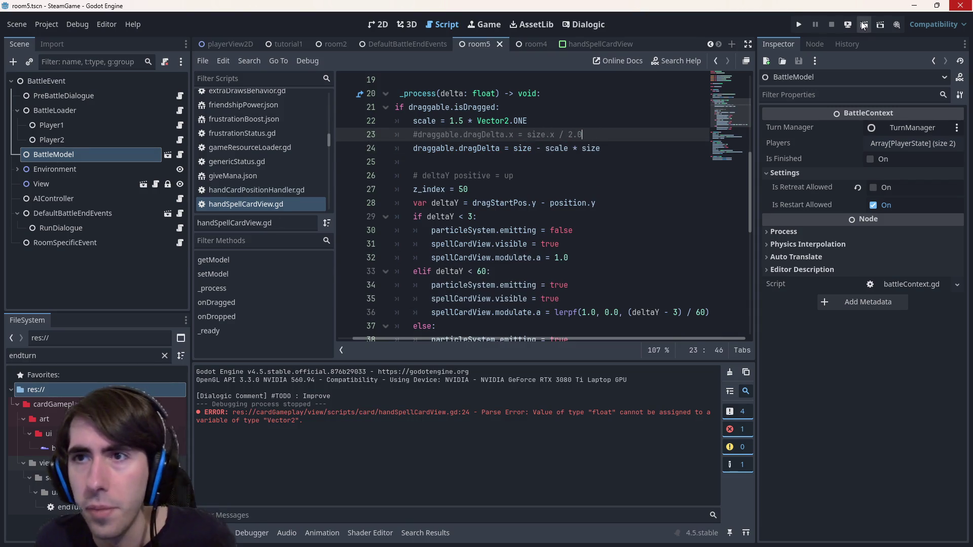
click(863, 25)
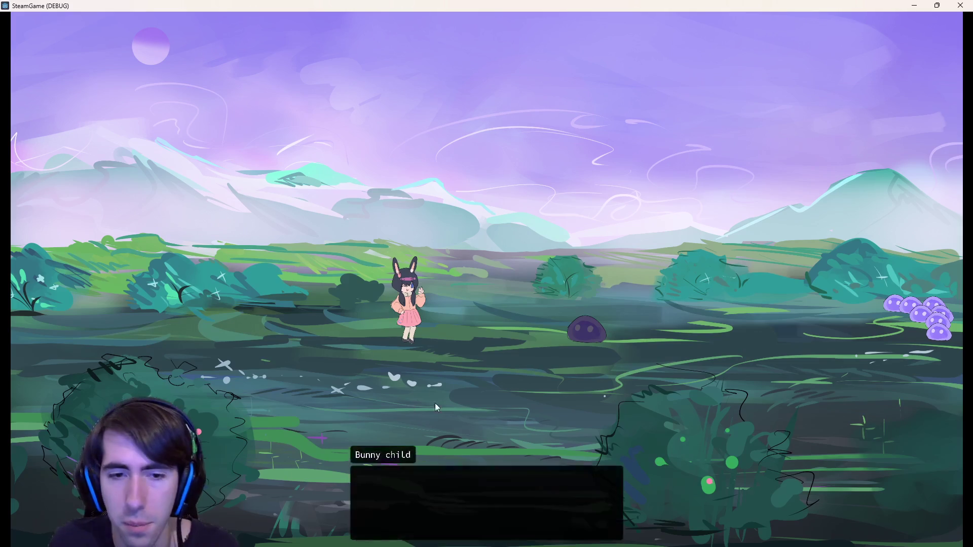
Advance through the opening dialogue, then close the game
click(409, 350)
click(398, 352)
click(388, 357)
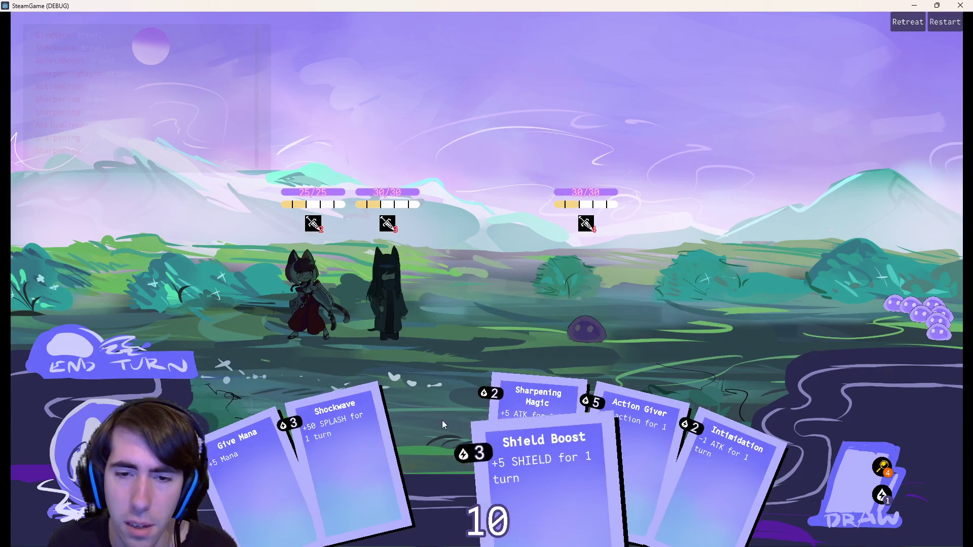
click(961, 5)
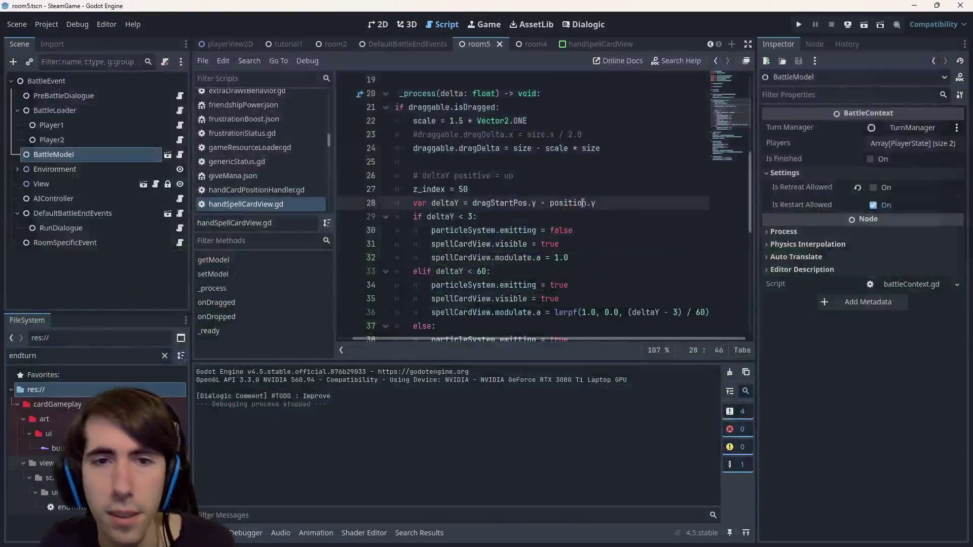
Undo back to the separate dragDelta.x and dragDelta.y lines and inspect size and dragDelta
key(ctrl+z)
key(ctrl+z)
key(ctrl+z)
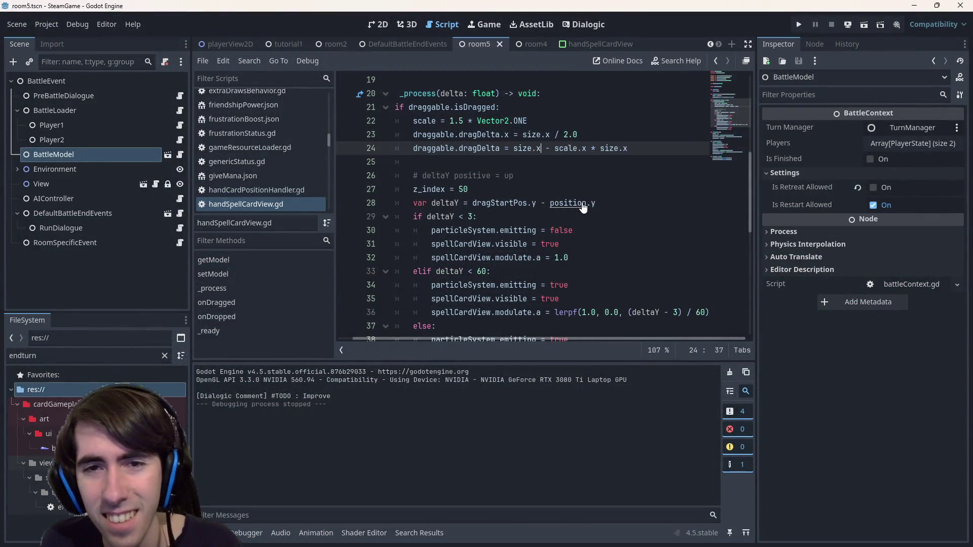
key(ctrl+z)
key(ctrl+z)
key(ctrl+z)
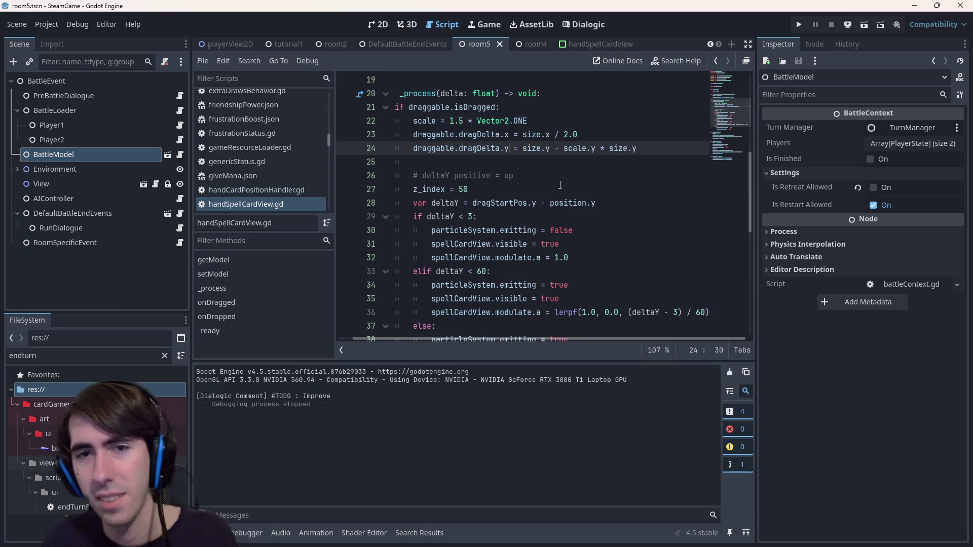
text(scale.y *)
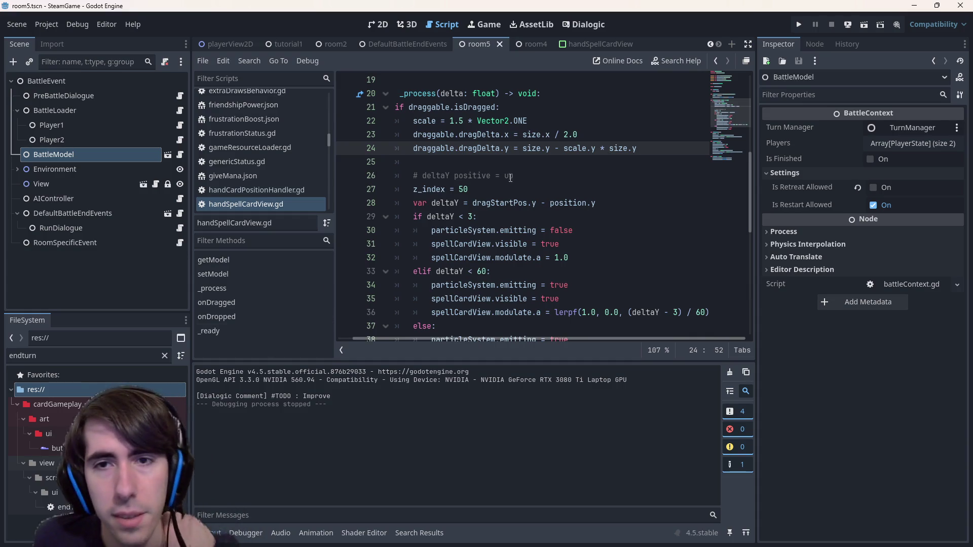
double_click(533, 148)
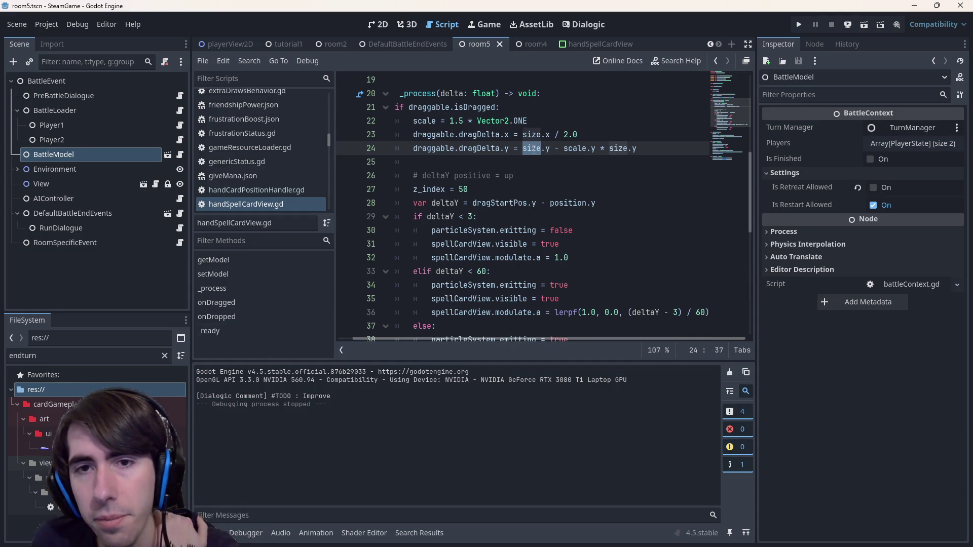
double_click(487, 149)
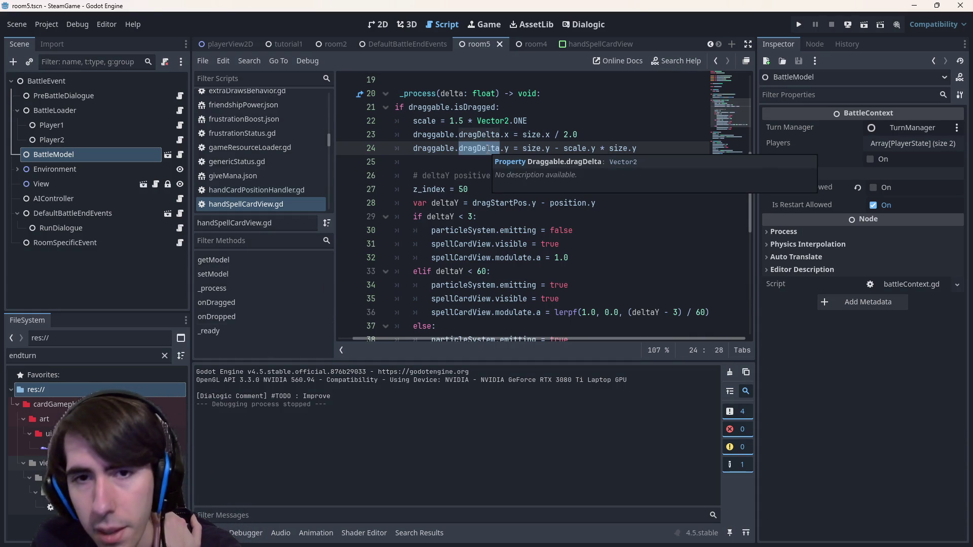
Change the deltaY threshold check from 3 to -10
scroll(480, 216, down, 1)
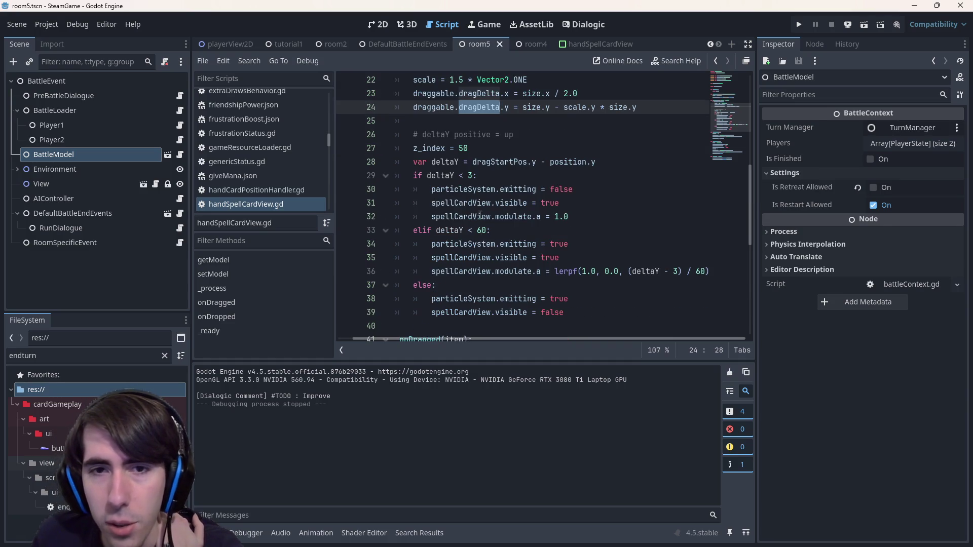
click(476, 178)
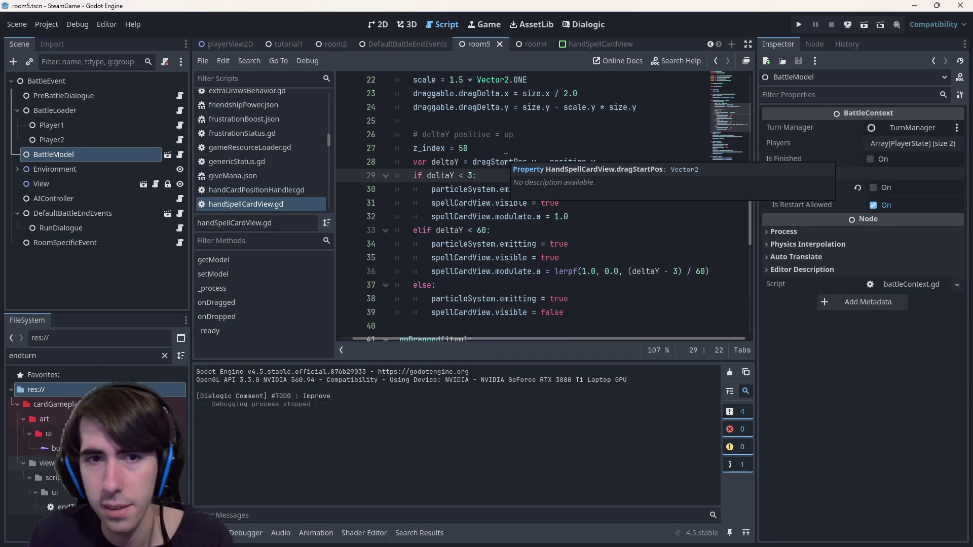
key(BackSpace)
text(-10)
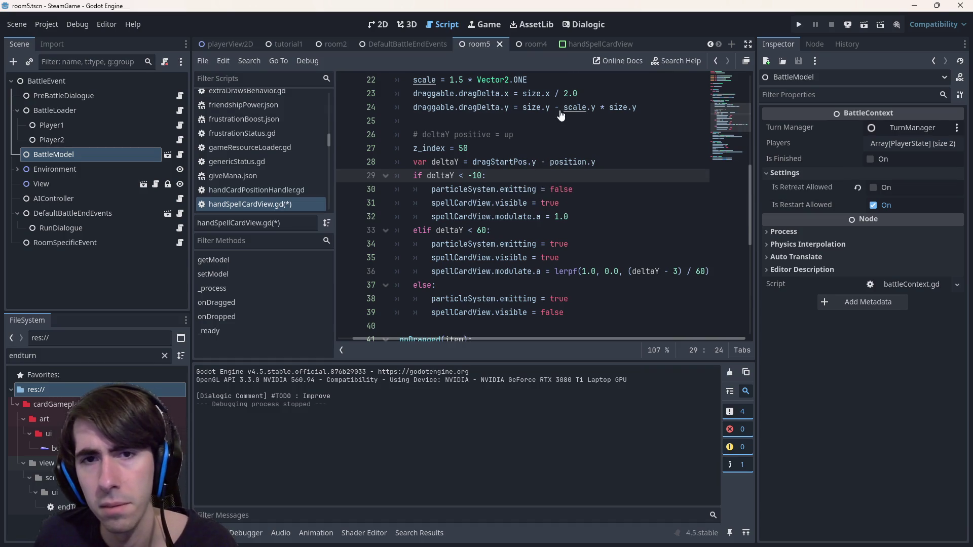
Fix the parentheses in the lerpf fade formula on line 36
scroll(545, 176, up, 1)
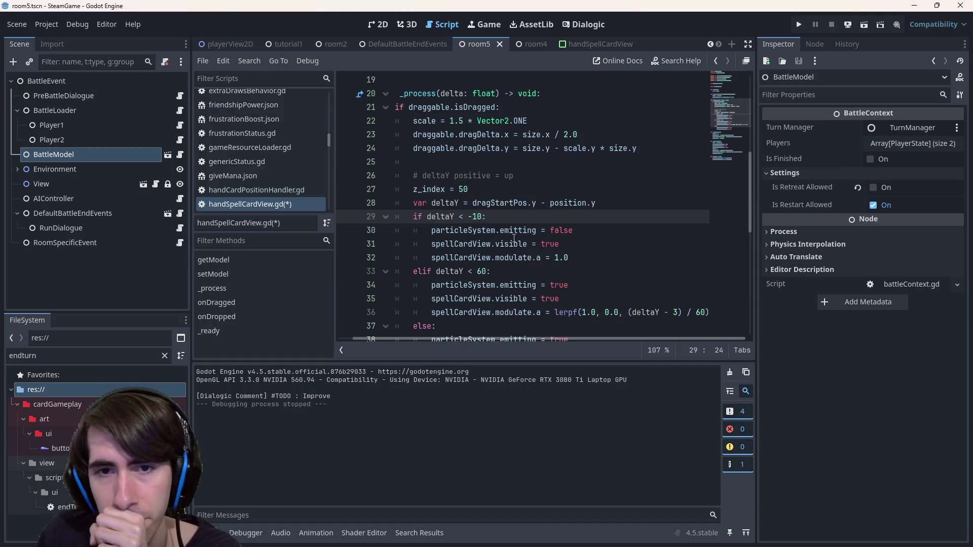
scroll(533, 246, down, 1)
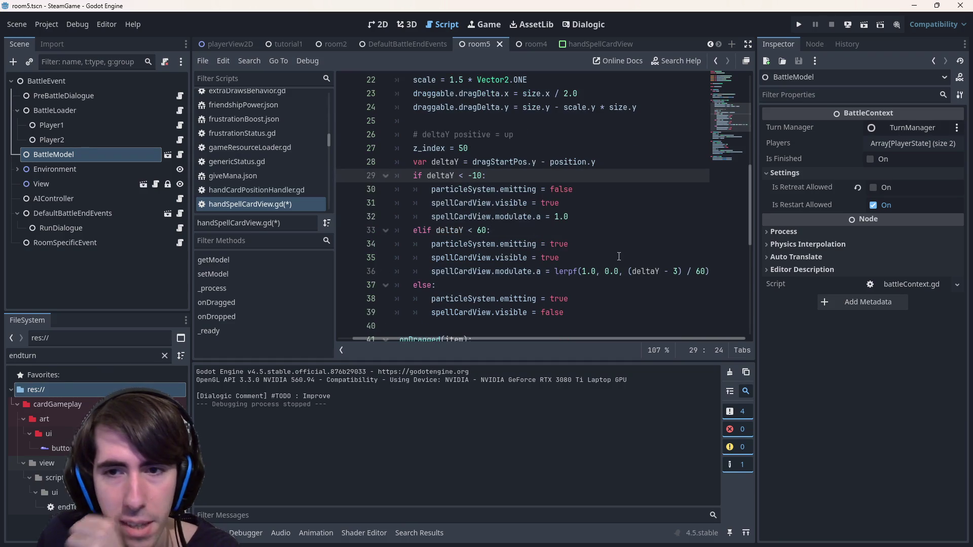
click(678, 273)
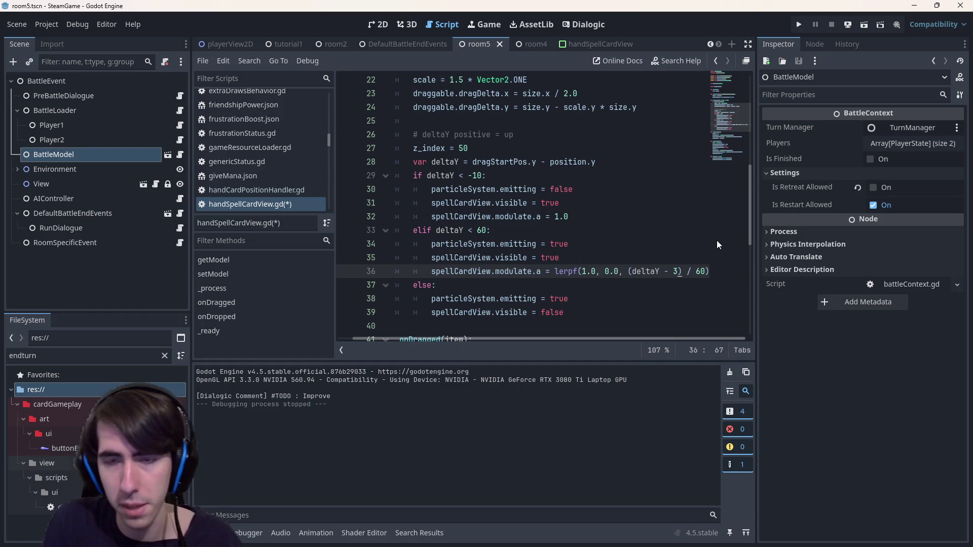
key(BackSpace)
text(()
key(Home)
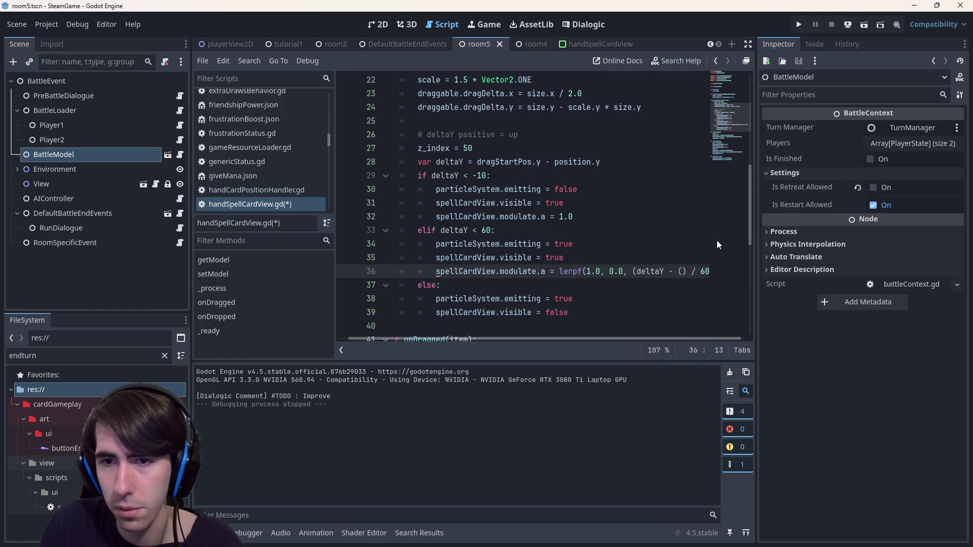
click(682, 271)
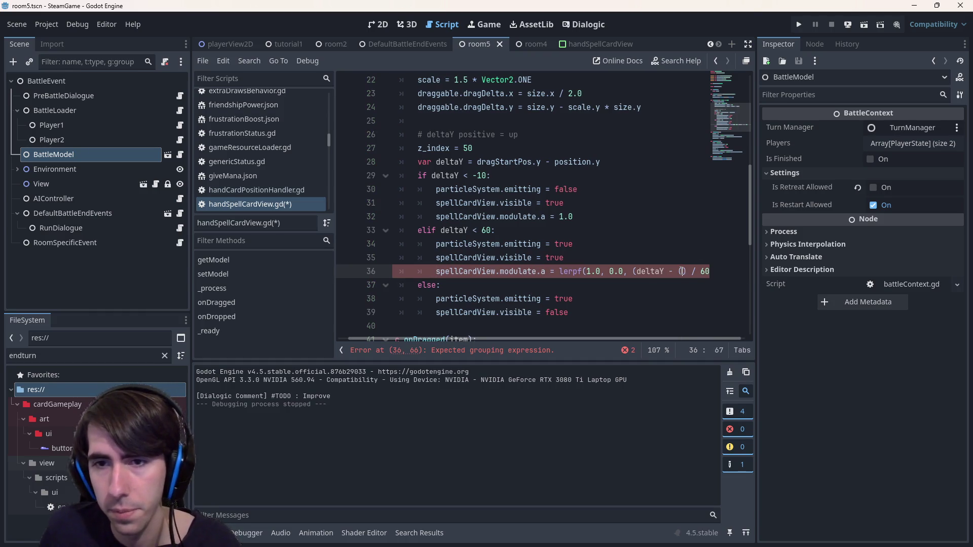
text())
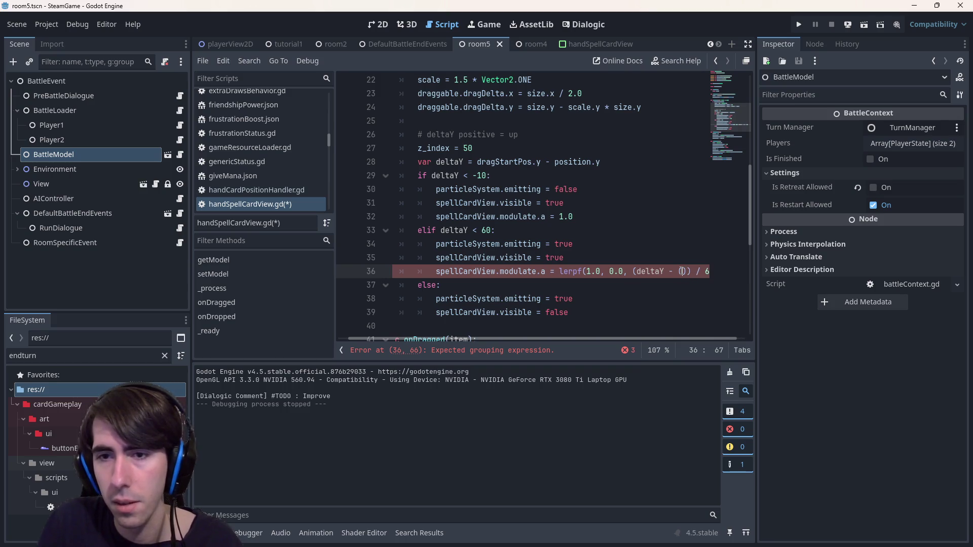
text(0)
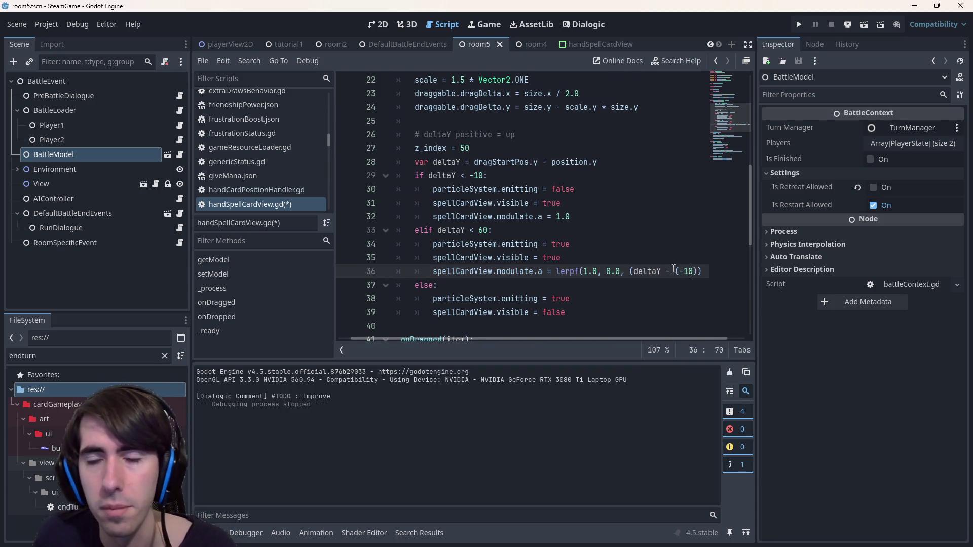
Declare var startOffset = -10 on a new line after line 28
scroll(659, 330, up, 1)
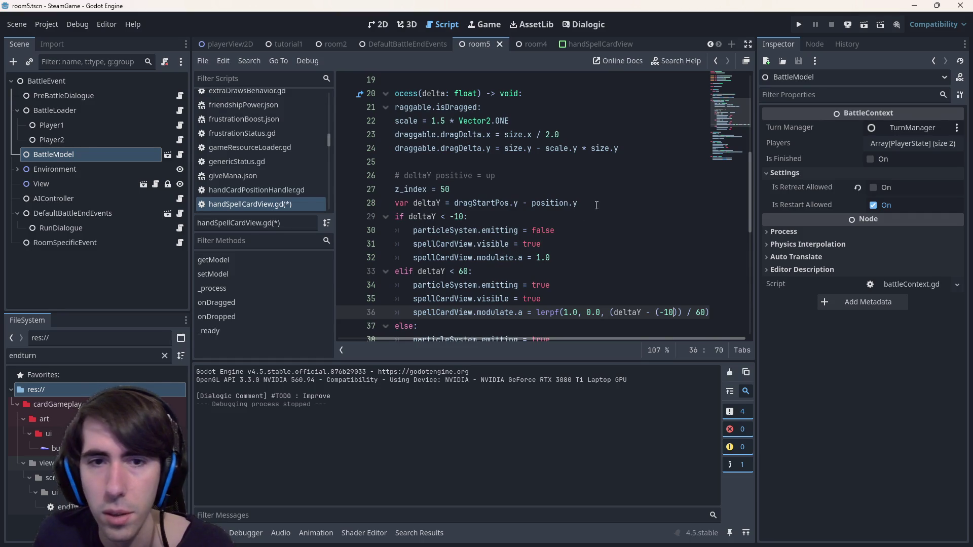
click(583, 203)
key(Return)
text(var )
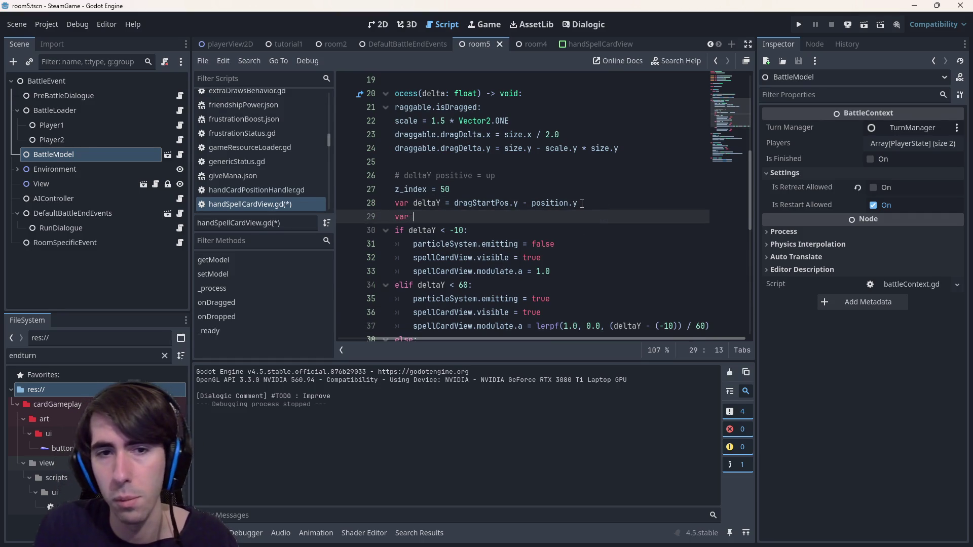
text(startOffset)
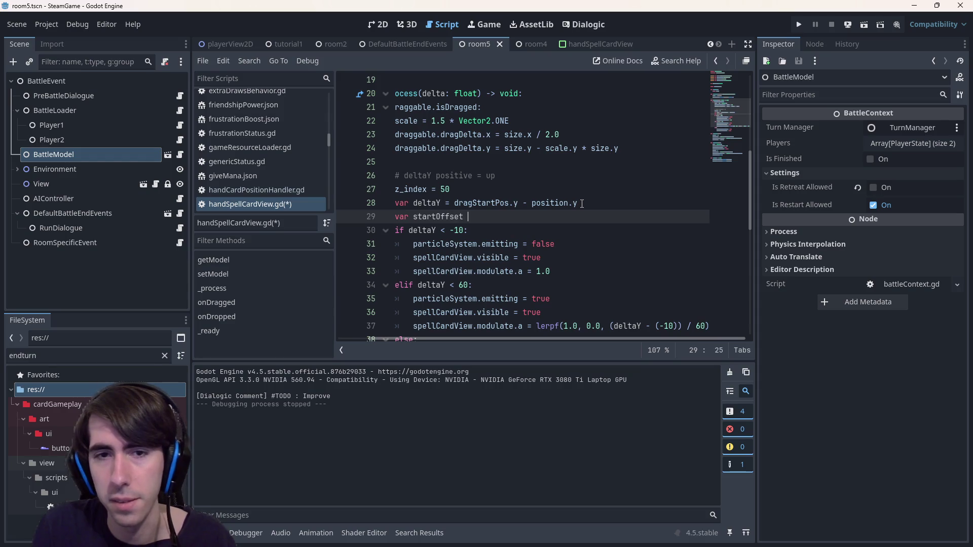
Replace both -10 literals with startOffset and remove its extra parentheses in the lerpf
key(ctrl+shift+Right)
key(ctrl+c)
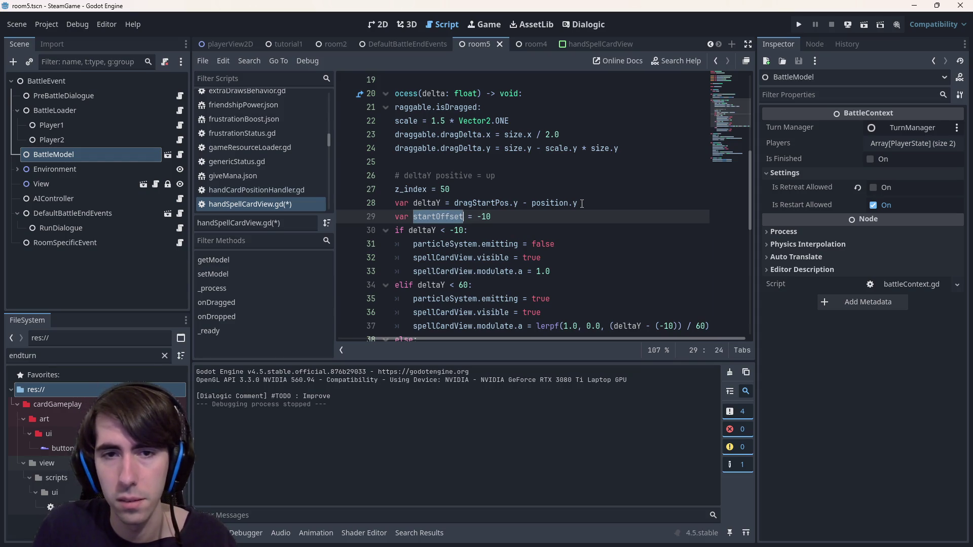
key(Down)
key(ctrl+shift+Left)
key(ctrl+shift+Left)
key(ctrl+shift+Left)
key(Right)
key(ctrl+shift+Left)
key(ctrl+d)
key(ctrl+v)
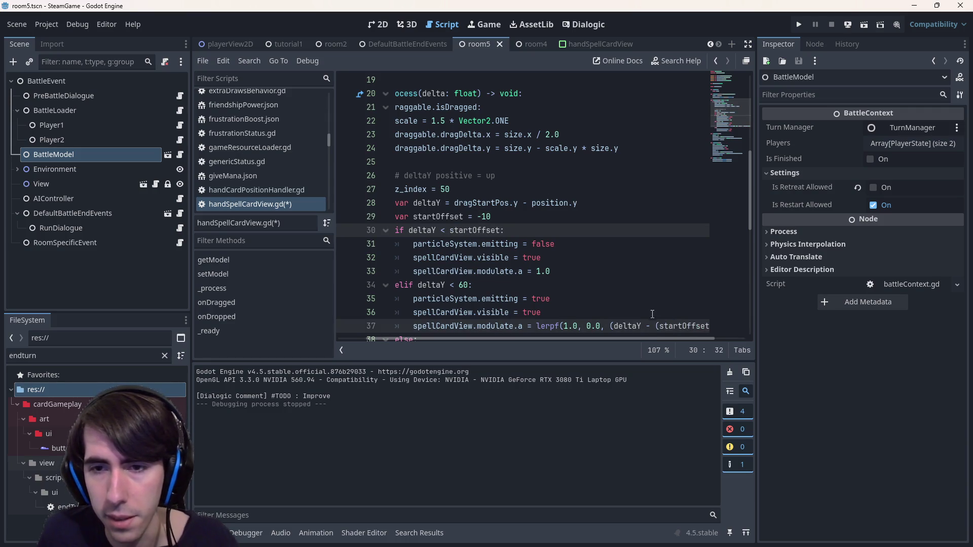
click(707, 326)
click(679, 325)
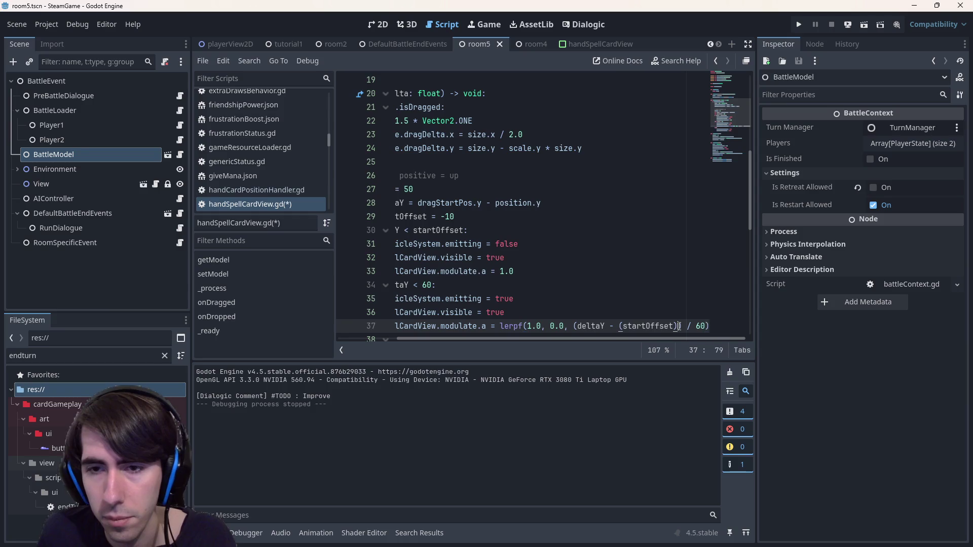
key(BackSpace)
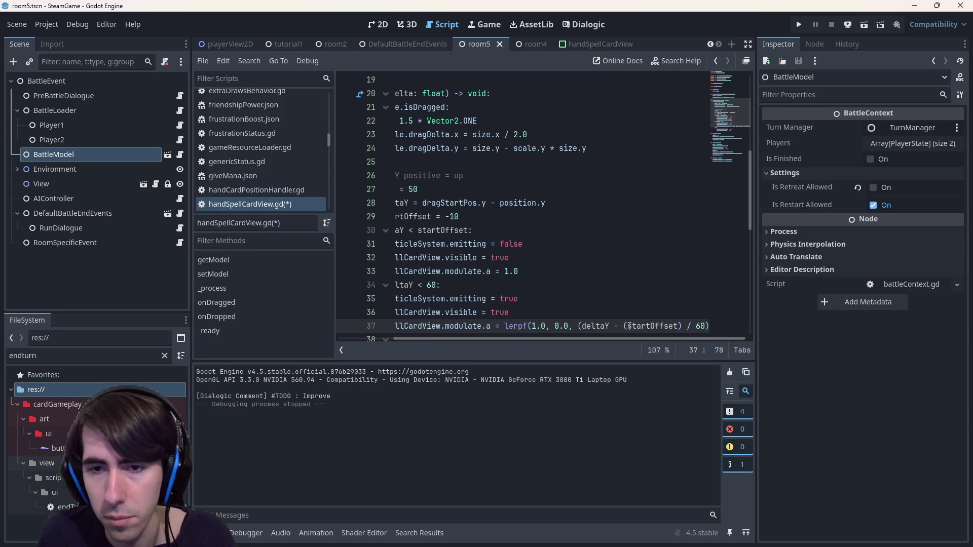
click(629, 326)
key(BackSpace)
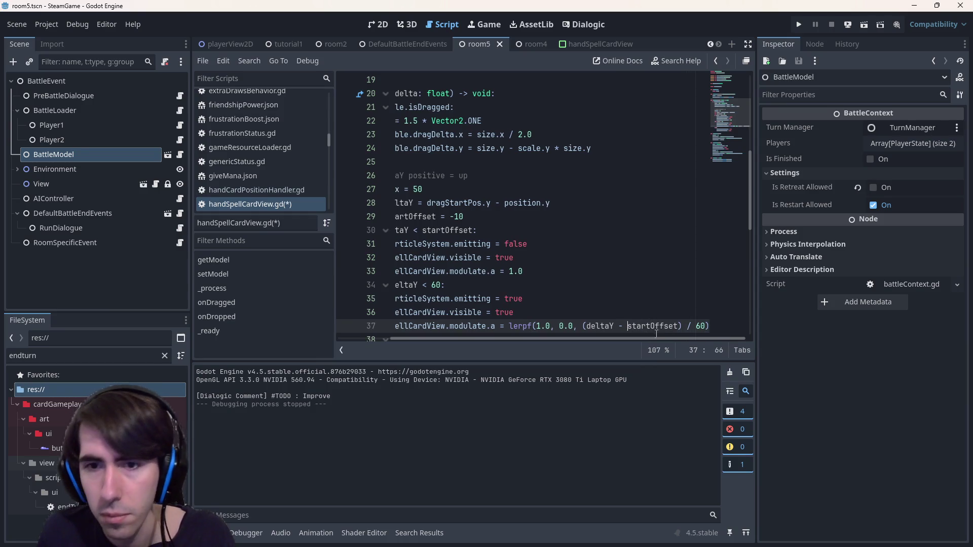
Duplicate the startOffset declaration onto a new line below it
drag(517, 218, 290, 205)
click(541, 215)
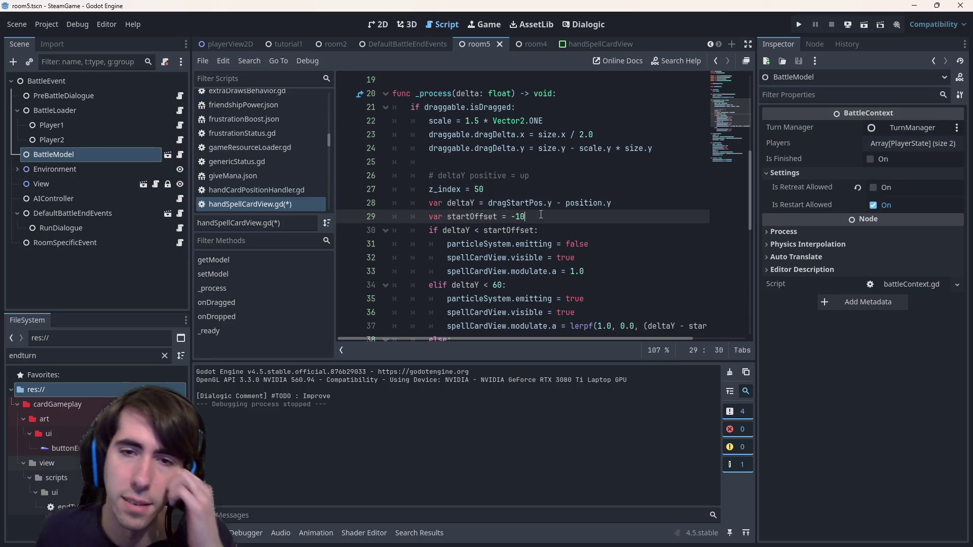
drag(546, 214, 332, 216)
key(ctrl+c)
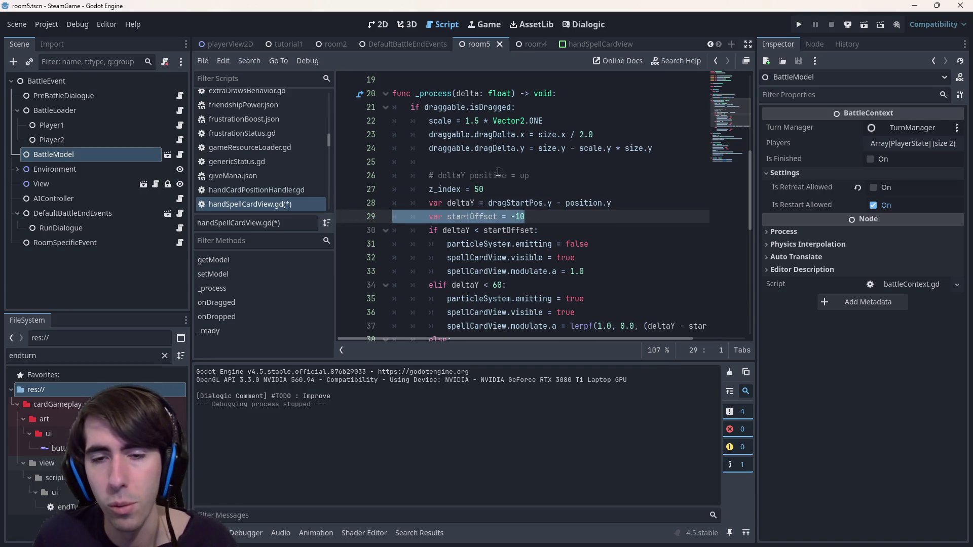
key(End)
key(Return)
key(ctrl+v)
Rename the copy to transparencyRange with value 60, typing both variables as float
double_click(485, 231)
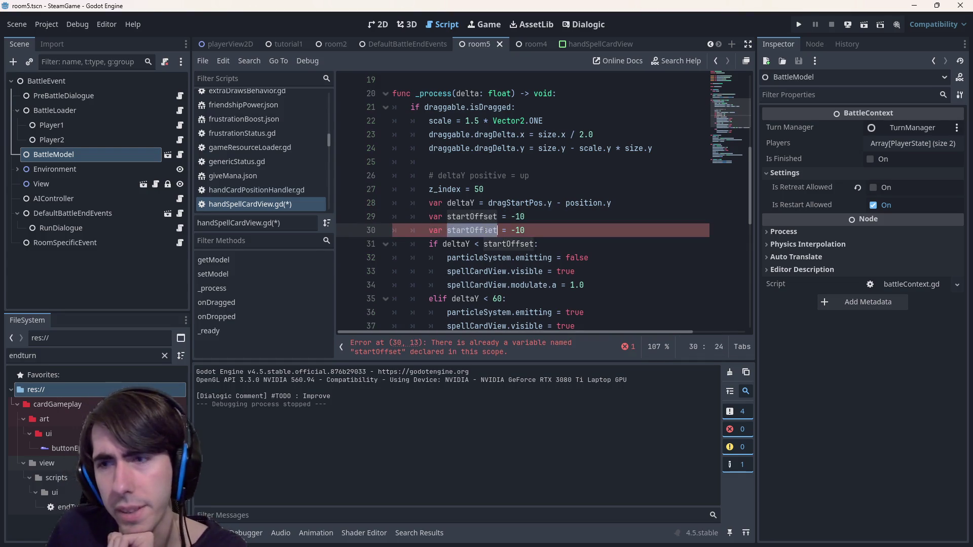
double_click(519, 231)
key(BackSpace)
key(BackSpace)
text(6)
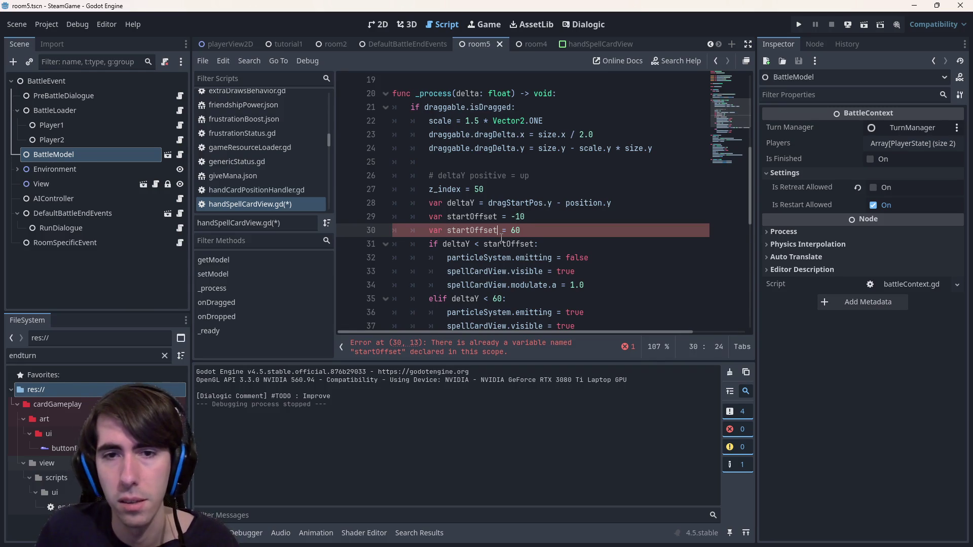
key(ctrl+BackSpace)
text(transp)
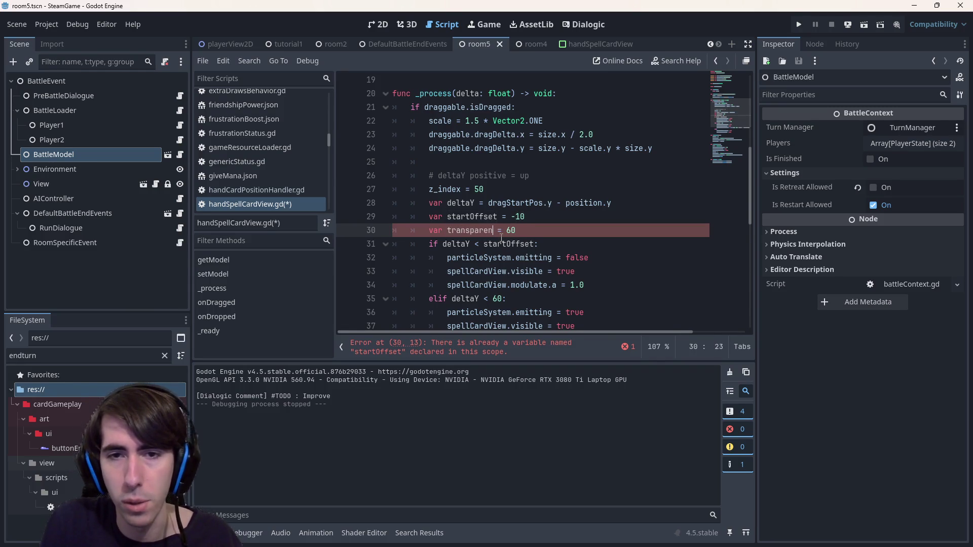
text(cyRange:float)
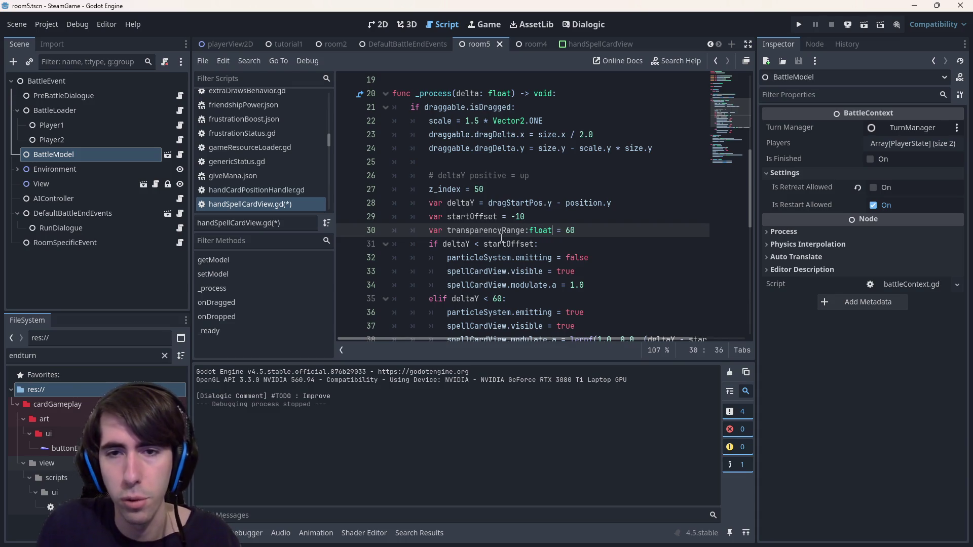
key(Up)
key(ctrl+Left)
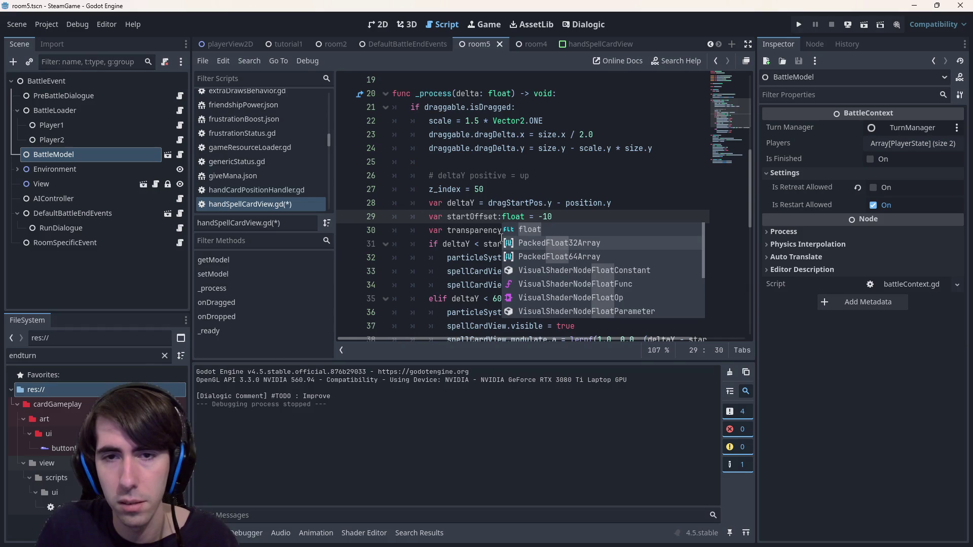
double_click(502, 234)
Replace the lerpf formula's 60 divisor with transparencyRange
scroll(502, 239, down, 1)
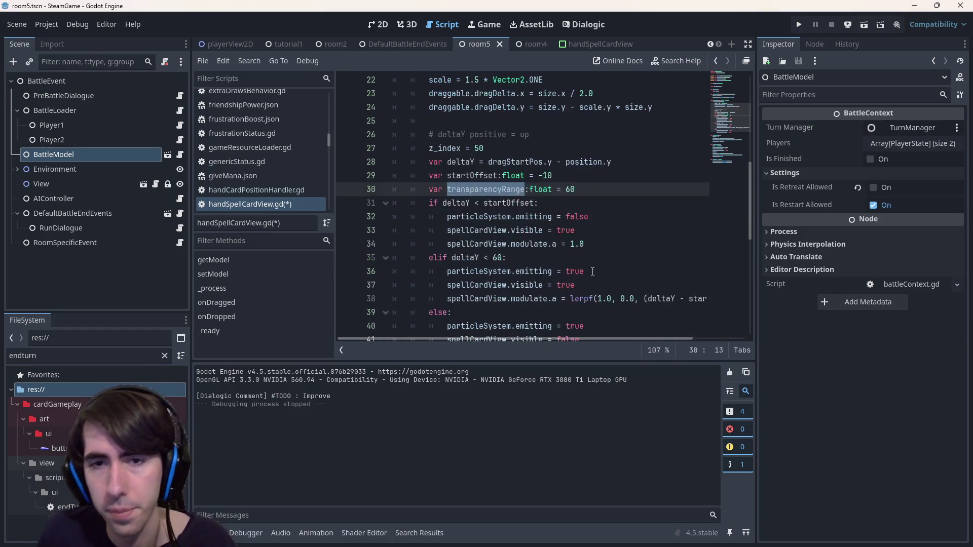
drag(585, 339, 665, 333)
double_click(701, 299)
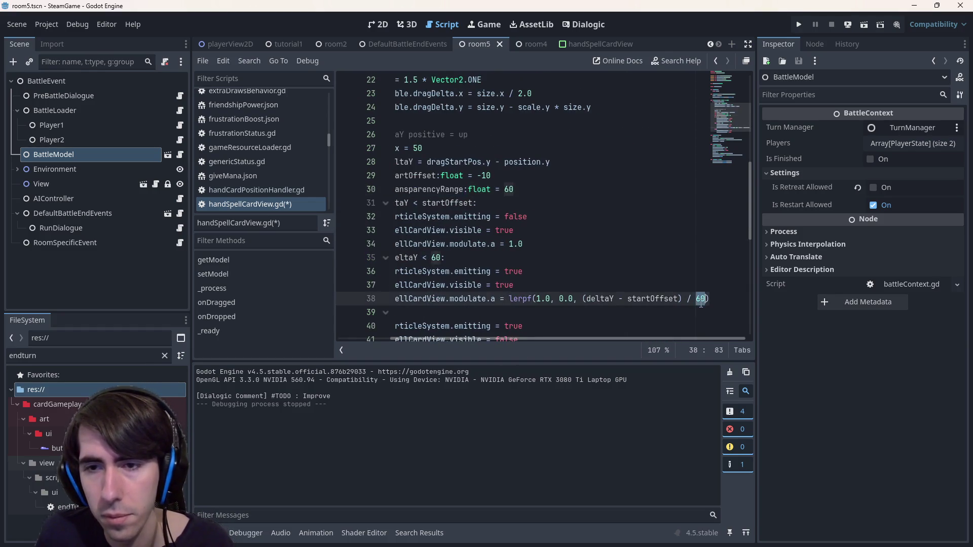
text(tra)
key(Return)
Set transparencyRange to 30, then save and run the scene with F6
click(442, 189)
key(BackSpace)
key(BackSpace)
text(30)
key(Down)
key(F6)
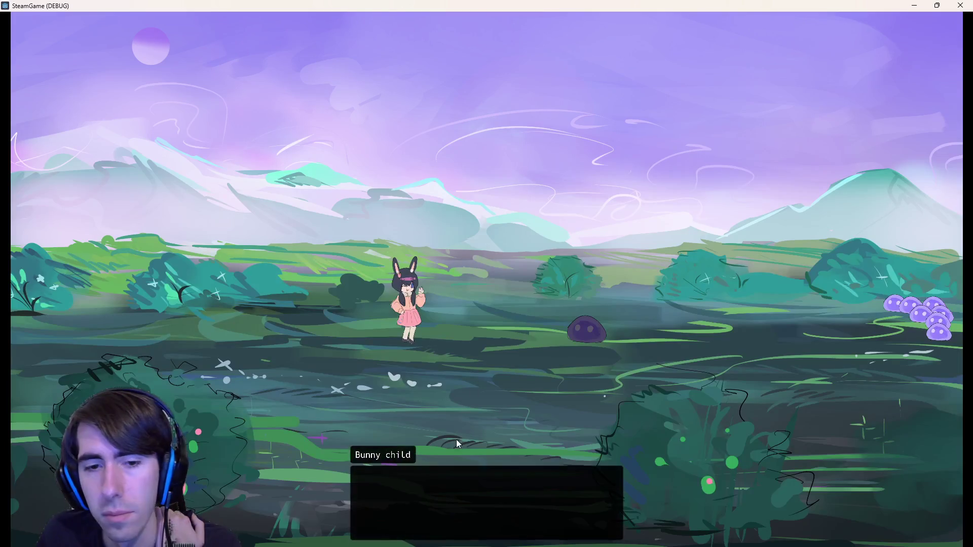
Advance the dialogue, drag the Sharpening card onto the player character, and close the game
click(242, 394)
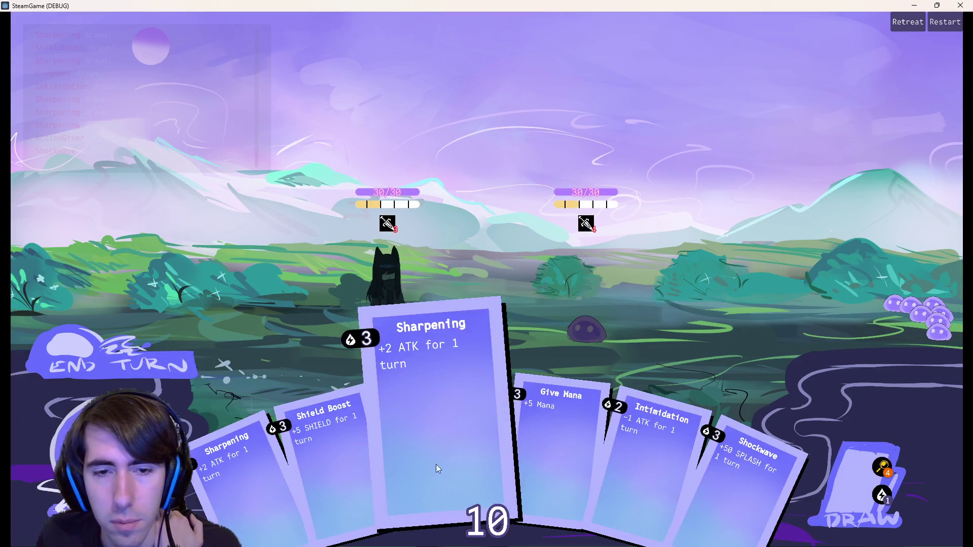
mouse_move(430, 327)
mouse_down()
mouse_move(413, 284)
mouse_move(409, 336)
mouse_move(400, 294)
mouse_move(402, 367)
mouse_move(432, 476)
mouse_move(405, 304)
mouse_move(403, 334)
mouse_up()
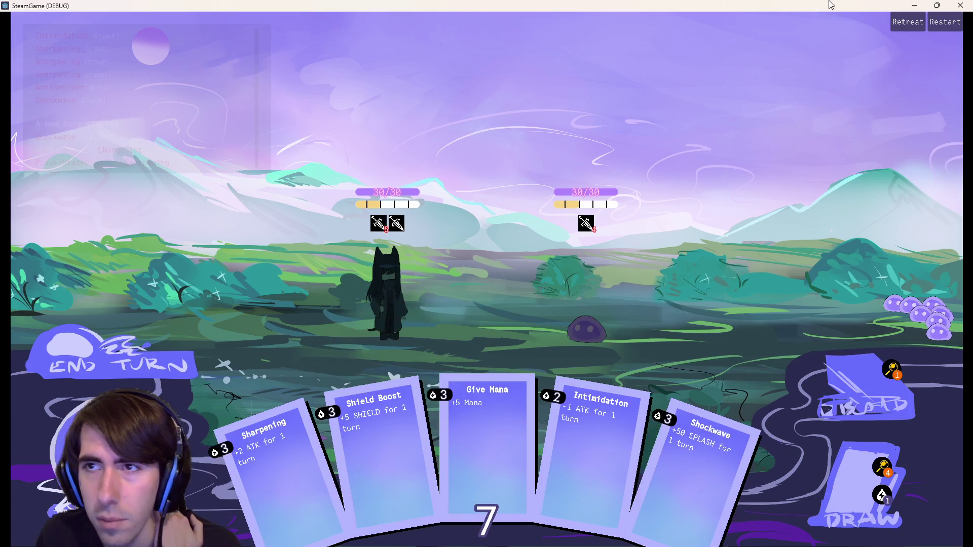
click(961, 5)
key(shift+Home)
key(shift+Up)
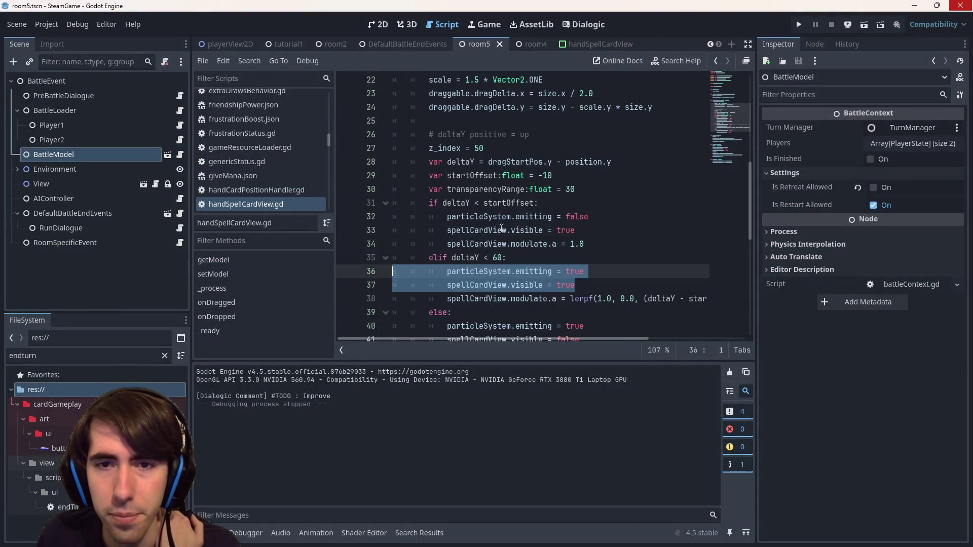
Change startOffset to -30 and transparencyRange to 60
click(554, 174)
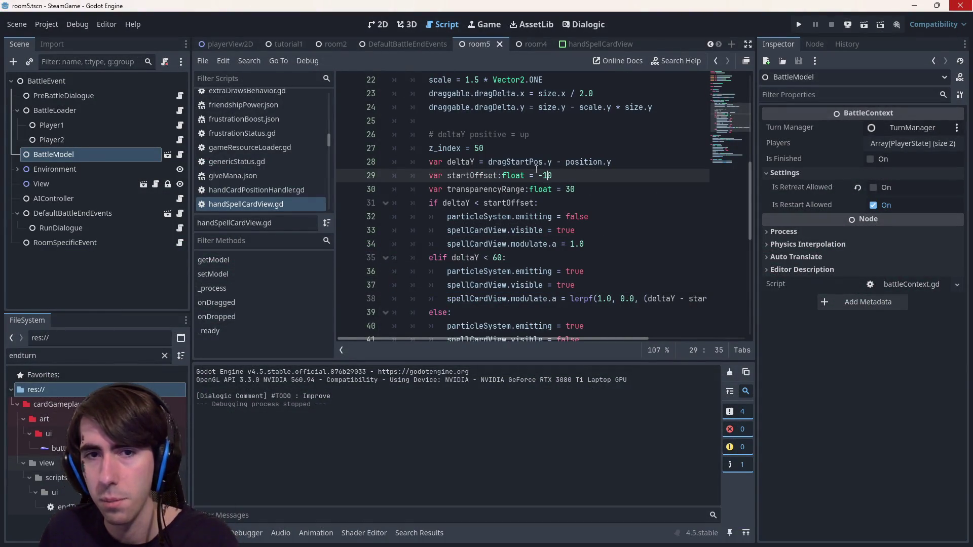
key(BackSpace)
text(3)
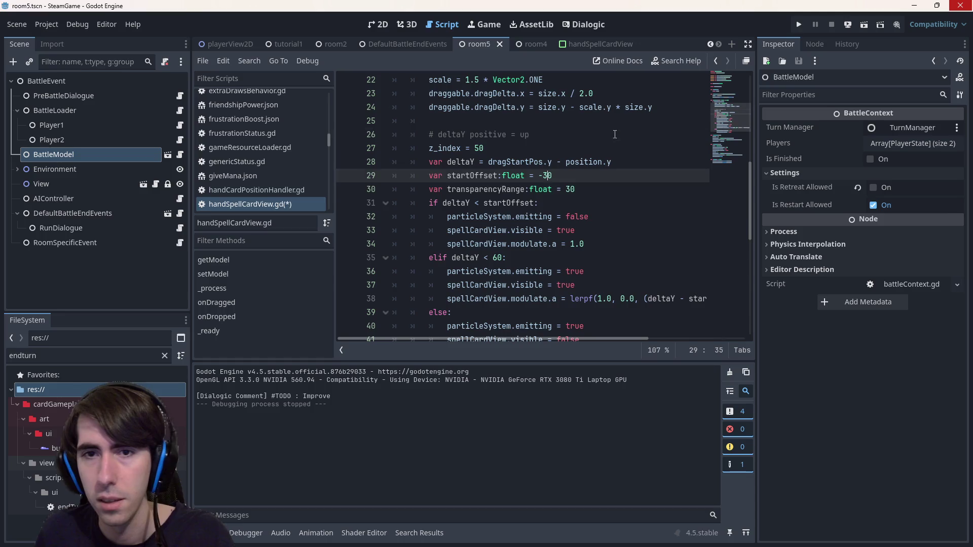
click(572, 190)
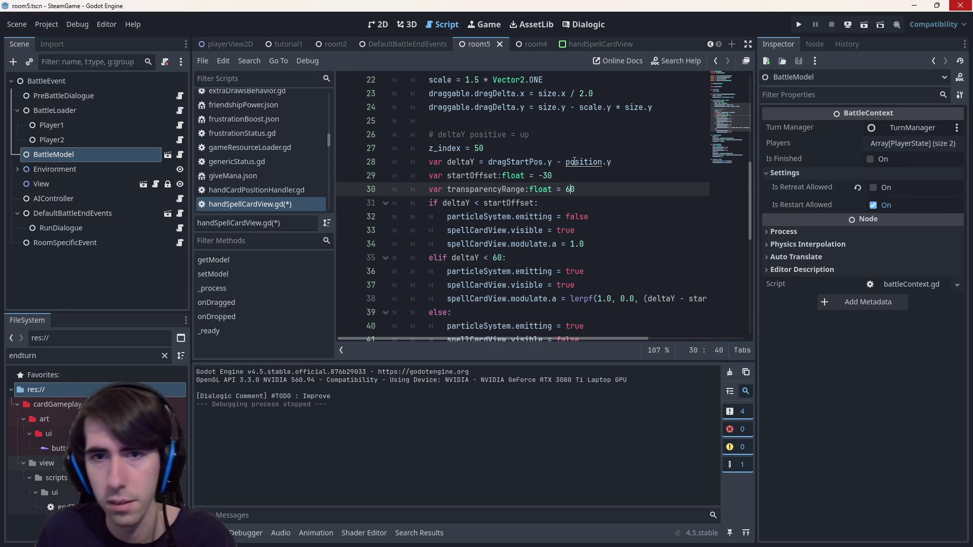
Run the scene, drag the Shockwave card over the dark character, then stop the game
click(862, 25)
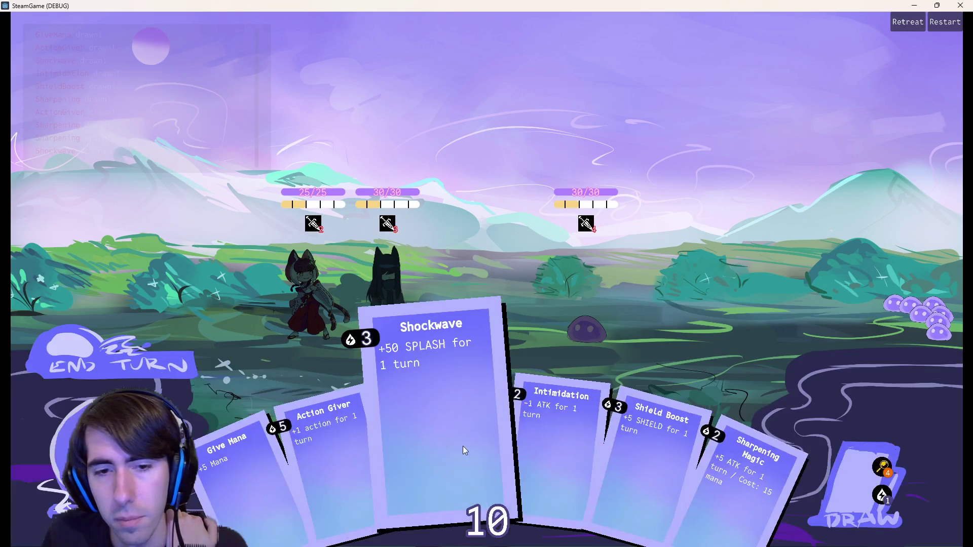
drag(428, 373, 390, 284)
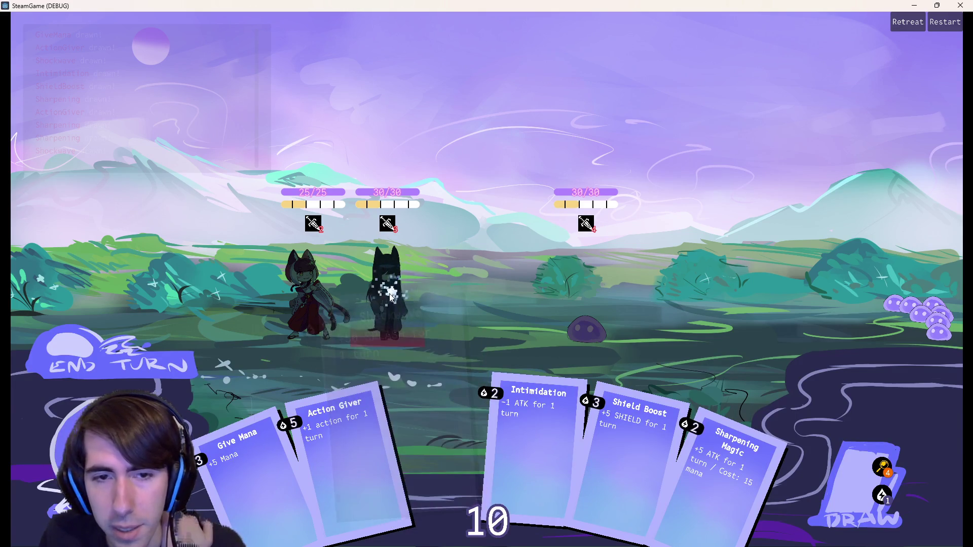
mouse_move(421, 343)
mouse_down()
mouse_move(386, 290)
mouse_move(383, 320)
mouse_move(386, 292)
mouse_move(385, 323)
mouse_move(447, 422)
mouse_move(411, 358)
mouse_move(430, 418)
mouse_up()
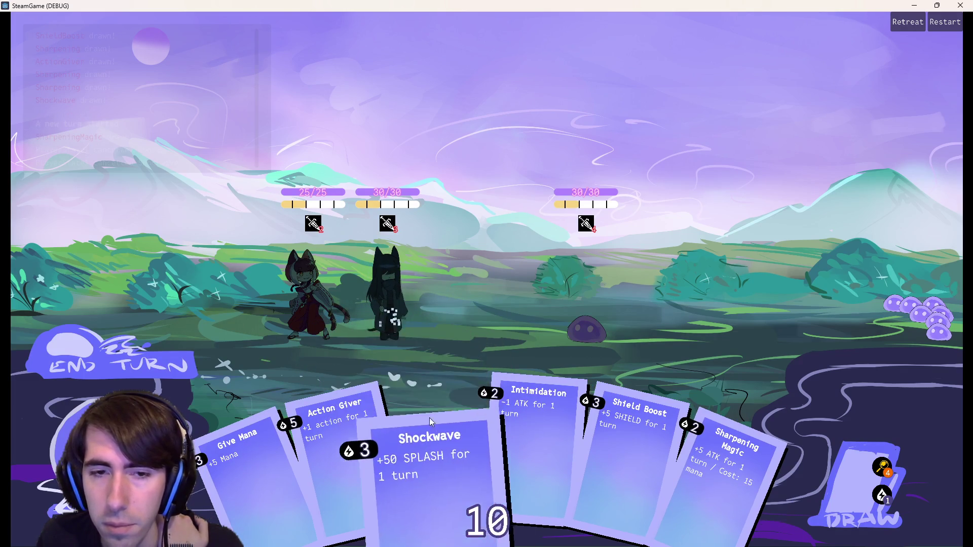
click(960, 5)
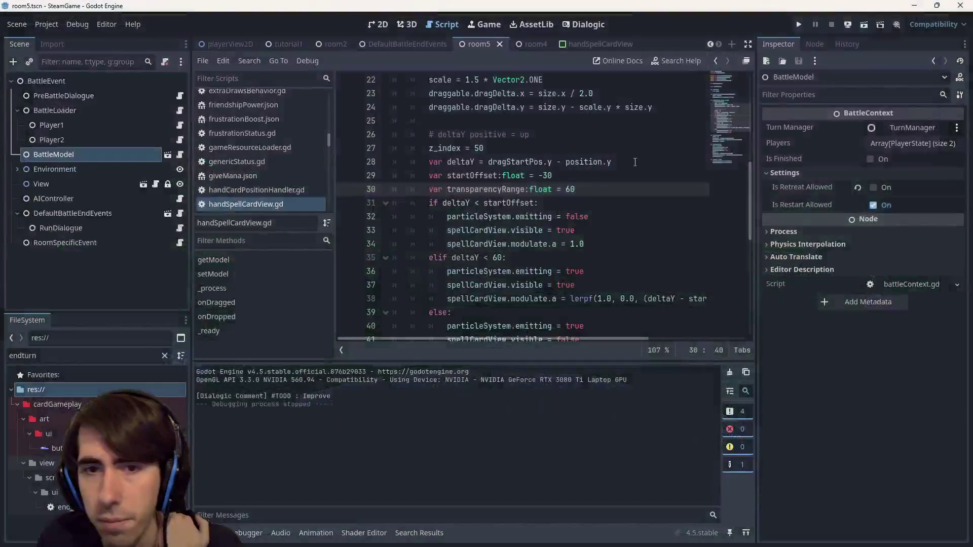
Label the offset line '# top' and add a copy below that divides by 2
scroll(603, 228, up, 2)
click(583, 193)
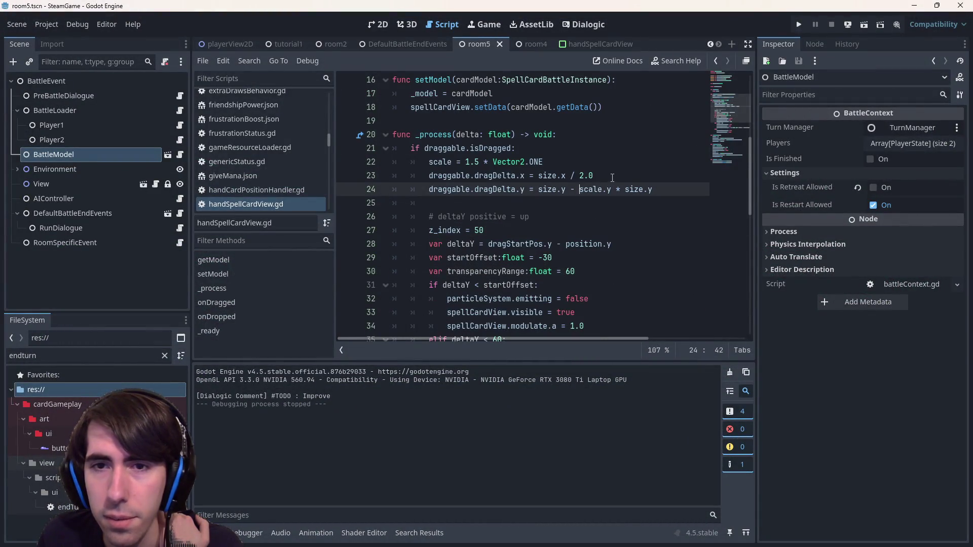
key(ctrl+shift+Return)
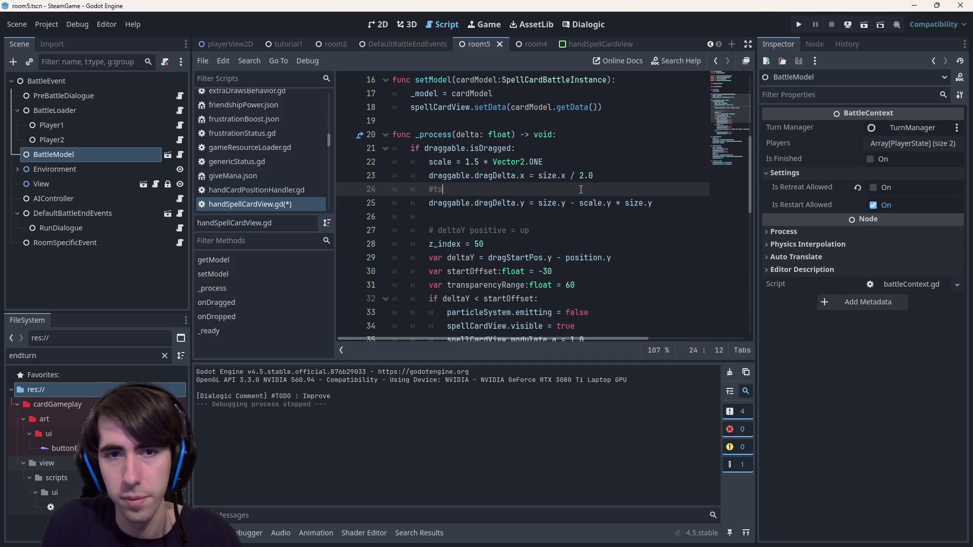
key(Down)
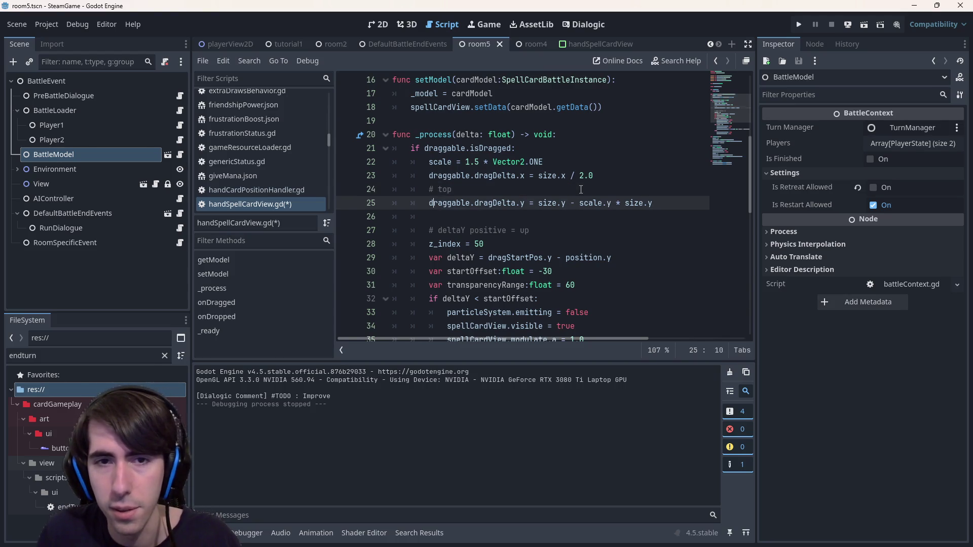
key(ctrl+shift+Right)
key(ctrl+shift+Right)
key(ctrl+shift+Right)
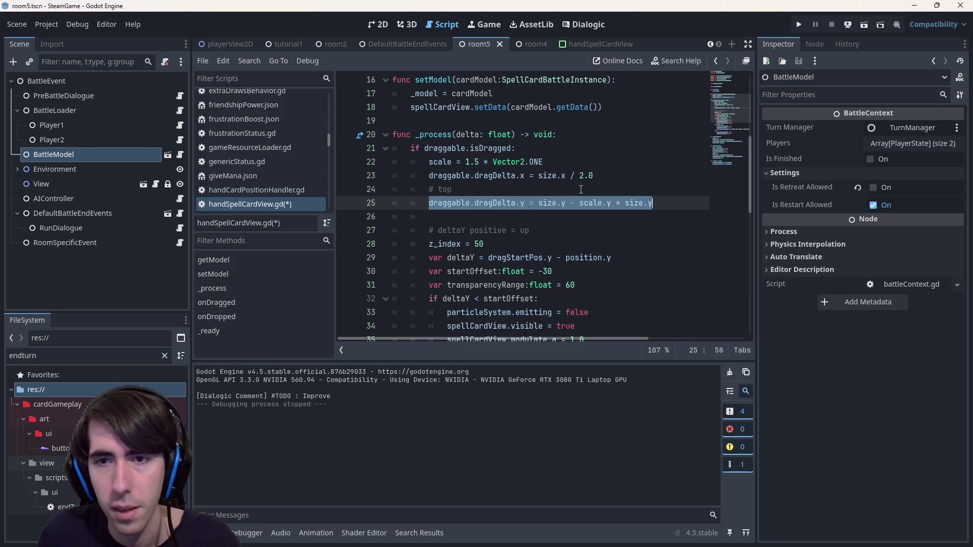
key(ctrl+c)
key(End)
key(Return)
key(Return)
key(ctrl+v)
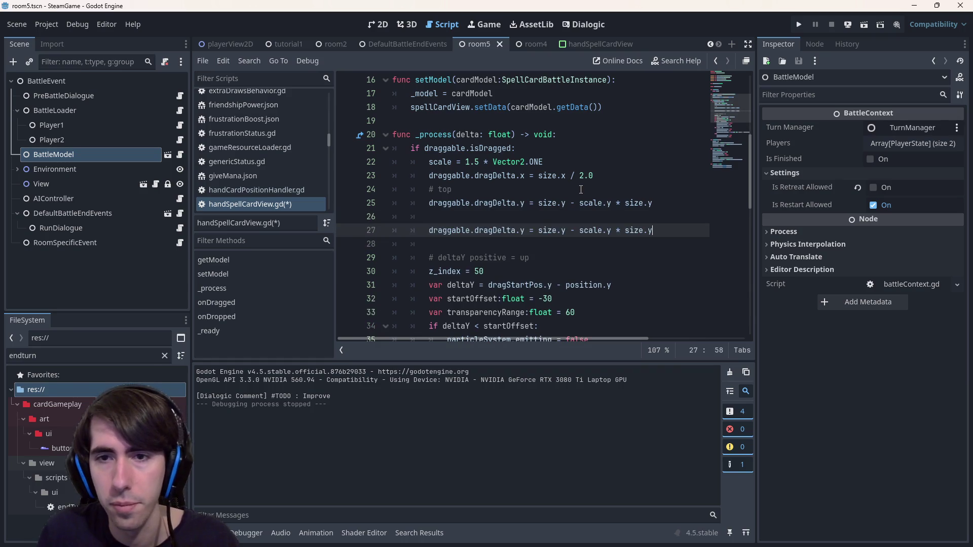
text(2)
key(Home)
key(Return)
Label the copy '# middle', comment out the top offset line, and save
key(Up)
text(#)
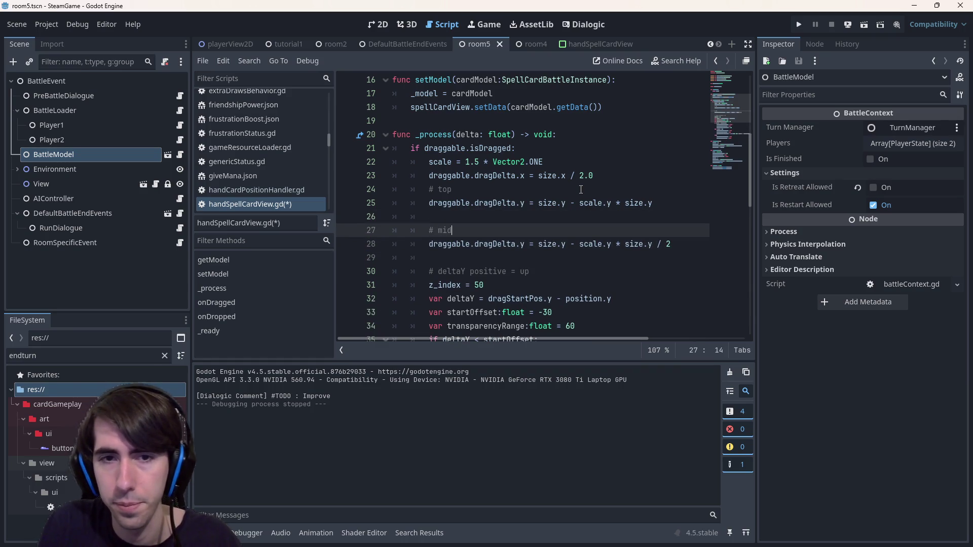
text(dle)
key(Up)
key(Up)
key(ctrl+k)
key(ctrl+s)
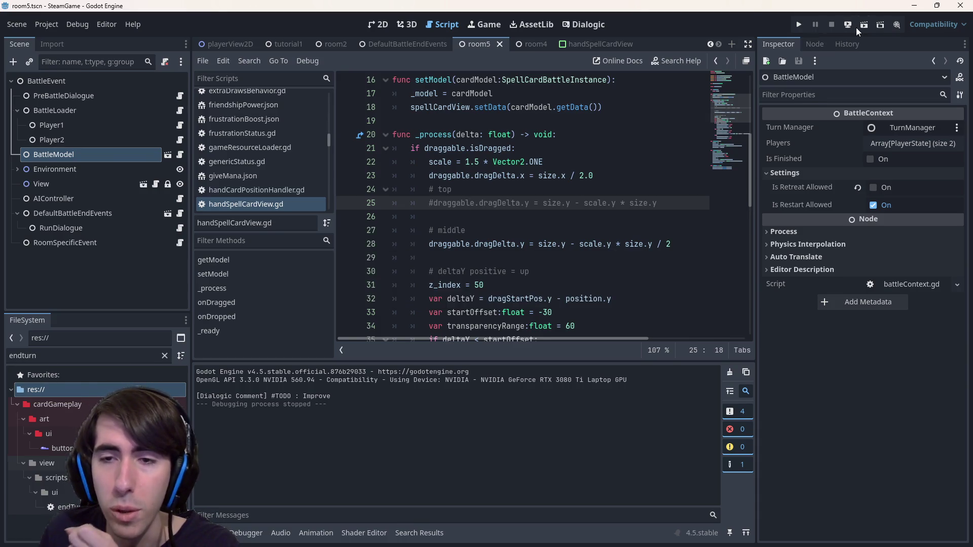
Run the game, deploy the cat-girl, drag Sharpening Magic toward the dark-haired ally, then minimize
click(869, 30)
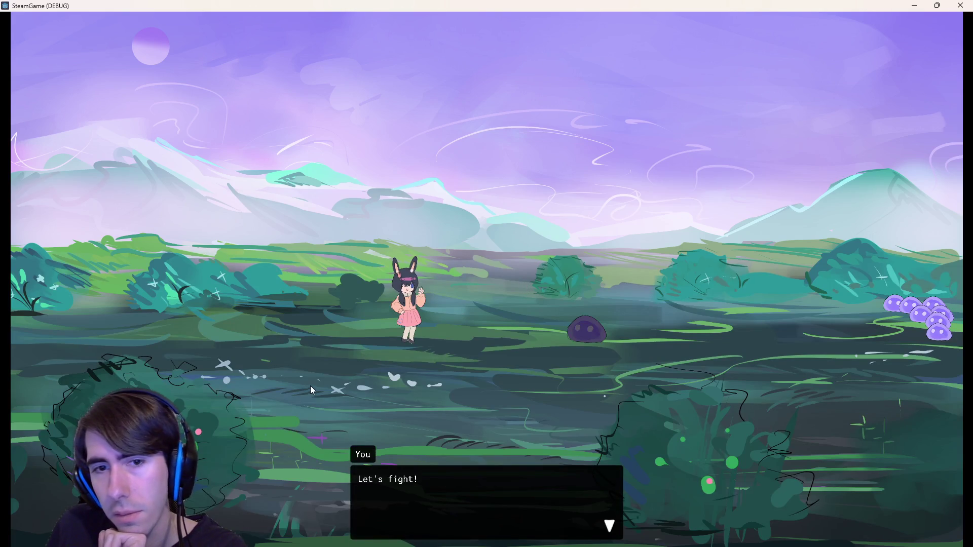
click(310, 385)
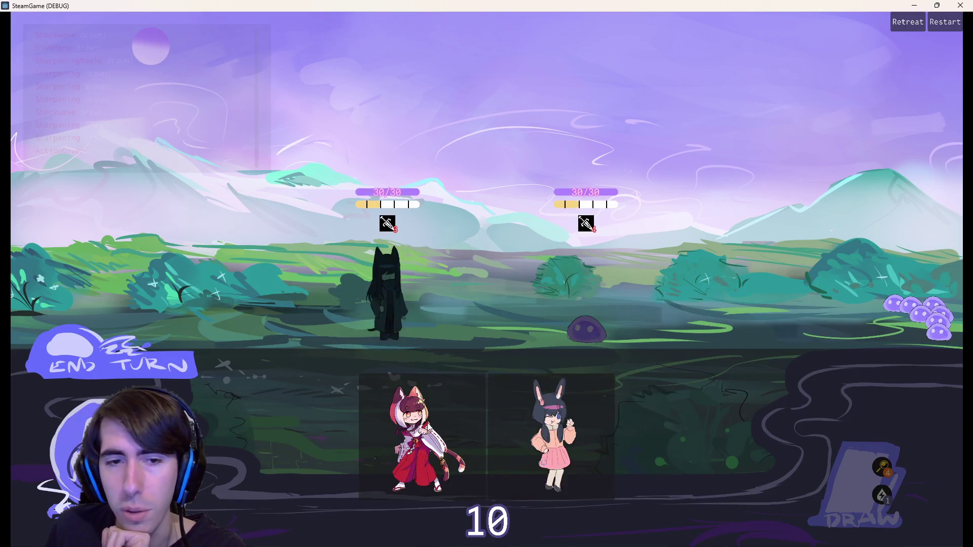
drag(416, 436, 326, 281)
mouse_move(476, 407)
mouse_down()
mouse_move(425, 318)
mouse_move(433, 439)
mouse_move(386, 329)
mouse_move(415, 358)
mouse_move(431, 420)
mouse_move(409, 417)
mouse_move(414, 438)
mouse_move(405, 373)
mouse_move(424, 440)
mouse_up()
mouse_move(486, 399)
mouse_down()
mouse_move(391, 327)
mouse_move(421, 437)
mouse_move(375, 386)
mouse_move(396, 339)
mouse_move(419, 431)
mouse_move(413, 388)
mouse_move(448, 443)
mouse_up()
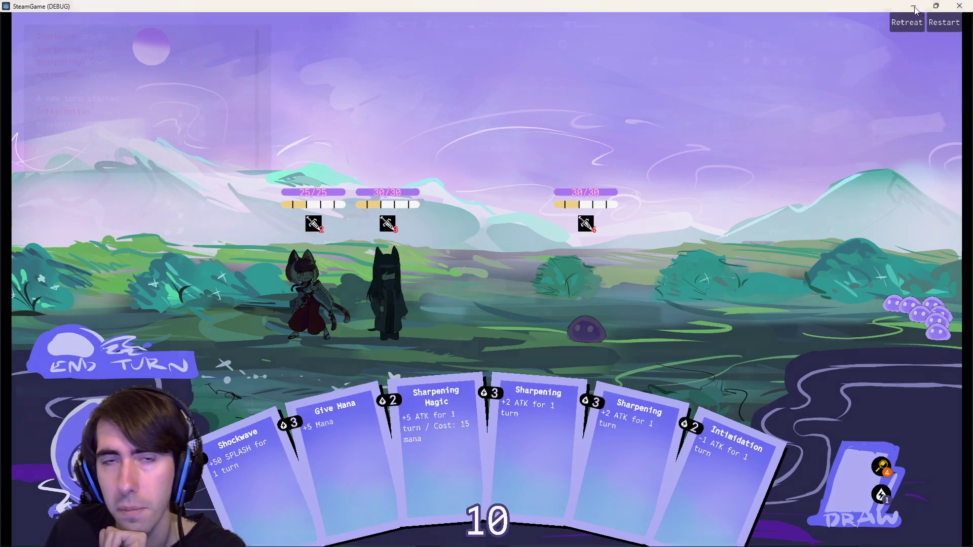
click(915, 7)
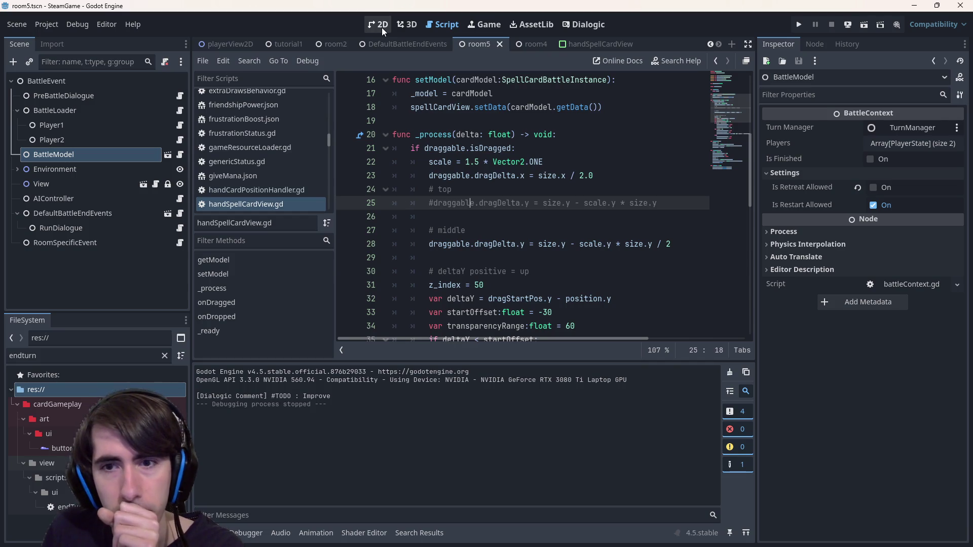
Try 1.75 and then 1.5 as the middle offset line's divisor, saving and test-running the game
click(675, 244)
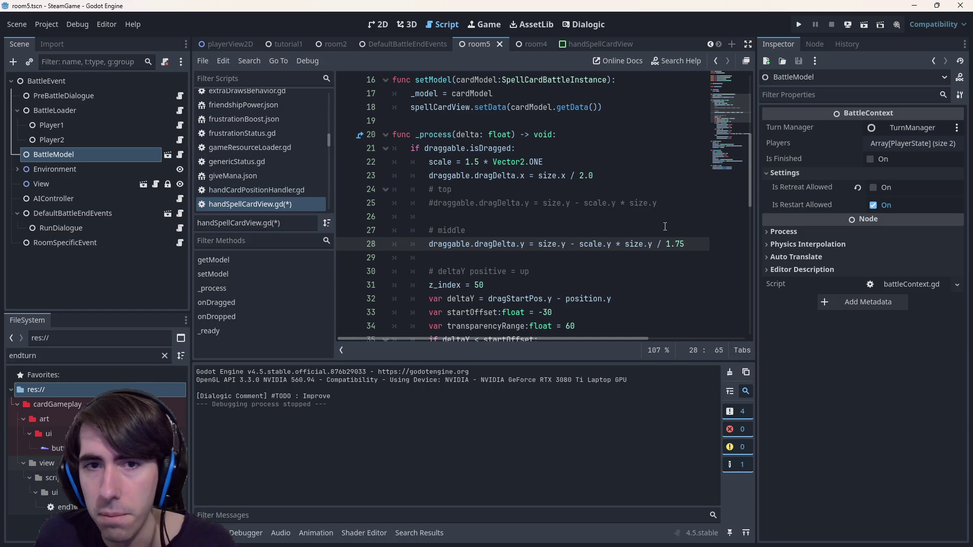
key(ctrl+s)
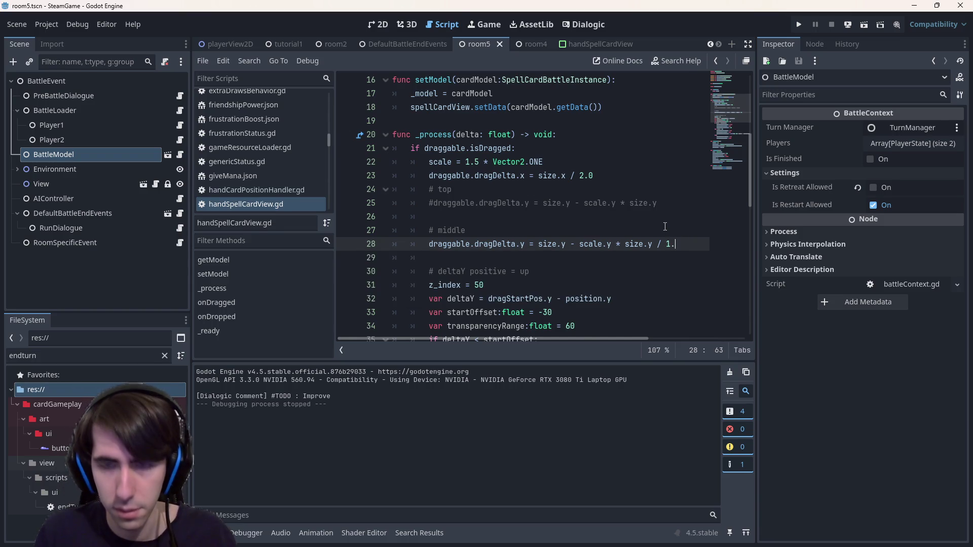
key(ctrl+s)
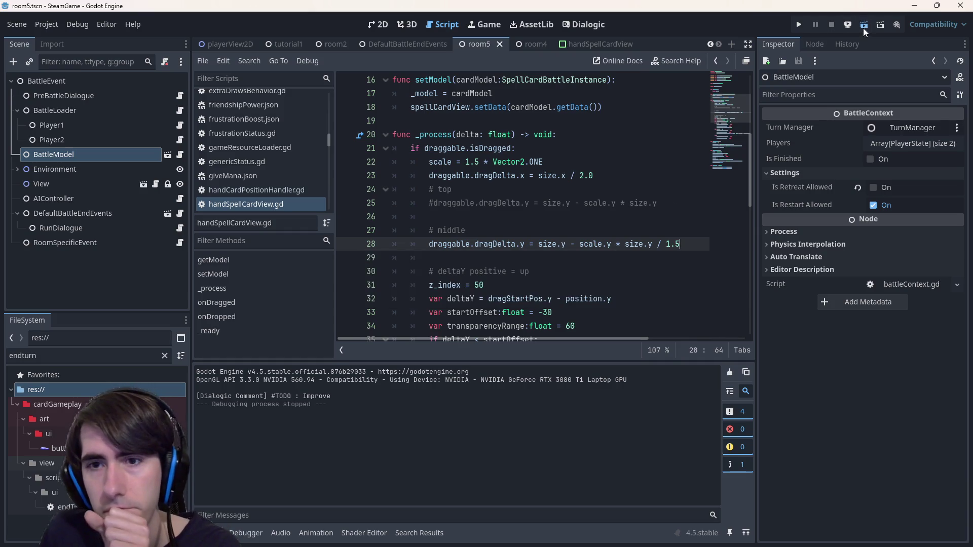
click(865, 28)
click(833, 24)
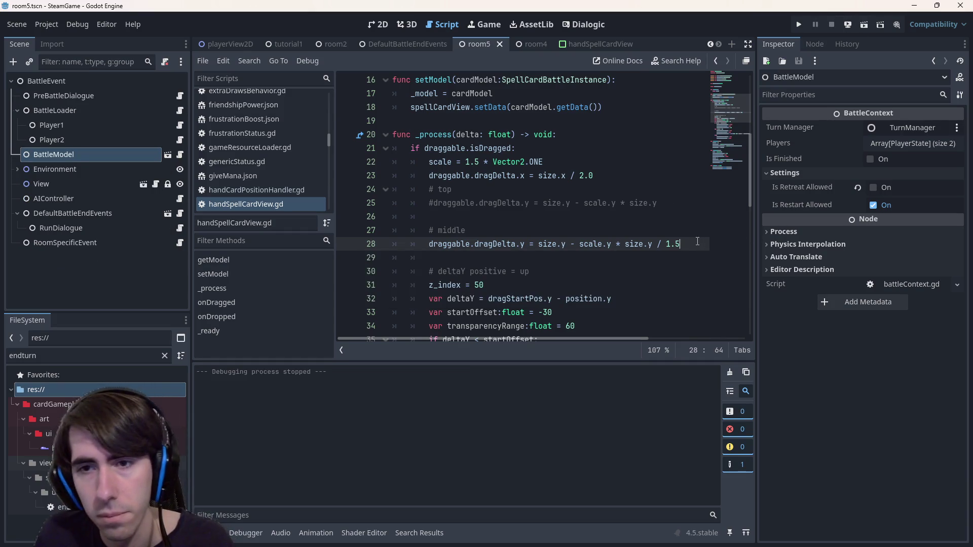
Comment out the divide-by-2 line, add an active copy dividing by 1.5, save, and relaunch
drag(697, 244, 425, 249)
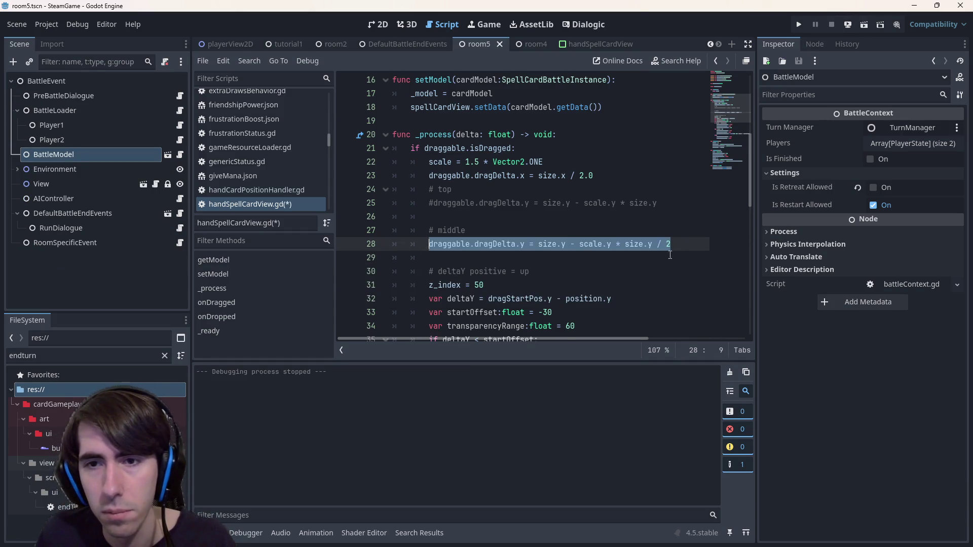
key(ctrl+c)
key(ctrl+k)
key(End)
key(Return)
key(Return)
key(ctrl+v)
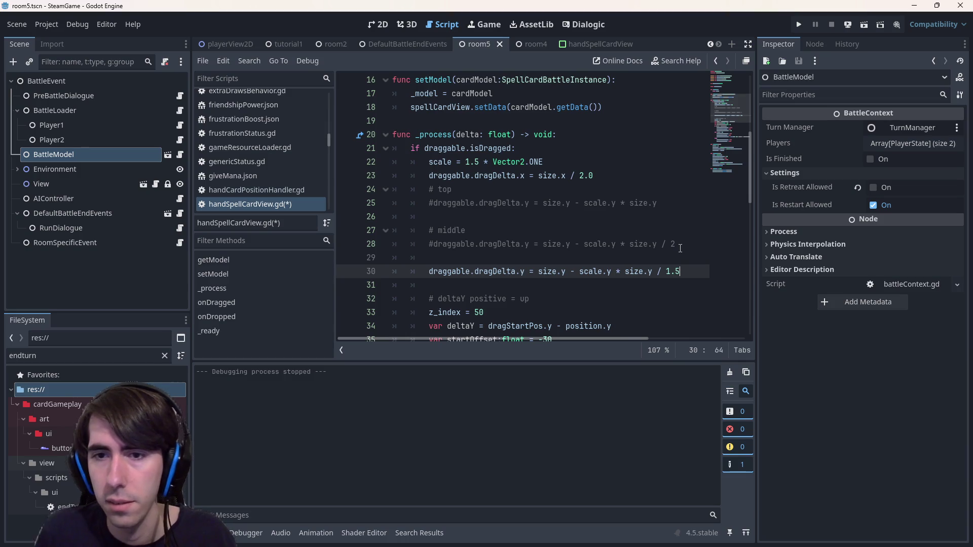
key(ctrl+s)
click(866, 25)
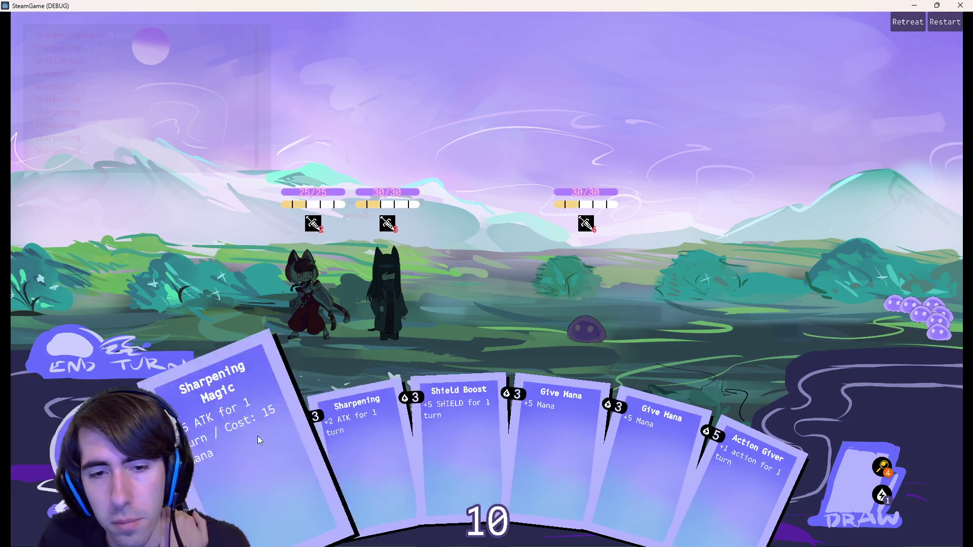
Test-drag Shield Boost and Give Mana over the dark-haired second fighter, then close the game
drag(460, 442, 402, 332)
mouse_move(414, 397)
mouse_down()
mouse_move(403, 381)
mouse_move(412, 414)
mouse_up()
drag(463, 446, 406, 317)
mouse_move(525, 393)
mouse_down()
mouse_move(435, 310)
mouse_move(475, 391)
mouse_up()
mouse_move(520, 430)
mouse_down()
mouse_move(491, 370)
mouse_move(410, 335)
mouse_up()
mouse_move(389, 399)
mouse_down()
mouse_move(372, 336)
mouse_move(408, 418)
mouse_move(394, 340)
mouse_move(414, 391)
mouse_move(405, 396)
mouse_move(391, 321)
mouse_move(400, 413)
mouse_move(390, 325)
mouse_move(385, 413)
mouse_move(399, 350)
mouse_move(446, 418)
mouse_up()
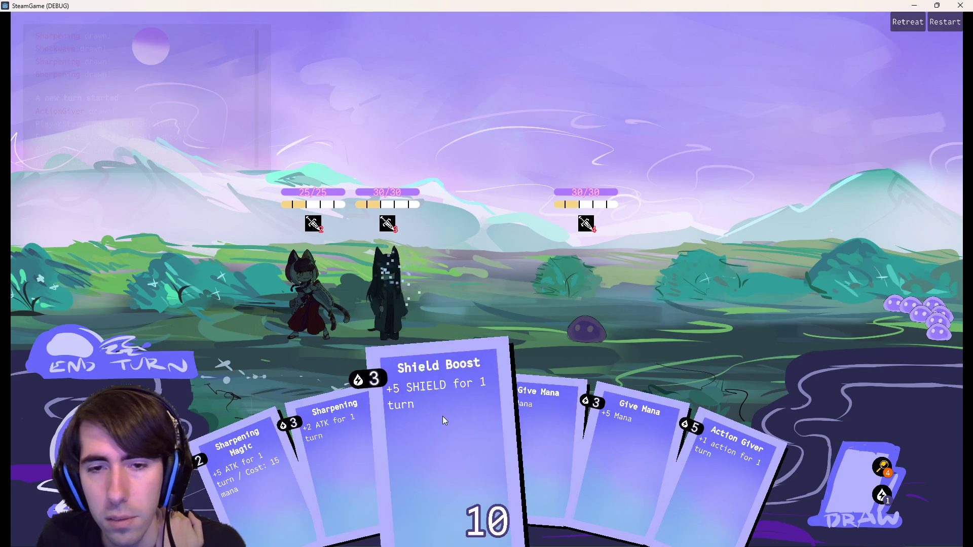
click(961, 5)
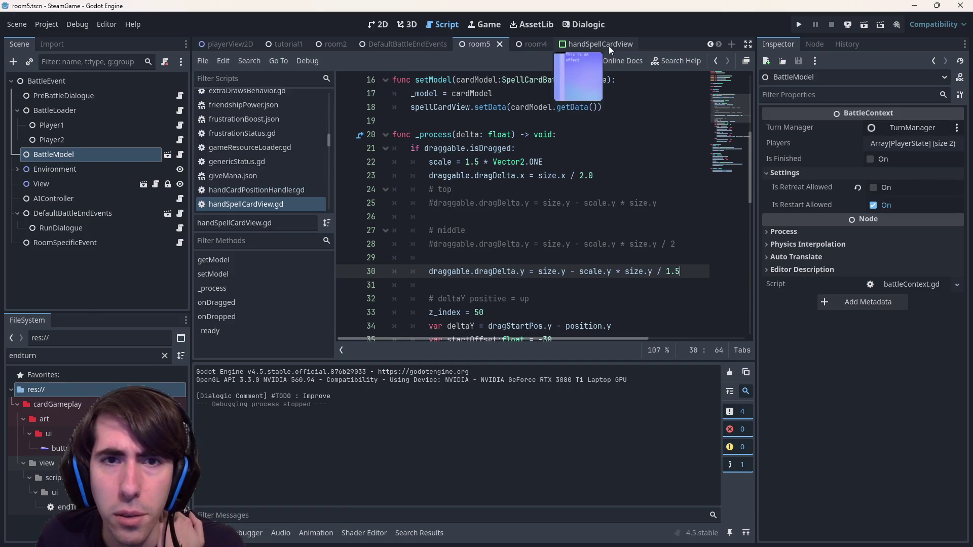
Show the handSpellCardView scene in 2D and check the SpellCard root's 300 px height
click(610, 45)
click(378, 25)
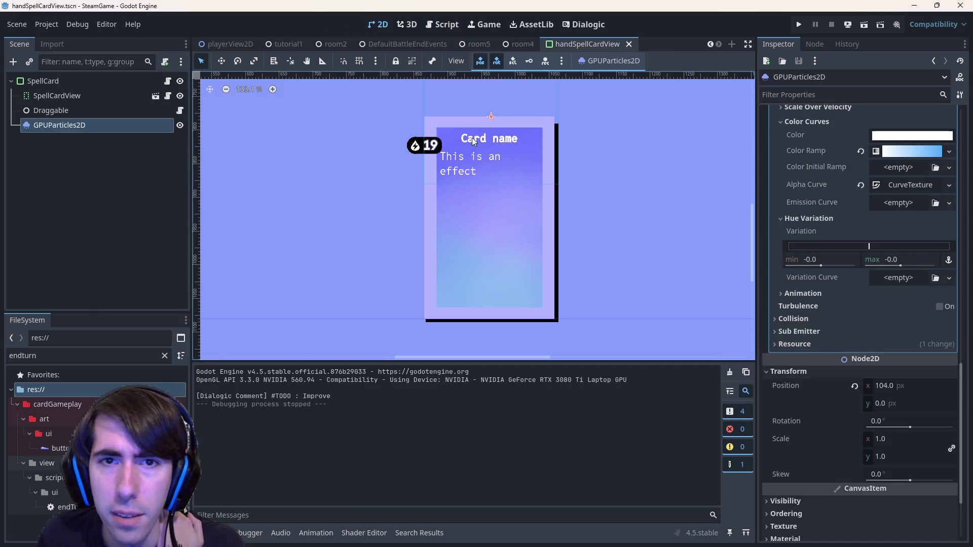
scroll(849, 217, up, 5)
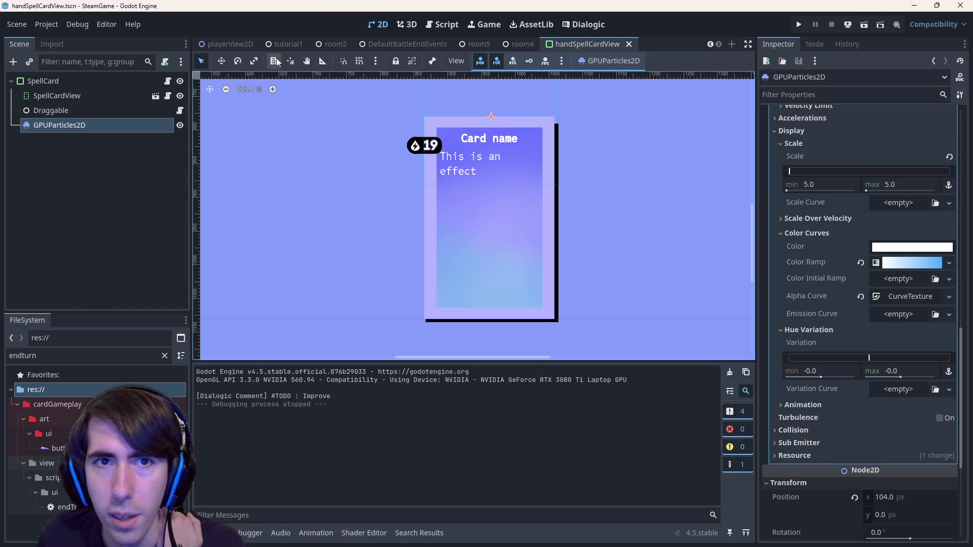
scroll(818, 373, down, 5)
click(90, 81)
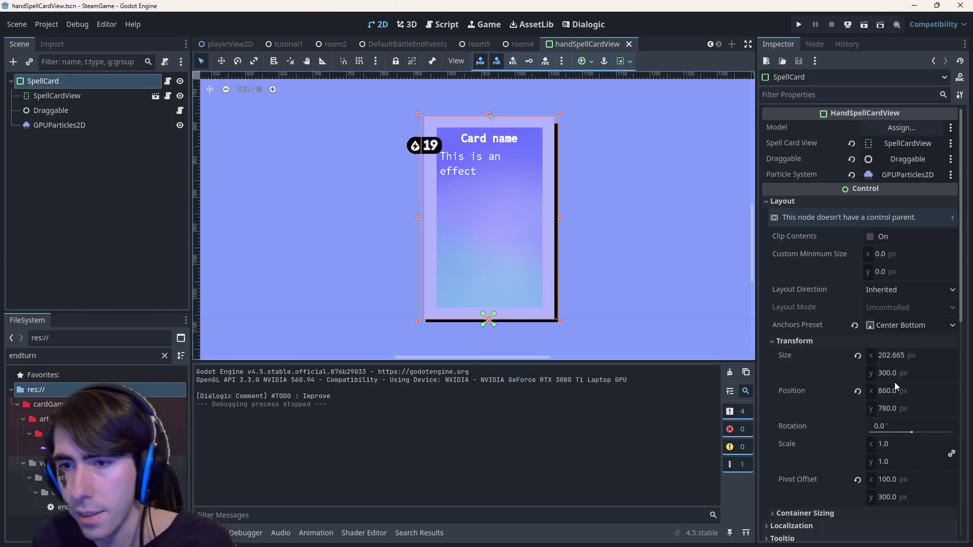
click(903, 377)
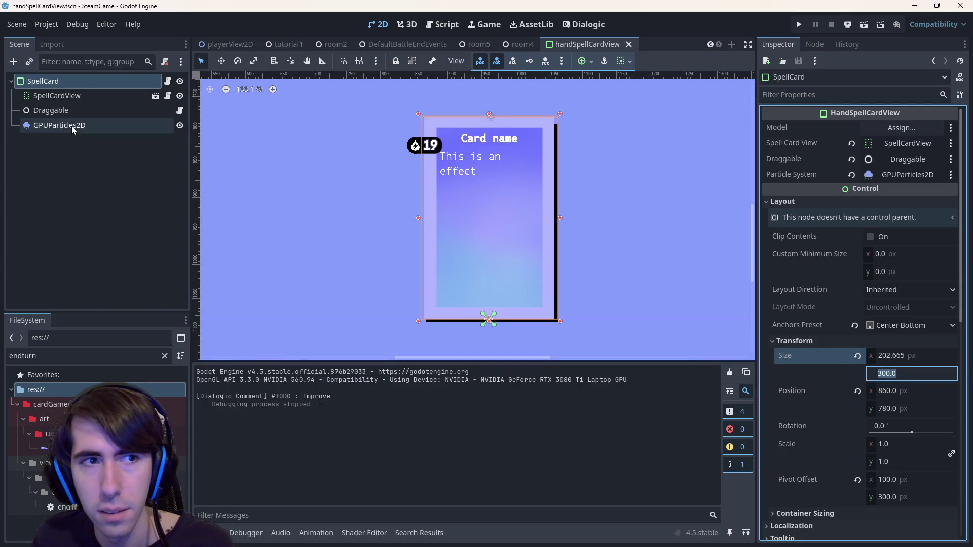
Set the GPUParticles2D position y to 150, then halve it to 75, save, and return to room5
click(72, 125)
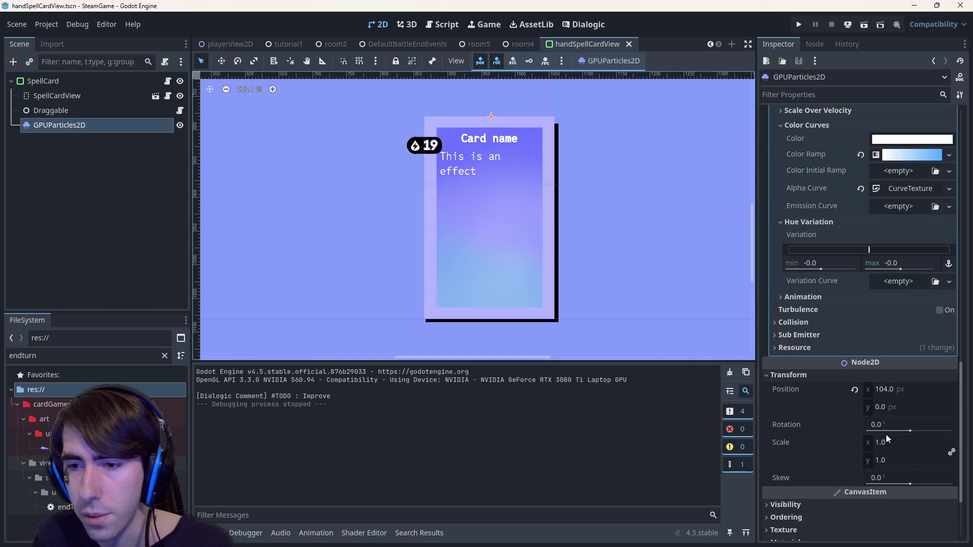
click(898, 409)
text(2)
key(Return)
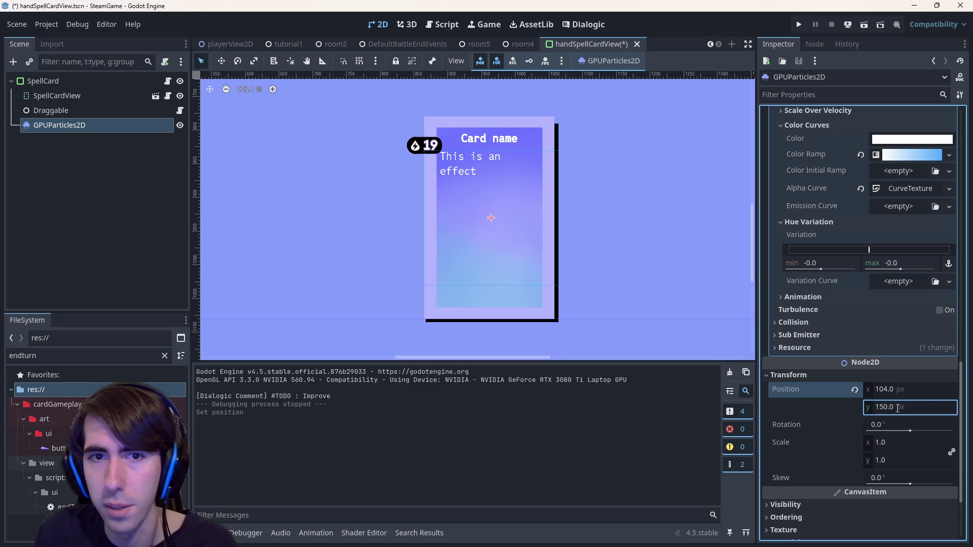
click(911, 407)
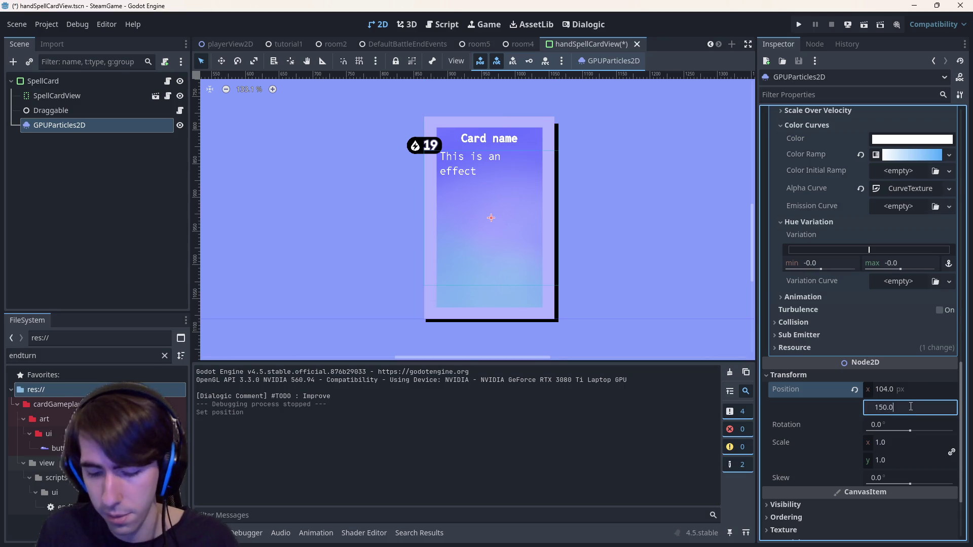
key(Return)
key(ctrl+s)
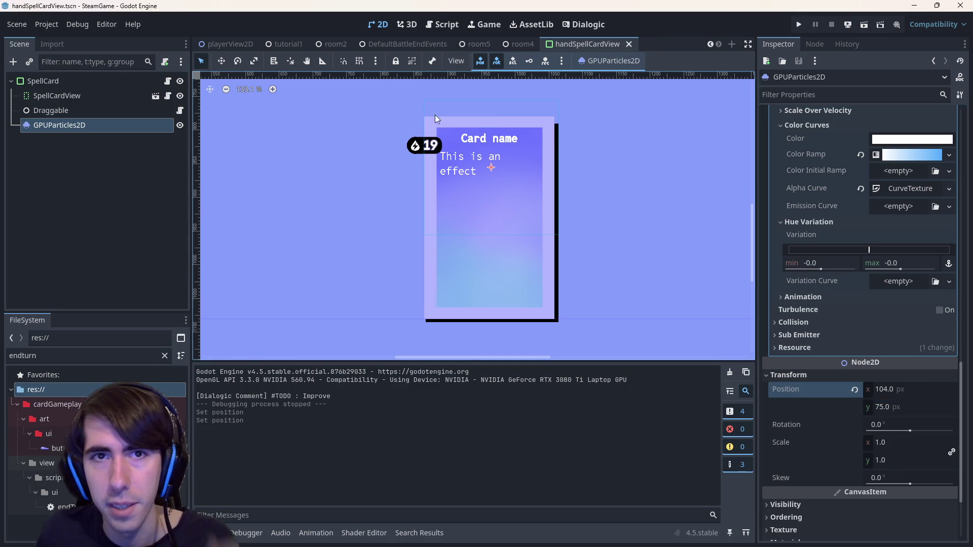
click(477, 44)
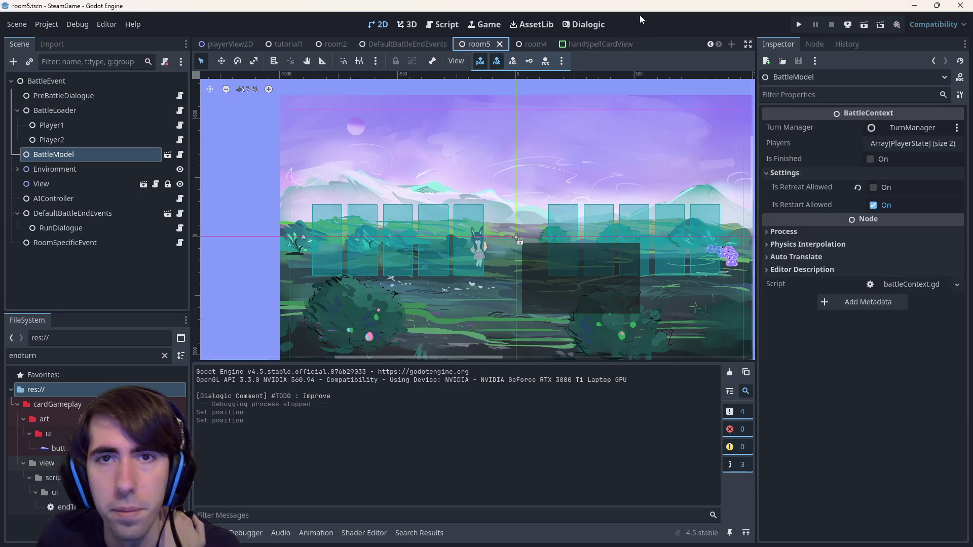
Playtest room5, holding the Sharpening card over the dark-haired ally to check its particles
click(864, 25)
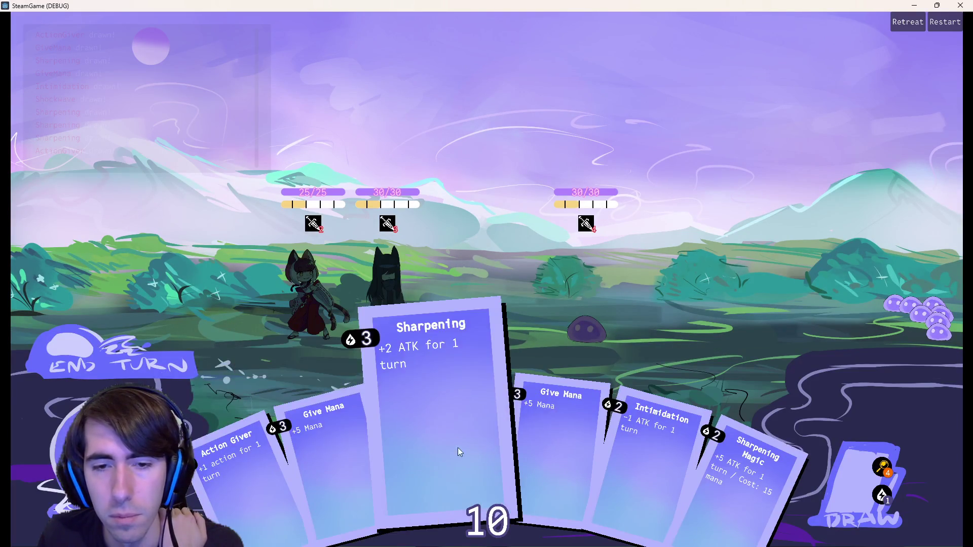
drag(458, 448, 406, 329)
drag(427, 431, 397, 335)
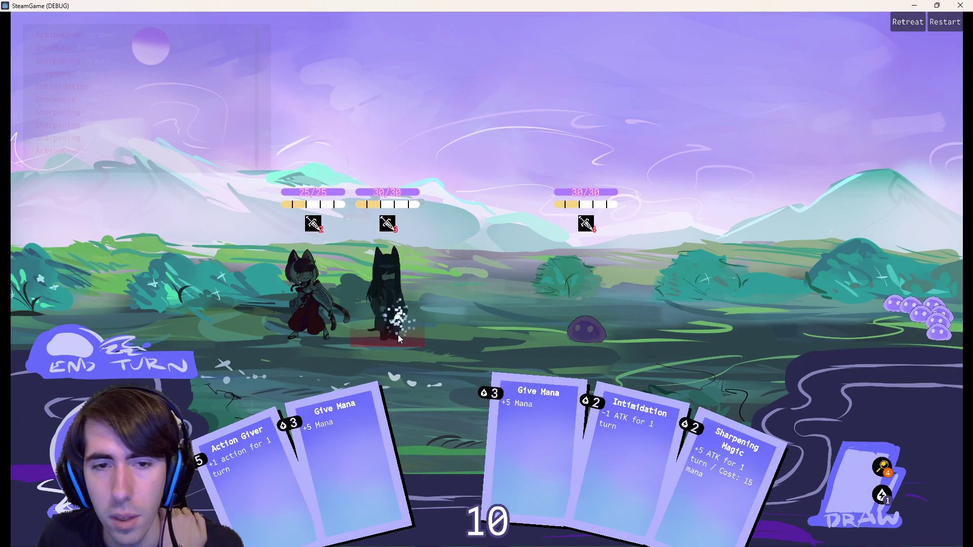
mouse_move(407, 397)
mouse_down()
mouse_move(404, 361)
mouse_move(414, 388)
mouse_move(652, 165)
mouse_up()
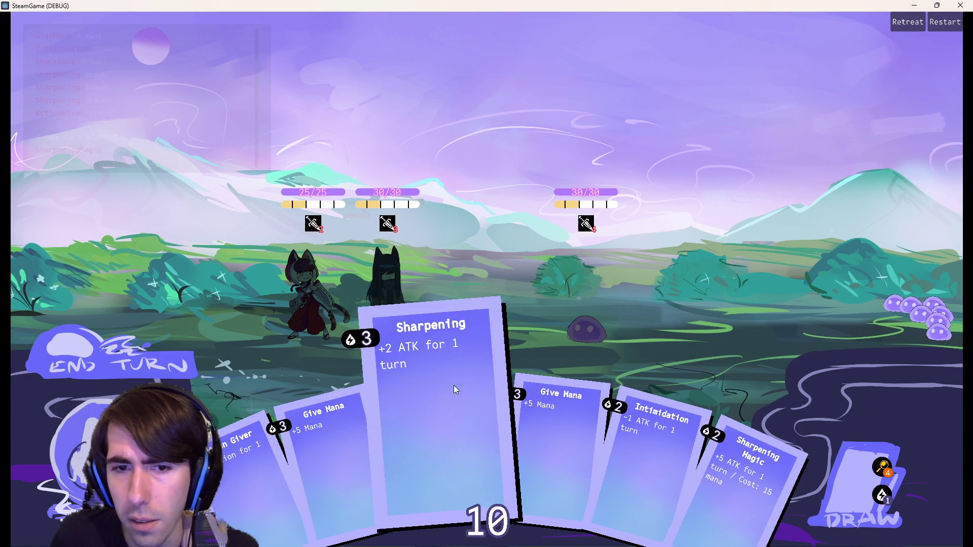
mouse_move(429, 400)
mouse_down()
mouse_move(410, 339)
mouse_move(427, 402)
mouse_up()
click(961, 6)
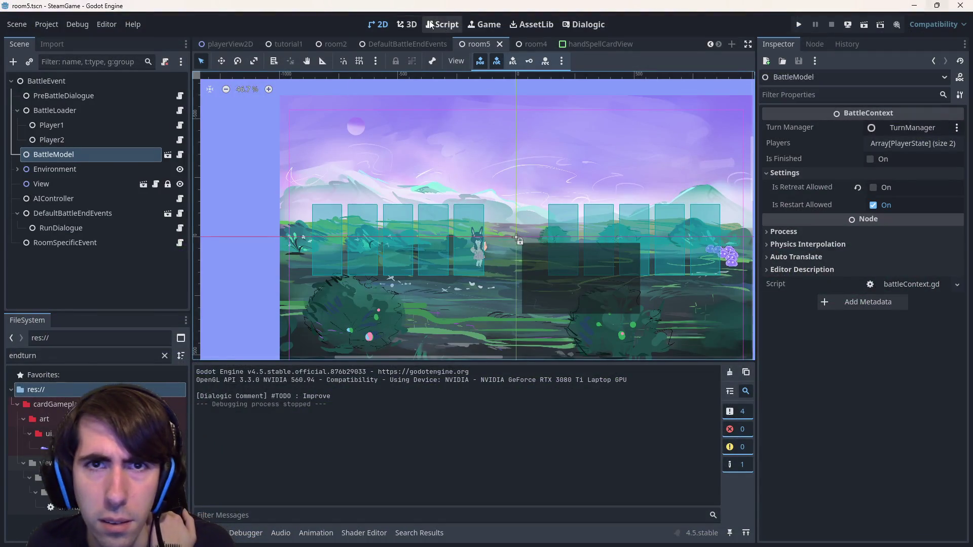
Set the card's GPUParticles2D position y to 300, then 300/2 = 150 px, and save the scene
click(582, 43)
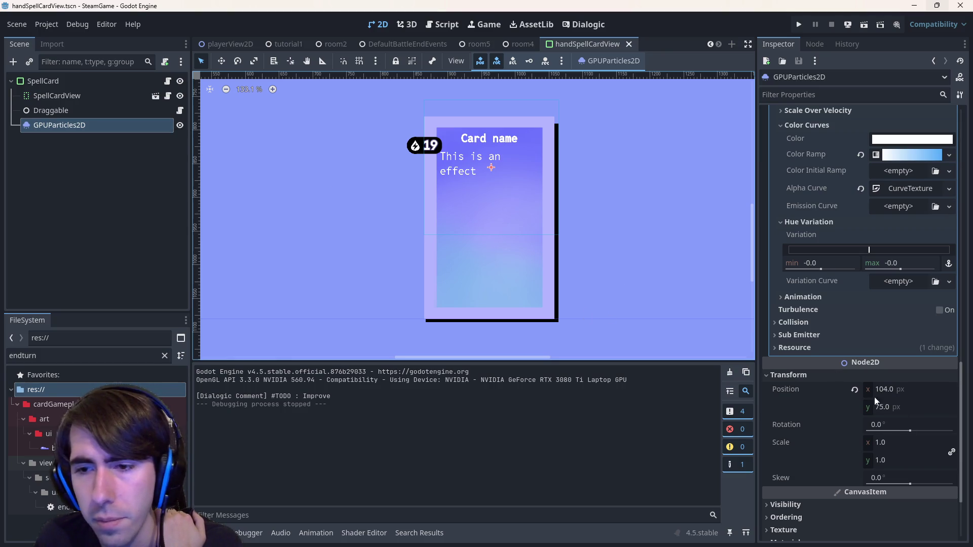
click(896, 407)
text(300.0)
key(Return)
click(908, 406)
text(/2)
key(Return)
key(ctrl+s)
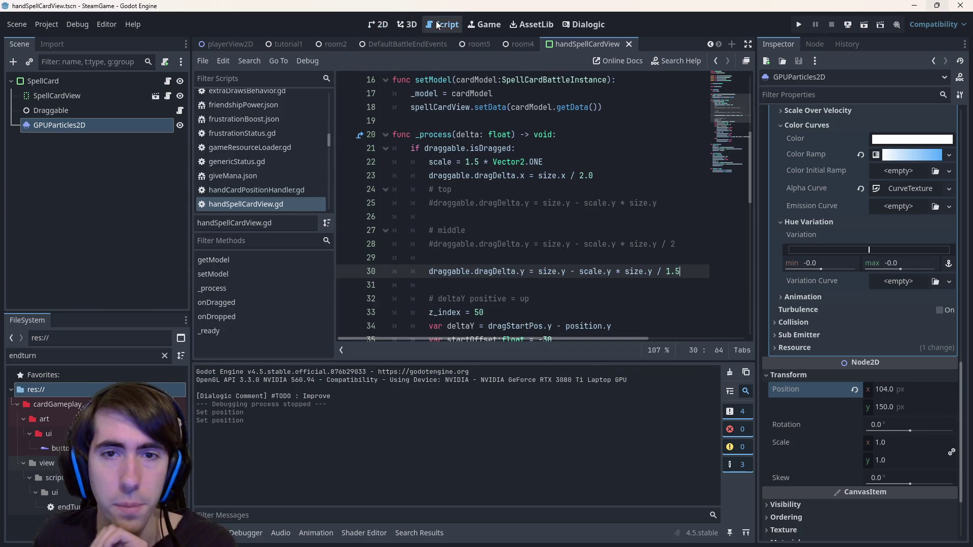
click(442, 25)
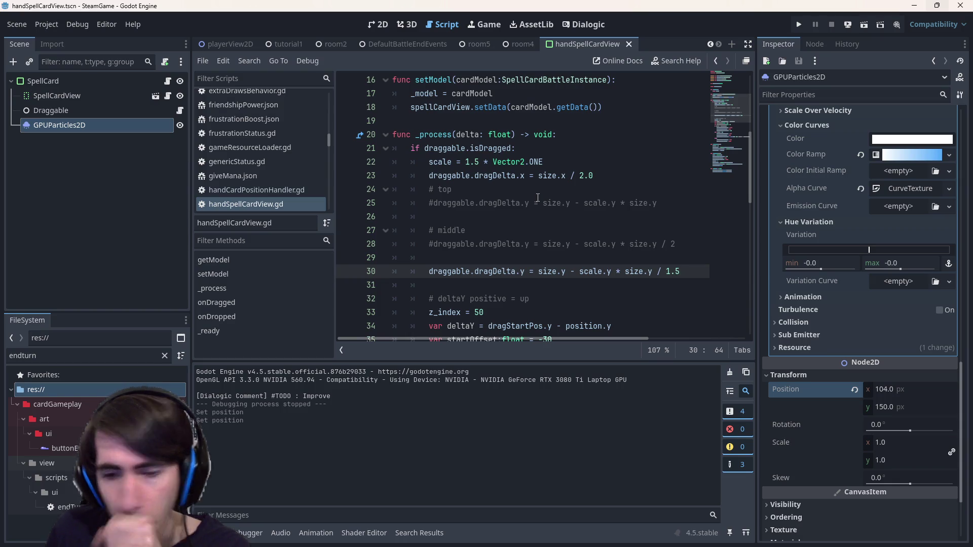
Save the 1.75 divisor, reset the particles' y position to 75, save the scene, and reopen room5
key(ctrl+s)
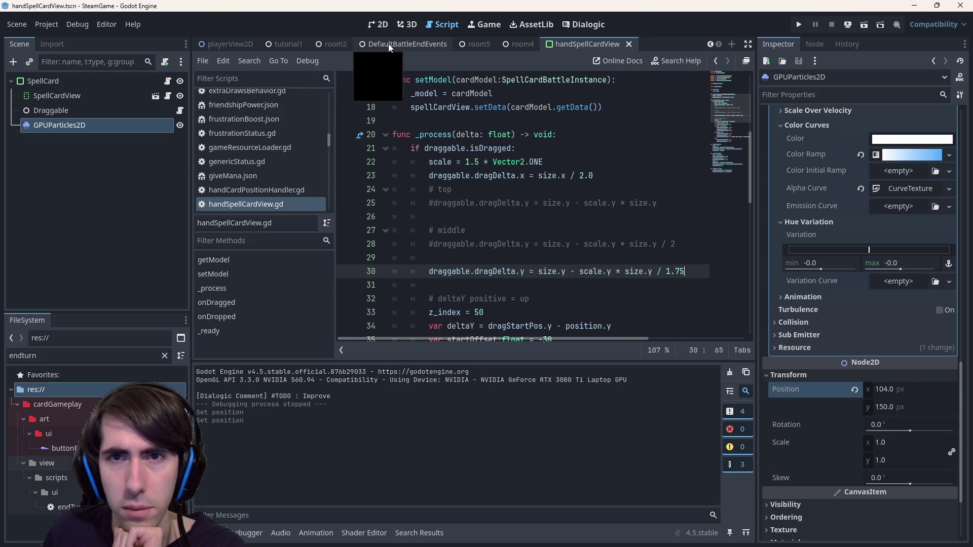
click(380, 25)
click(918, 408)
text(75)
key(Return)
key(ctrl+s)
click(479, 44)
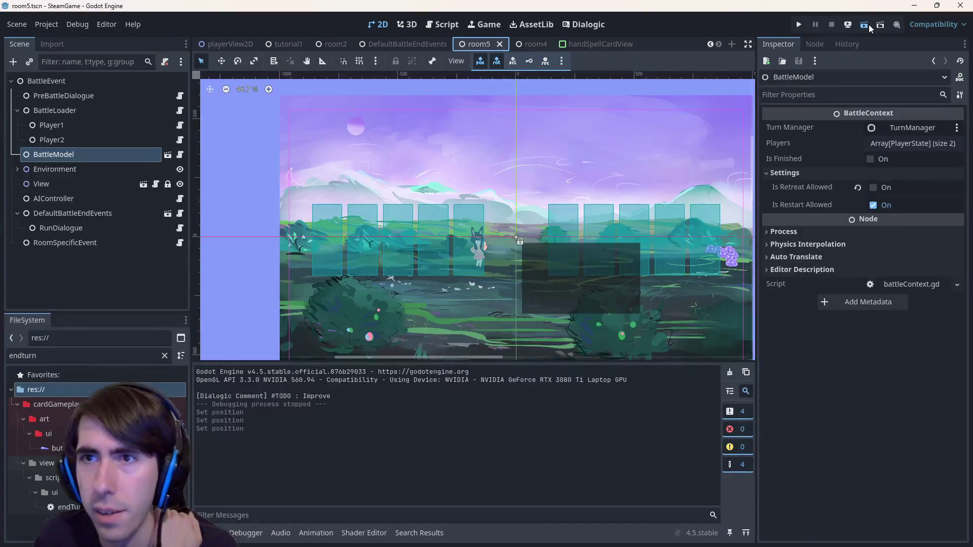
click(870, 25)
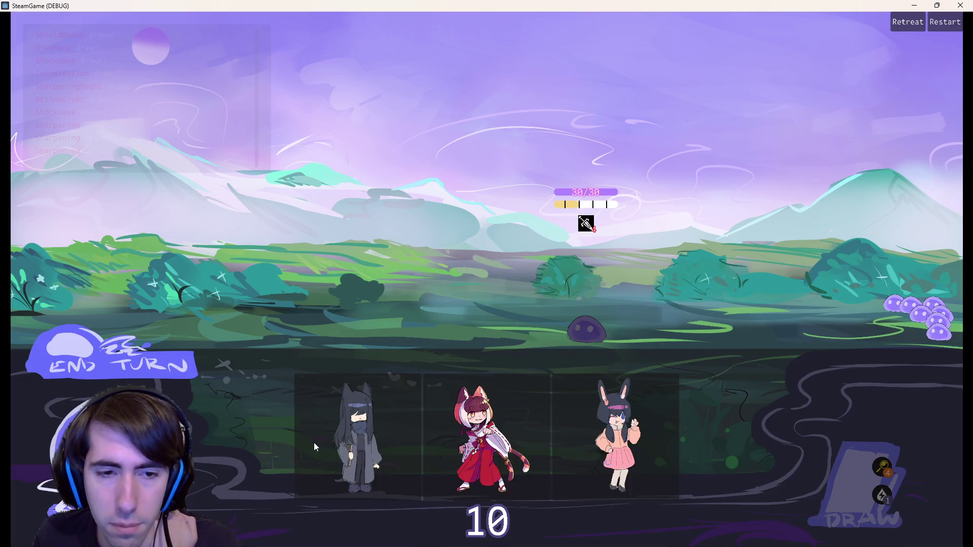
mouse_move(315, 442)
mouse_down()
mouse_move(400, 344)
mouse_move(388, 314)
mouse_up()
drag(370, 452, 311, 305)
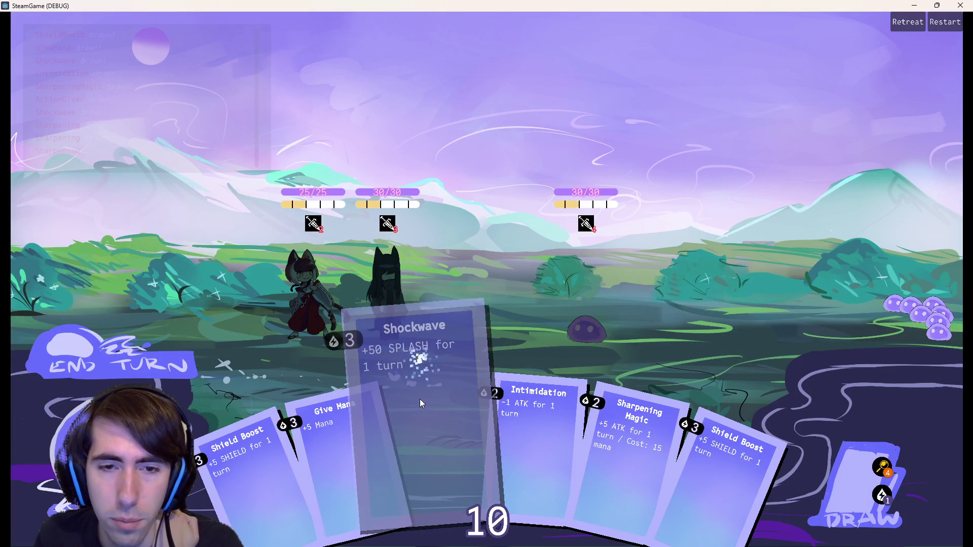
mouse_move(428, 423)
mouse_down()
mouse_move(446, 413)
mouse_move(443, 349)
mouse_move(434, 415)
mouse_up()
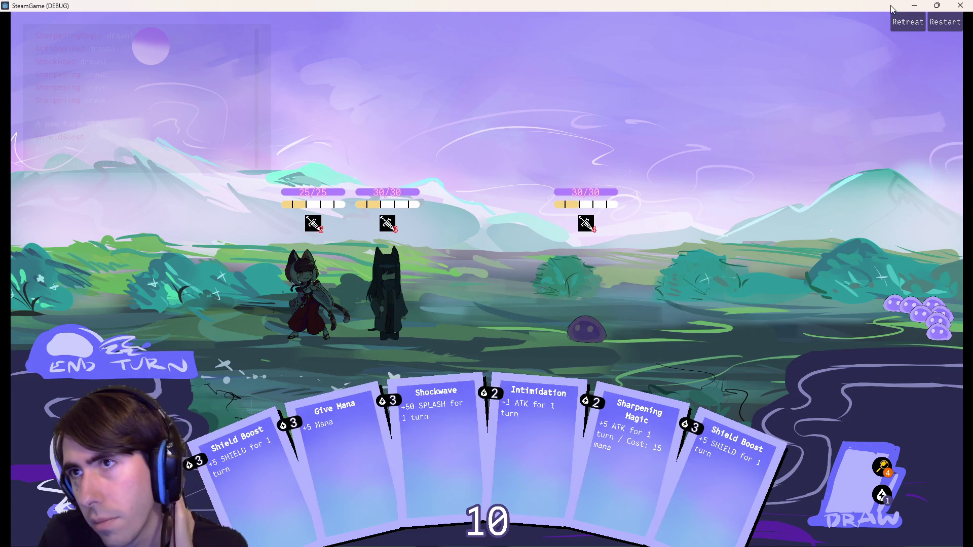
click(960, 5)
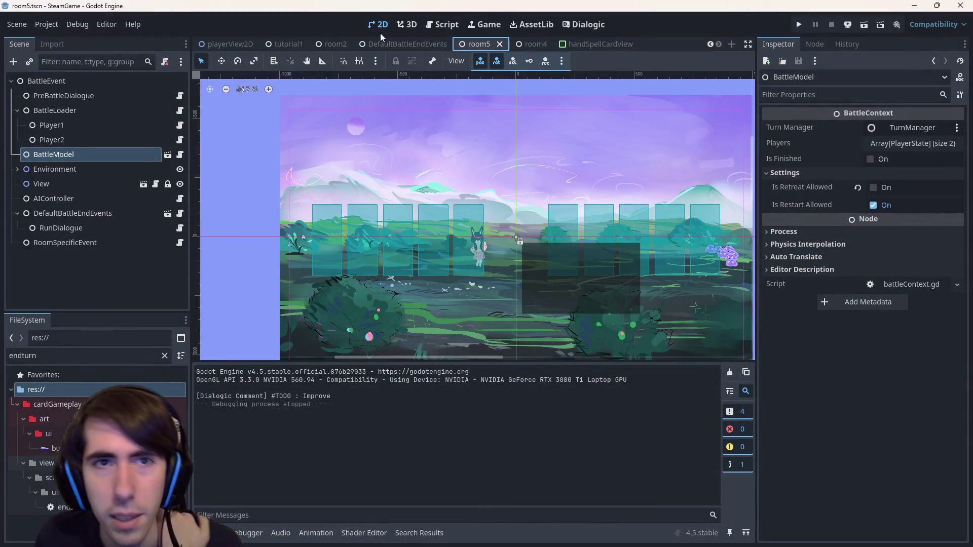
Make line 30's dragDelta.y multiply size.y by 0.75, keep line 25 commented, save, and run
click(484, 24)
click(448, 22)
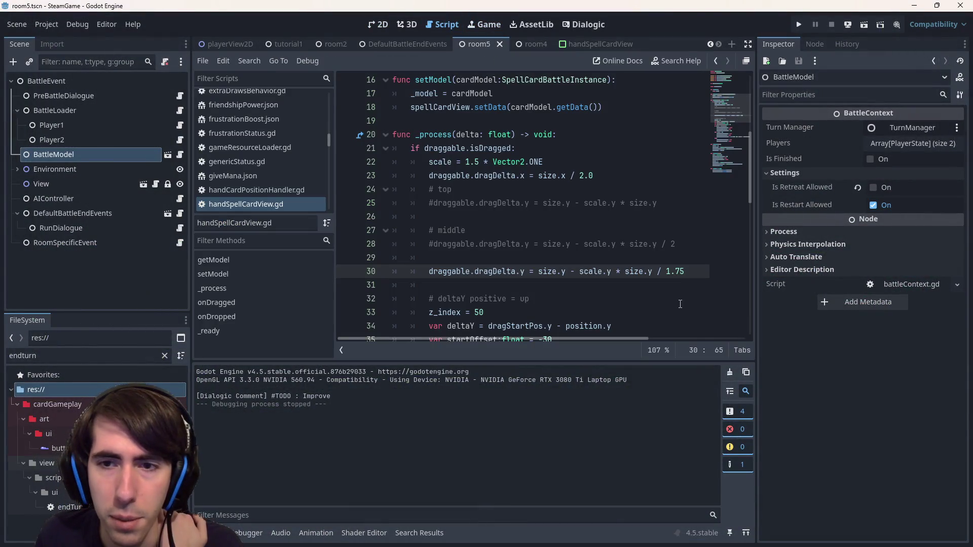
drag(691, 268, 665, 270)
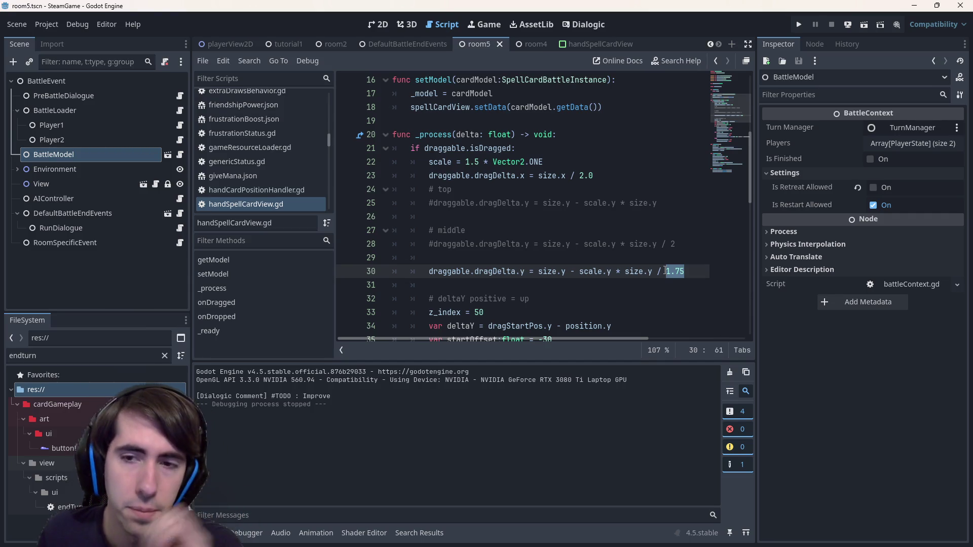
click(672, 204)
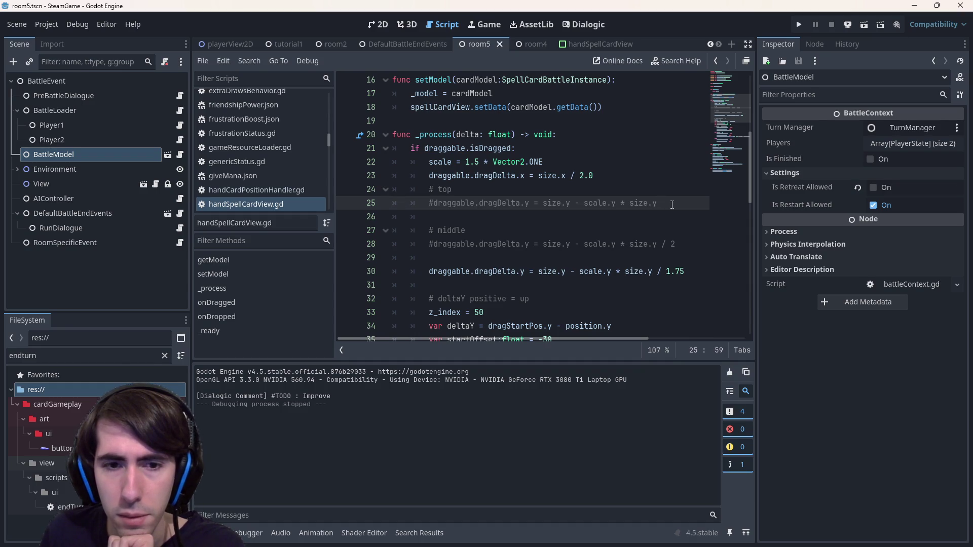
key(ctrl+k)
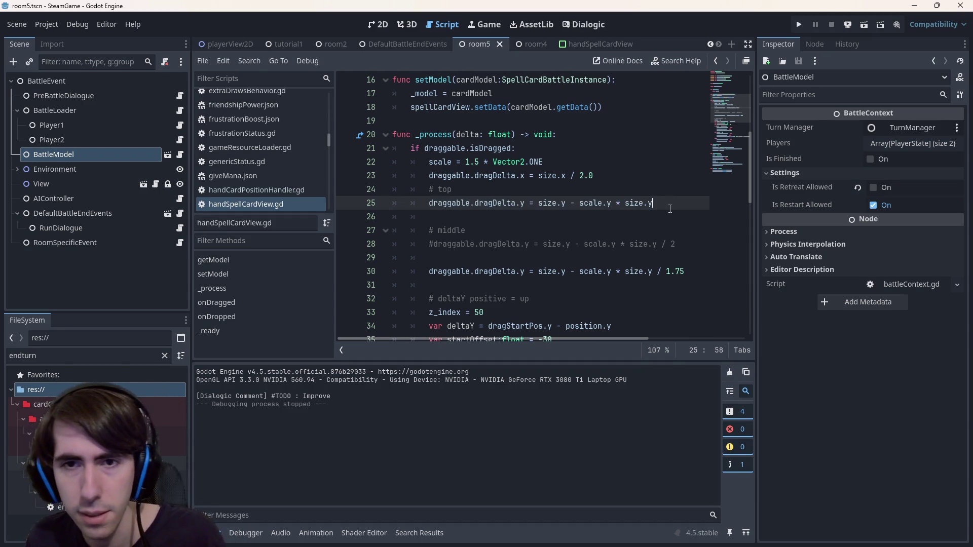
key(ctrl+k)
click(660, 272)
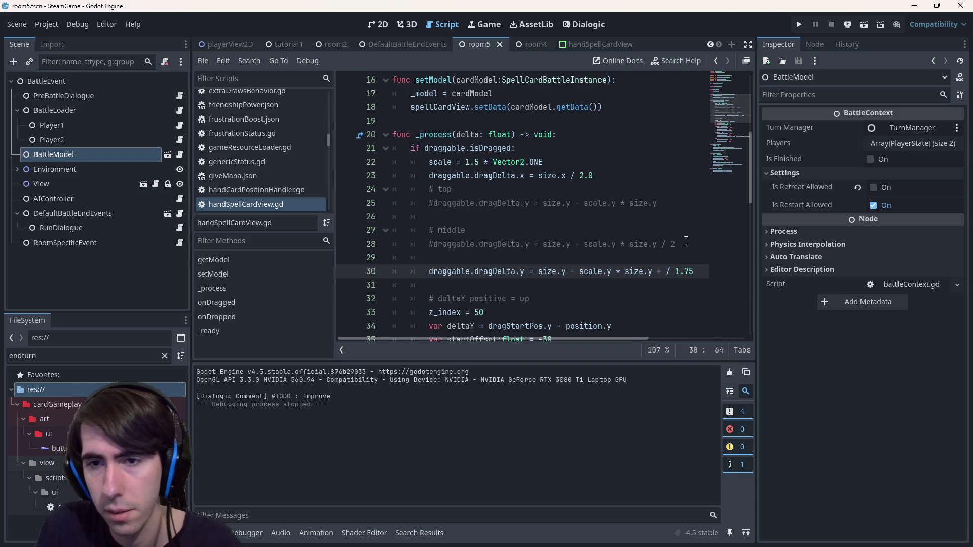
key(BackSpace)
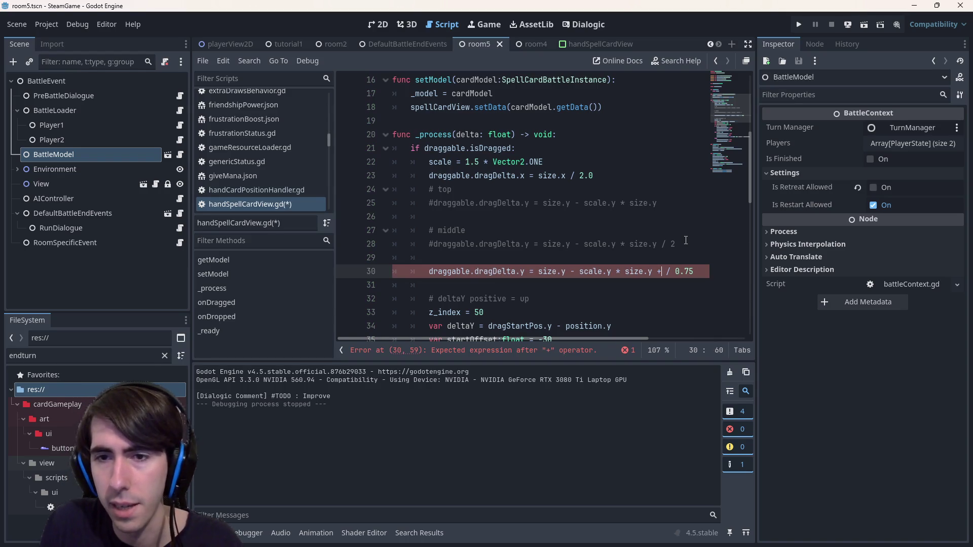
text(-)
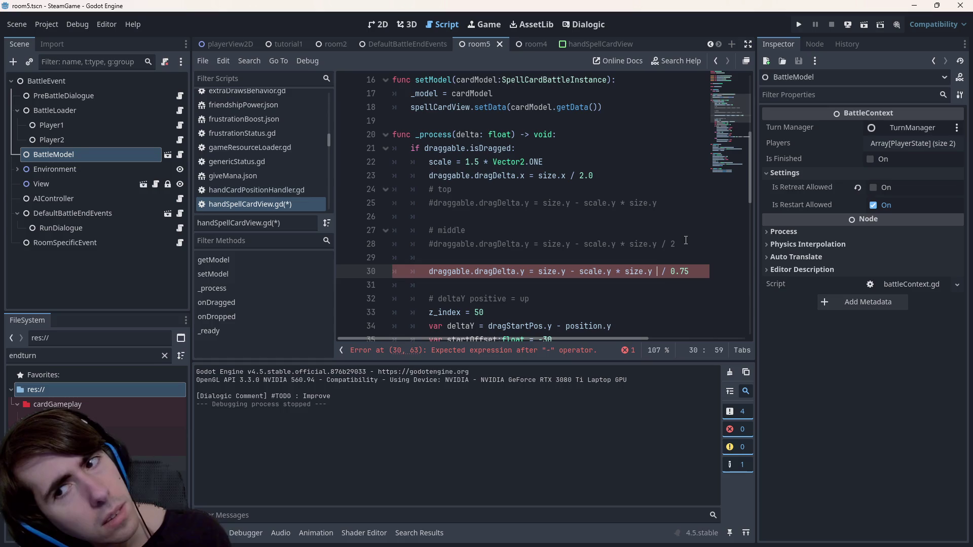
key(BackSpace)
key(BackSpace)
key(BackSpace)
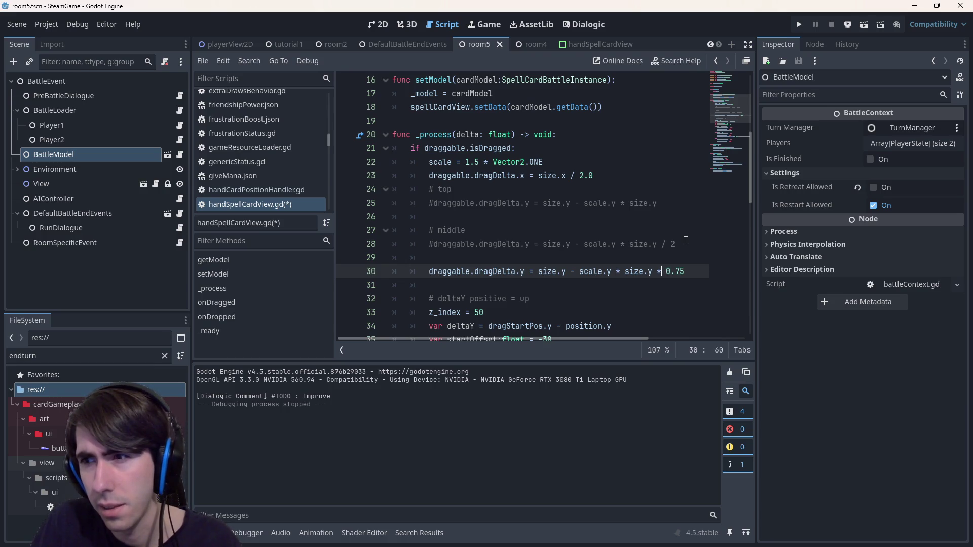
key(ctrl+s)
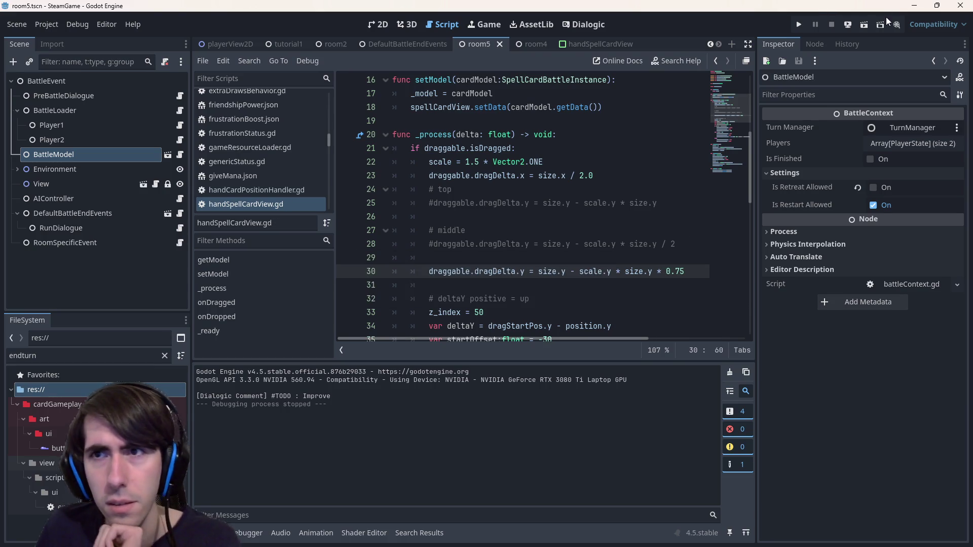
click(865, 23)
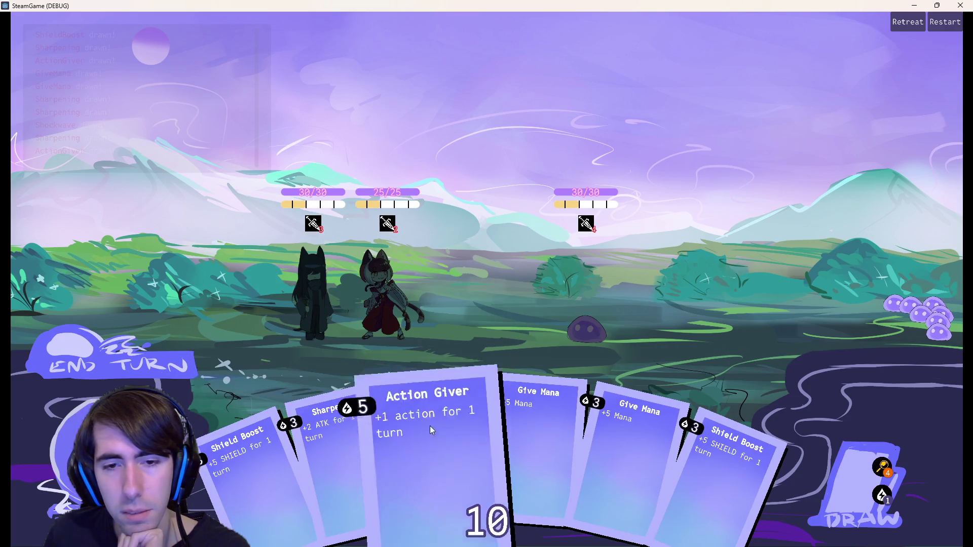
Test-drag Action Giver onto the fox girl and Give Mana onto the red-haired character and cat
drag(430, 426, 392, 339)
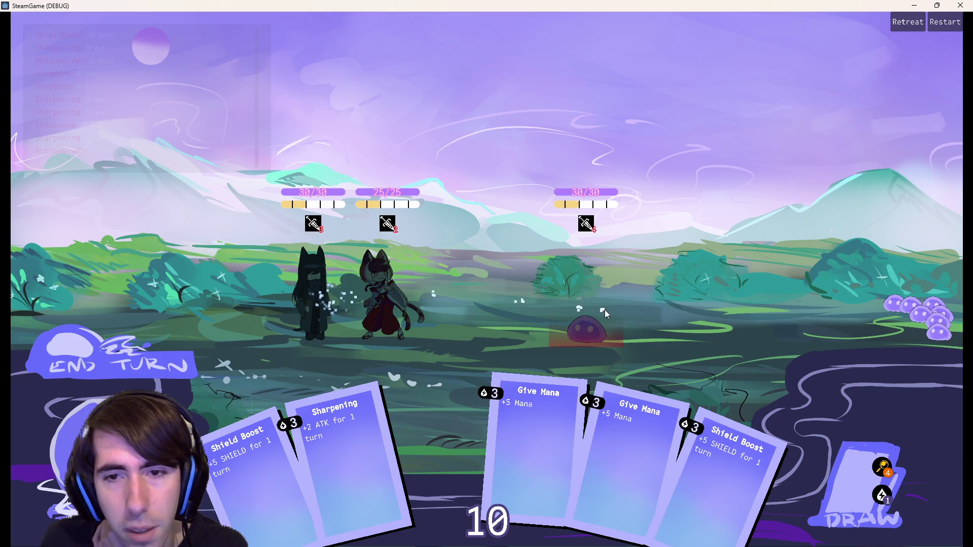
drag(526, 428, 396, 304)
mouse_move(513, 414)
mouse_down()
mouse_move(522, 355)
mouse_move(531, 400)
mouse_move(491, 314)
mouse_move(521, 363)
mouse_move(370, 343)
mouse_move(374, 358)
mouse_move(377, 329)
mouse_move(329, 327)
mouse_move(309, 367)
mouse_move(312, 327)
mouse_move(279, 366)
mouse_move(373, 343)
mouse_move(374, 355)
mouse_move(370, 339)
mouse_move(375, 374)
mouse_move(380, 358)
mouse_move(363, 336)
mouse_move(496, 404)
mouse_move(359, 355)
mouse_move(349, 391)
mouse_move(369, 427)
mouse_up()
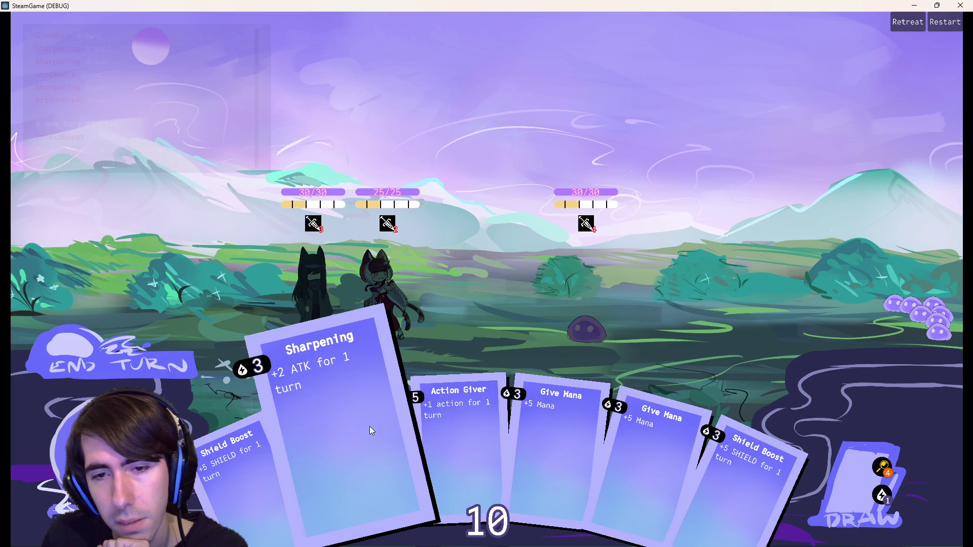
mouse_move(433, 359)
mouse_down()
mouse_move(370, 320)
mouse_move(365, 374)
mouse_up()
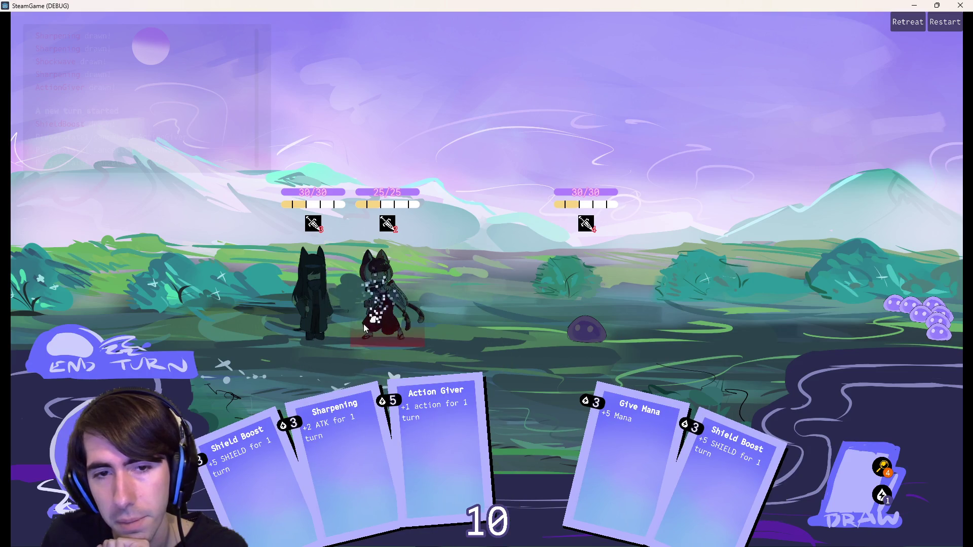
Play the held card and Give Mana on the cats, then end the turn
drag(357, 320, 382, 314)
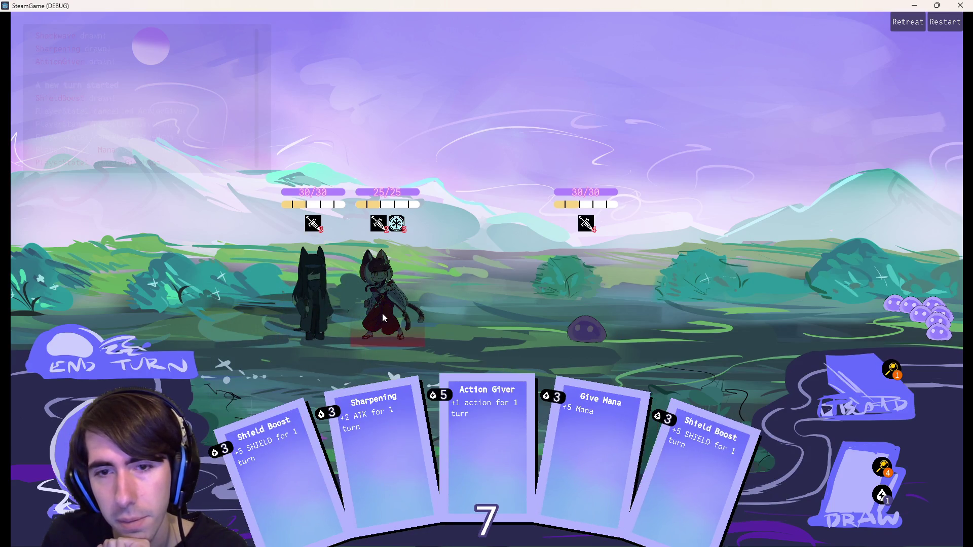
mouse_move(584, 428)
mouse_down()
mouse_move(408, 334)
mouse_move(386, 332)
mouse_up()
mouse_move(304, 441)
mouse_down()
mouse_move(364, 369)
mouse_move(331, 318)
mouse_move(369, 339)
mouse_move(321, 306)
mouse_up()
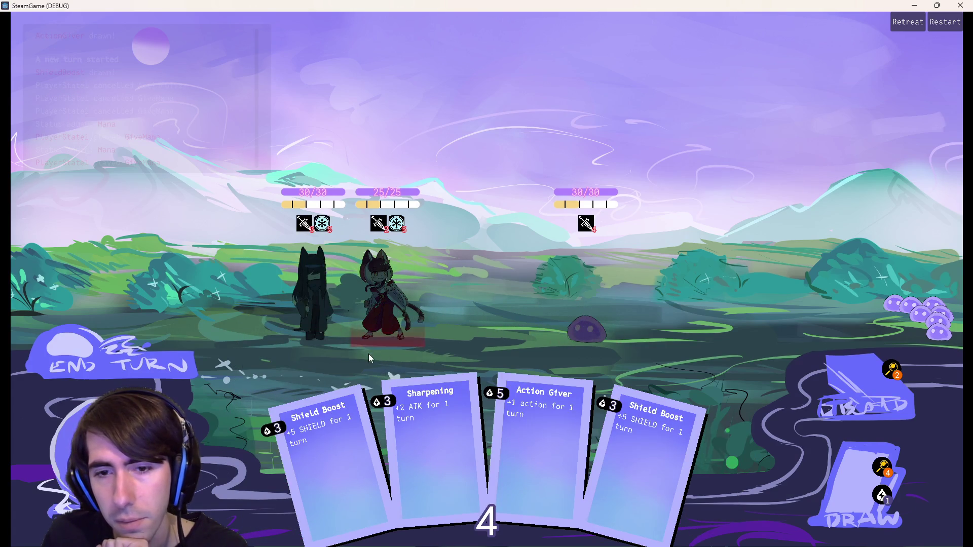
drag(629, 477, 372, 290)
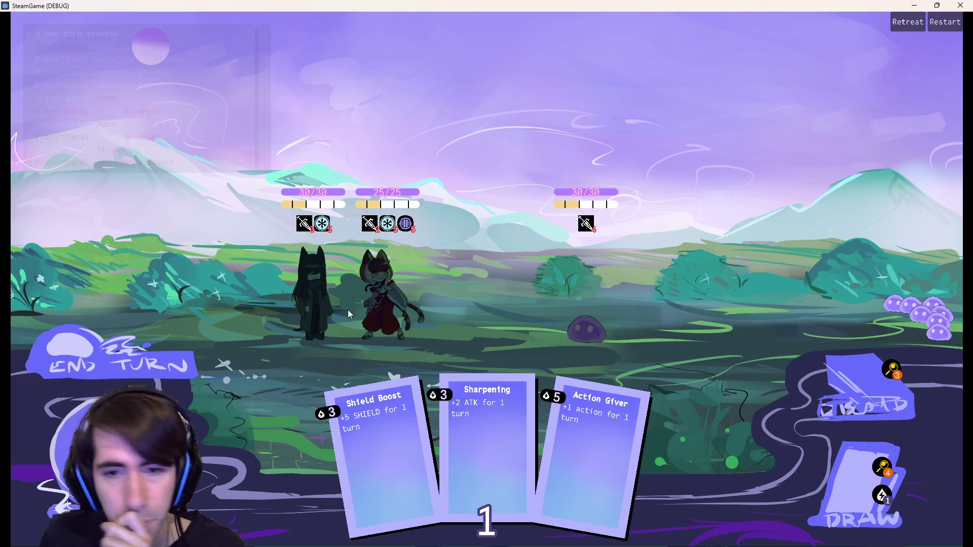
click(860, 496)
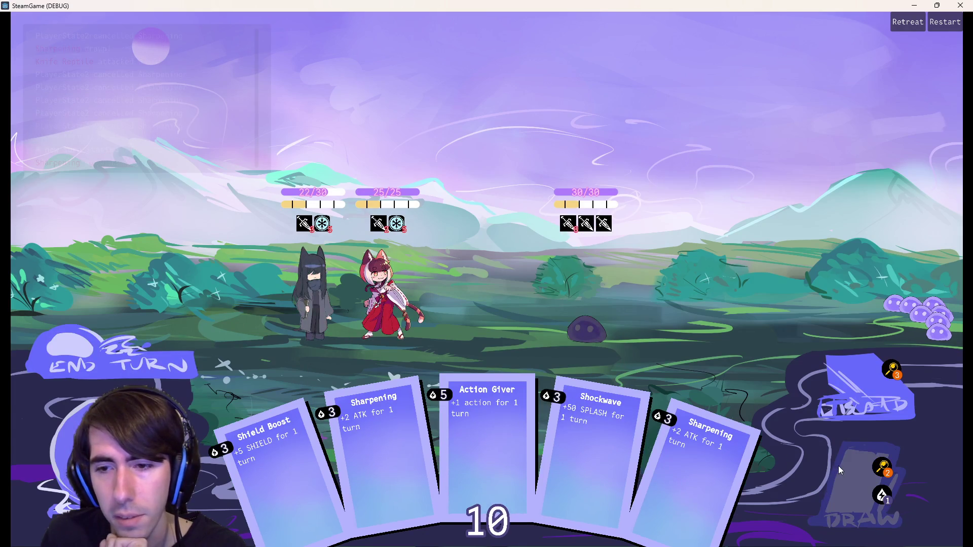
Draw new cards and test lifting and dropping several Give Mana cards near the characters
click(839, 466)
click(838, 467)
mouse_move(674, 484)
mouse_down()
mouse_move(461, 391)
mouse_move(394, 303)
mouse_up()
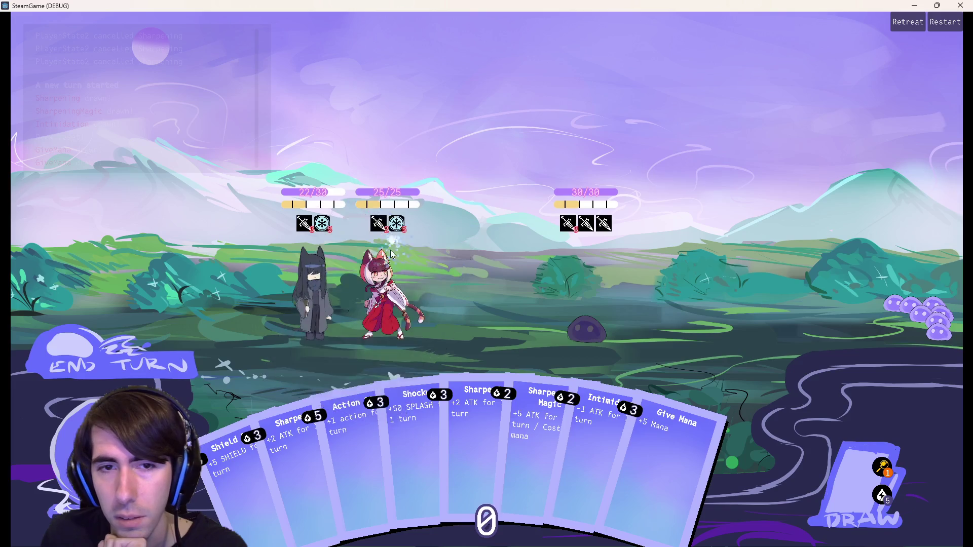
mouse_move(711, 510)
mouse_down()
mouse_move(457, 284)
mouse_move(409, 263)
mouse_move(369, 355)
mouse_up()
drag(383, 345, 370, 305)
mouse_move(640, 473)
mouse_down()
mouse_move(400, 364)
mouse_move(378, 310)
mouse_move(387, 264)
mouse_up()
drag(394, 218, 400, 283)
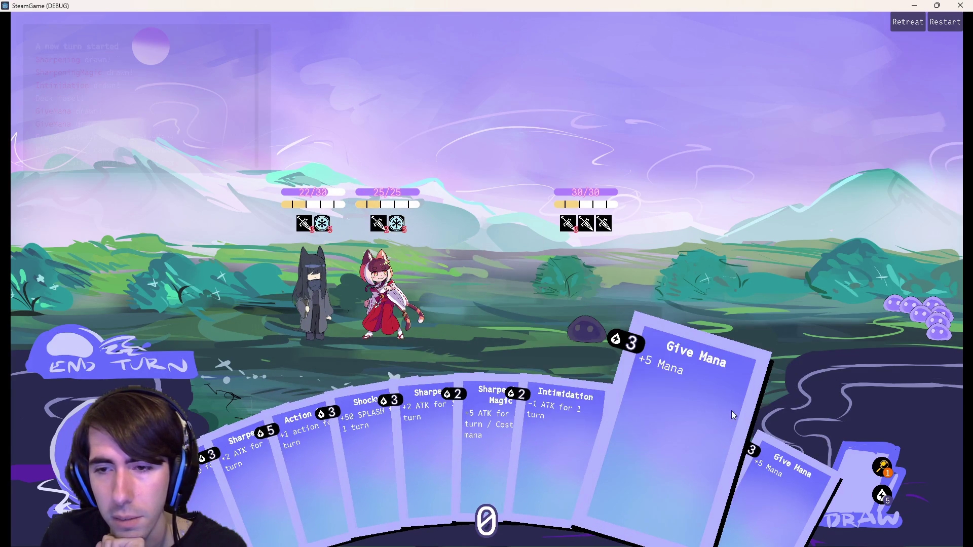
mouse_move(713, 373)
mouse_down()
mouse_move(512, 294)
mouse_move(418, 327)
mouse_move(397, 281)
mouse_move(481, 431)
mouse_up()
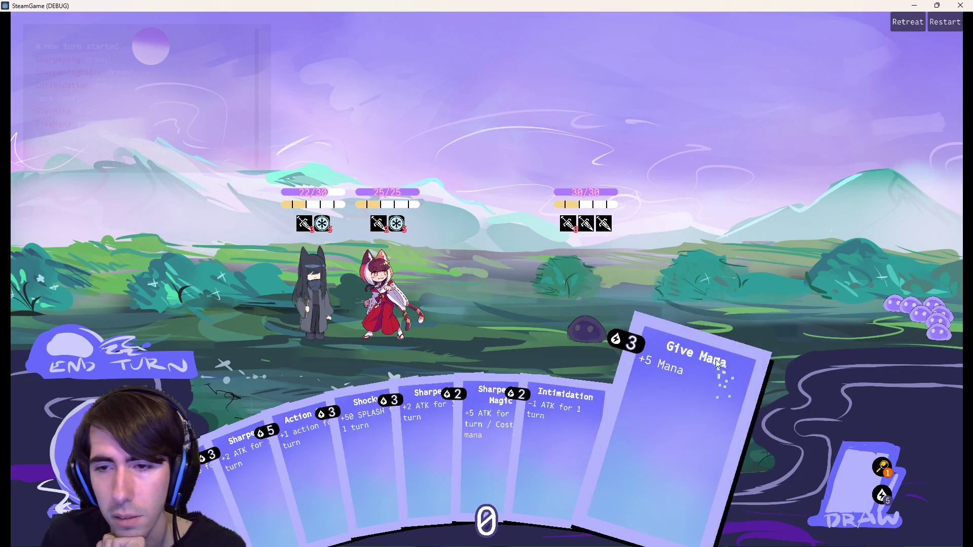
mouse_move(680, 436)
mouse_down()
mouse_move(517, 325)
mouse_move(502, 345)
mouse_move(517, 328)
mouse_move(547, 332)
mouse_up()
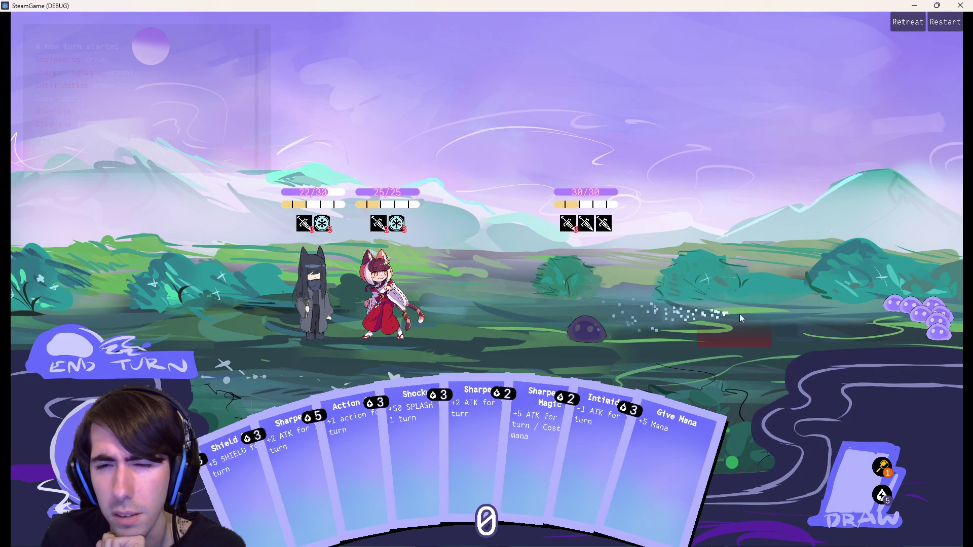
Draw another card, hold Give Mana to check its tilt, then close the game
click(862, 482)
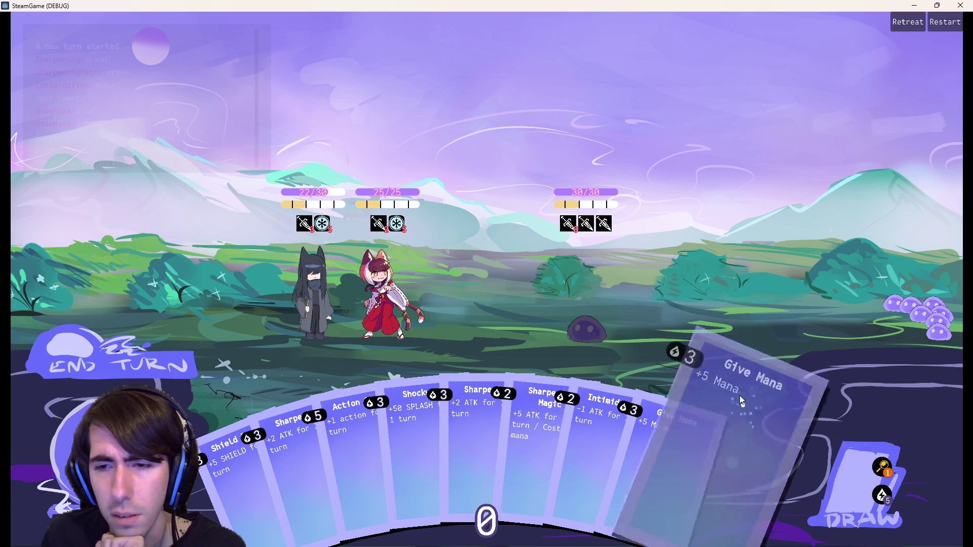
mouse_move(704, 426)
mouse_down()
mouse_move(531, 348)
mouse_move(454, 354)
mouse_move(481, 385)
mouse_up()
mouse_move(674, 426)
mouse_down()
mouse_move(506, 342)
mouse_move(668, 333)
mouse_move(500, 340)
mouse_move(634, 341)
mouse_up()
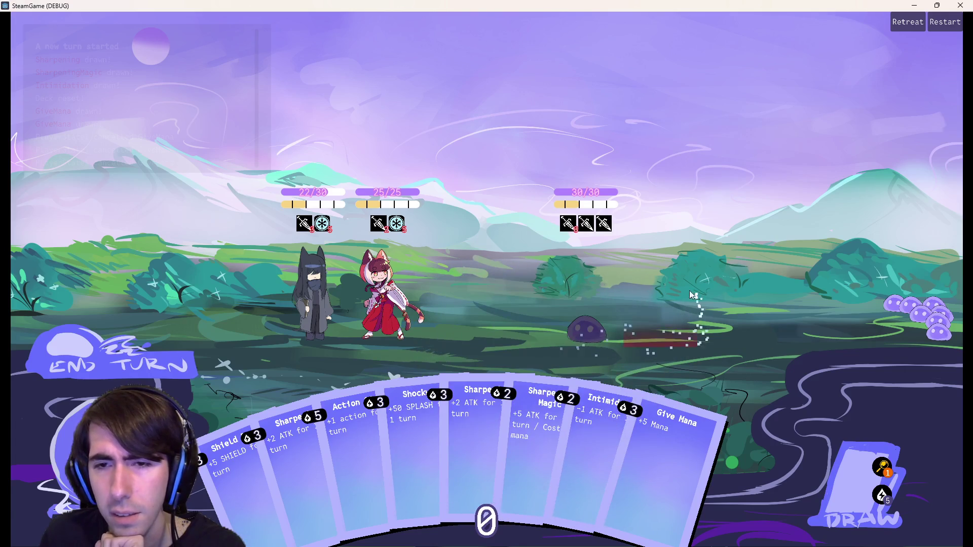
drag(505, 287, 451, 284)
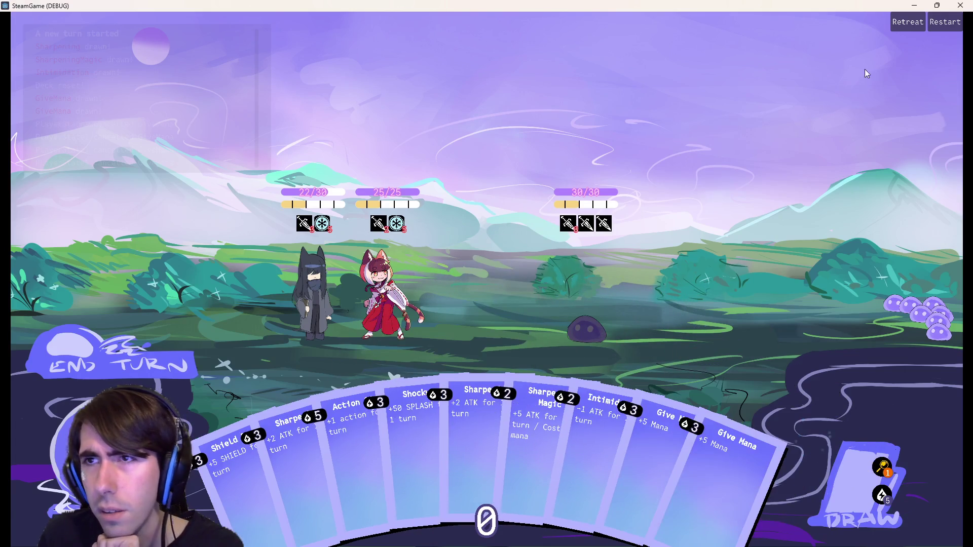
click(961, 5)
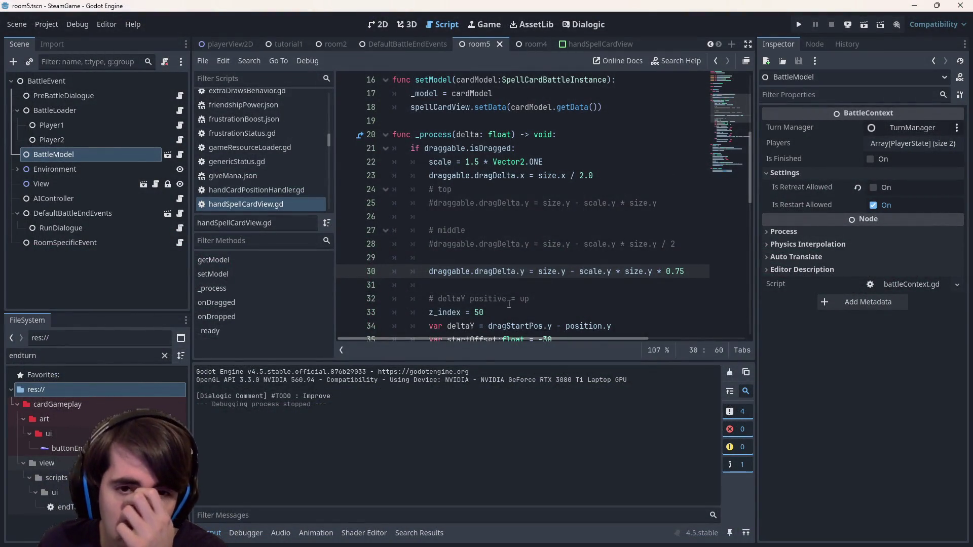
click(495, 274)
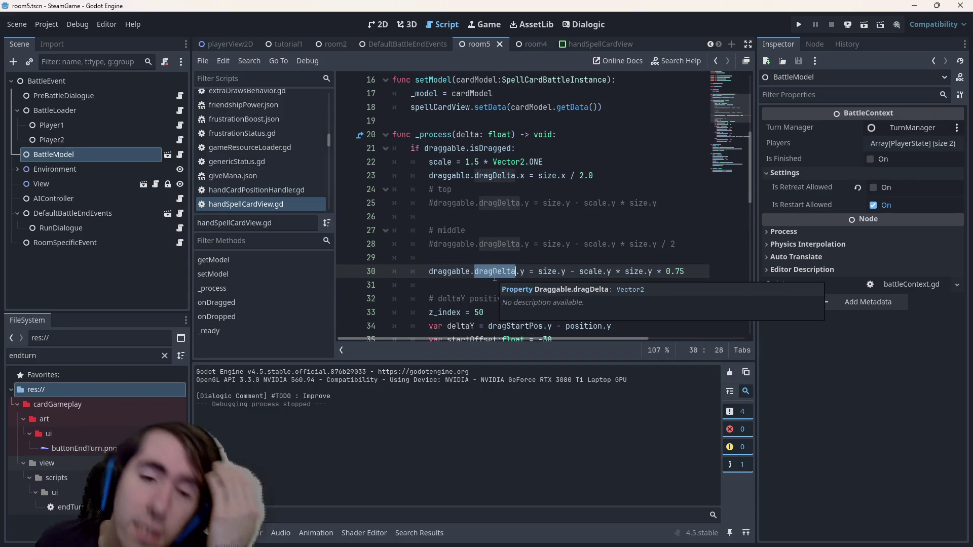
scroll(480, 276, down, 1)
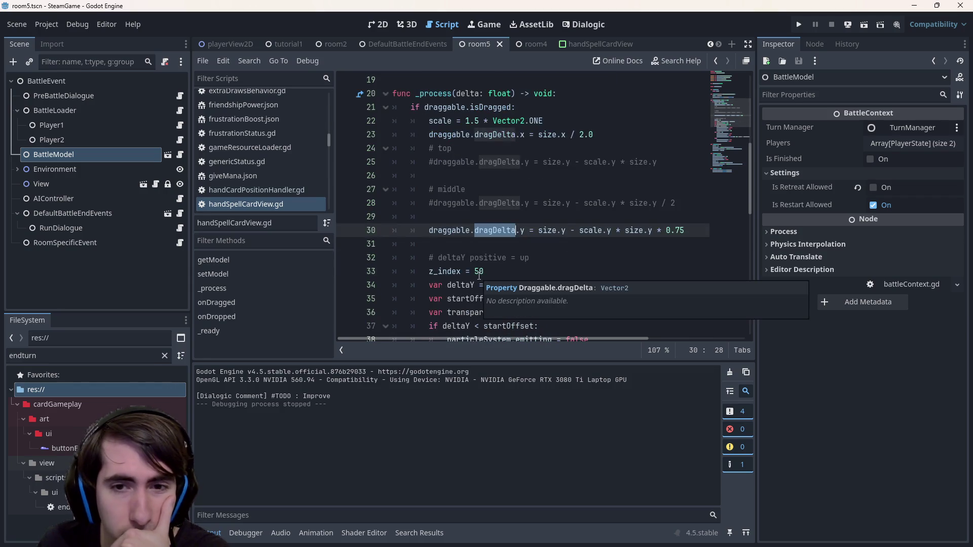
scroll(500, 264, down, 1)
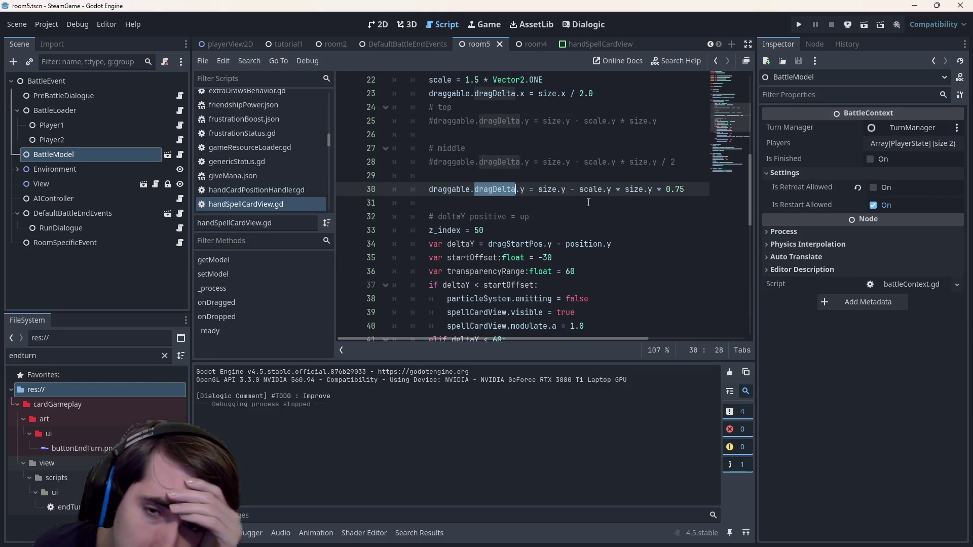
scroll(522, 236, down, 1)
click(510, 205)
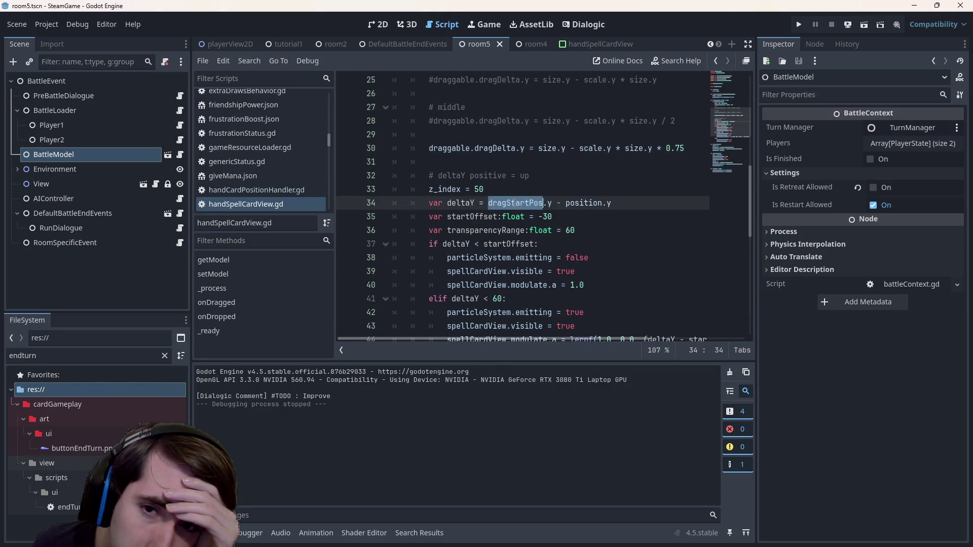
click(552, 203)
double_click(568, 203)
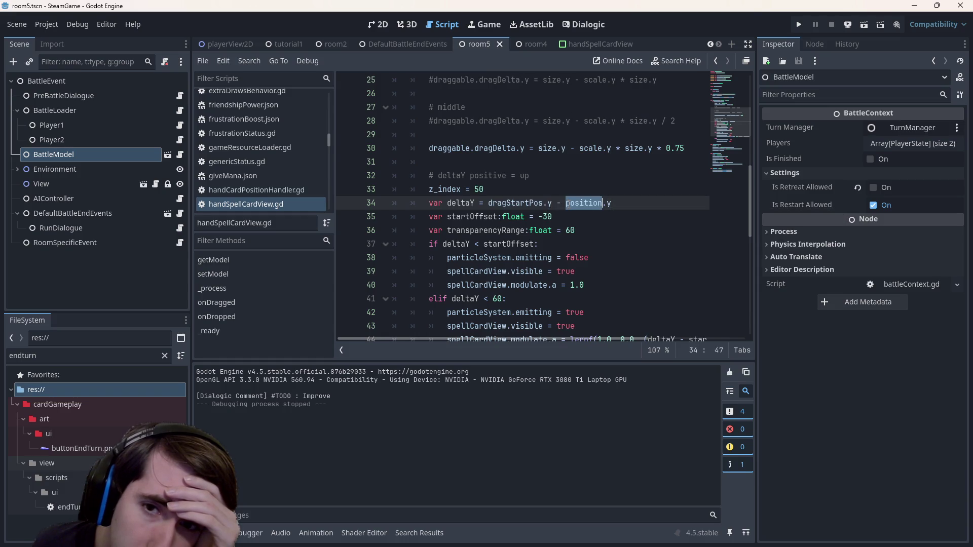
mouse_move(527, 202)
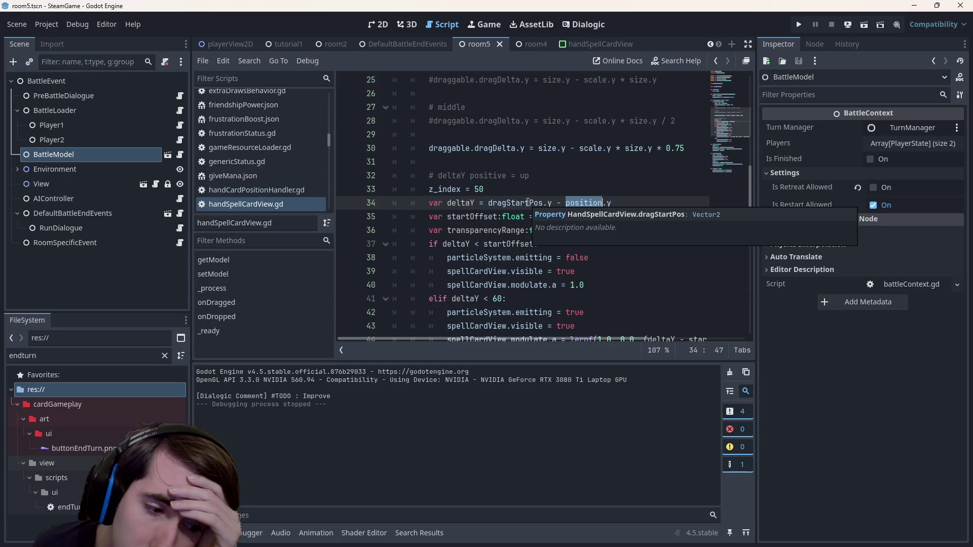
click(528, 203)
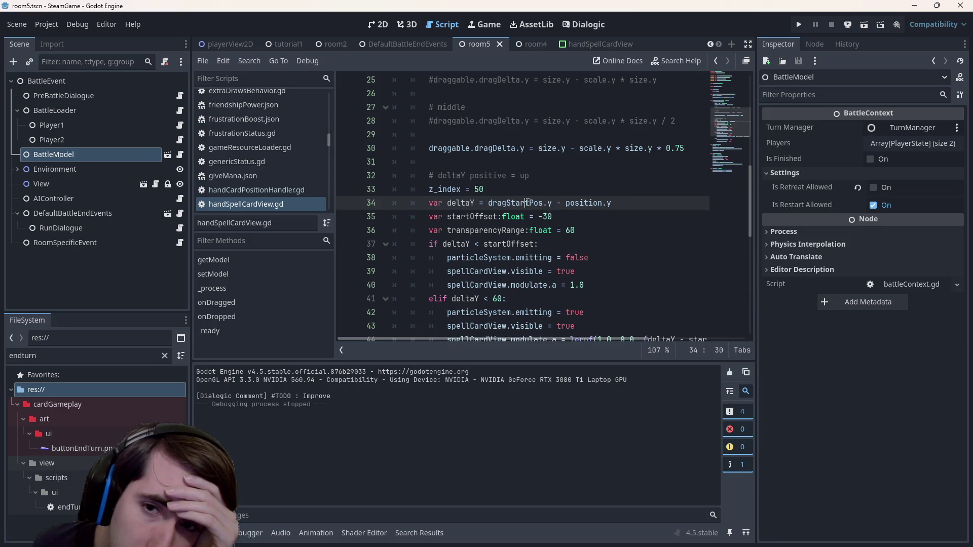
double_click(594, 203)
mouse_move(587, 203)
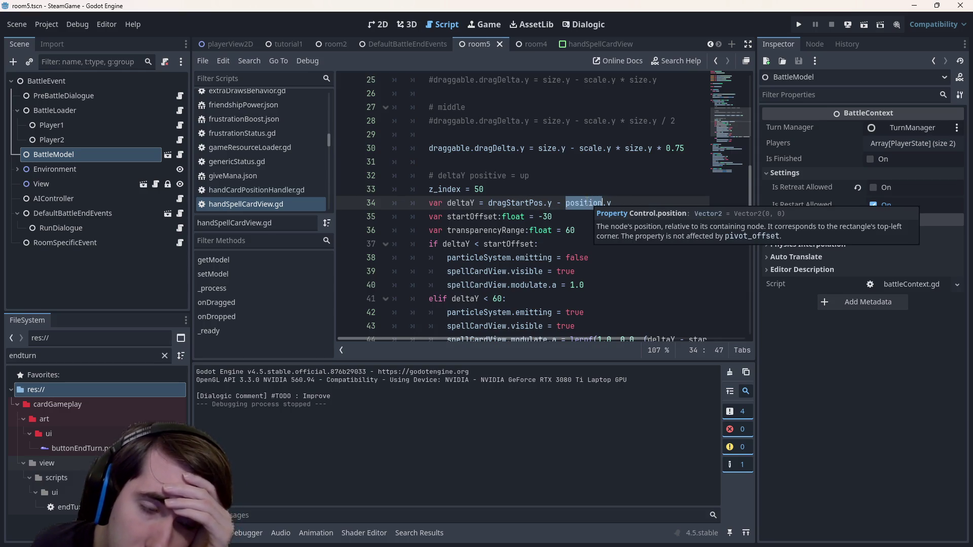
double_click(520, 202)
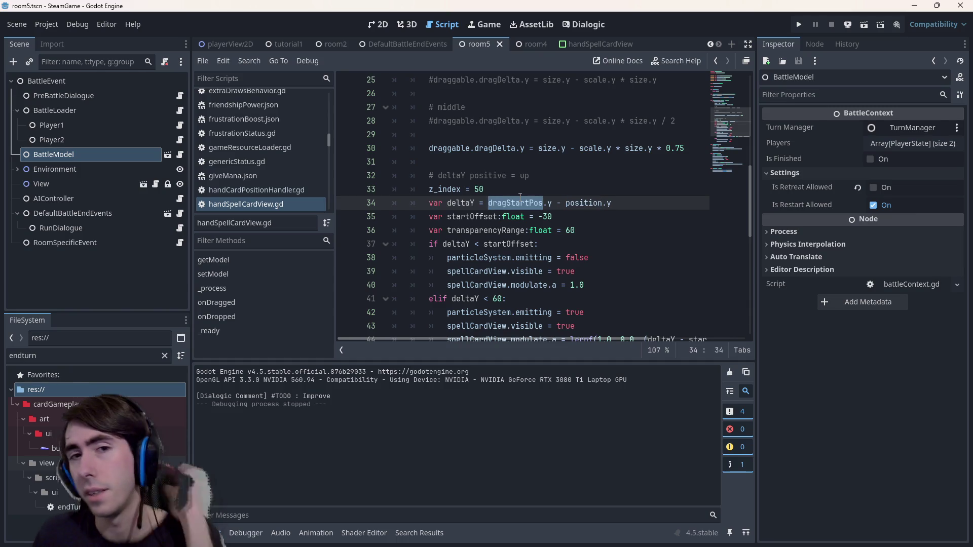
mouse_move(508, 240)
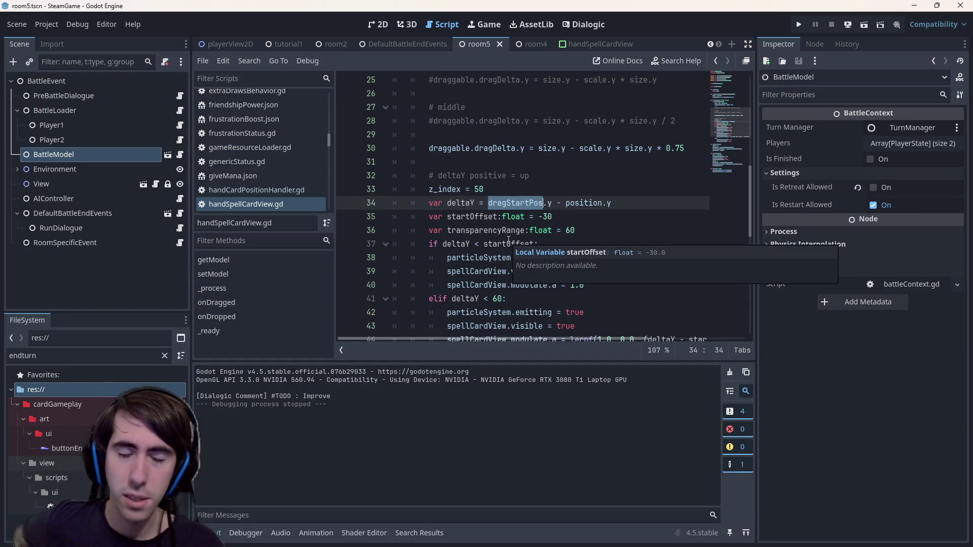
right_click(509, 230)
scroll(510, 223, up, 2)
key(Escape)
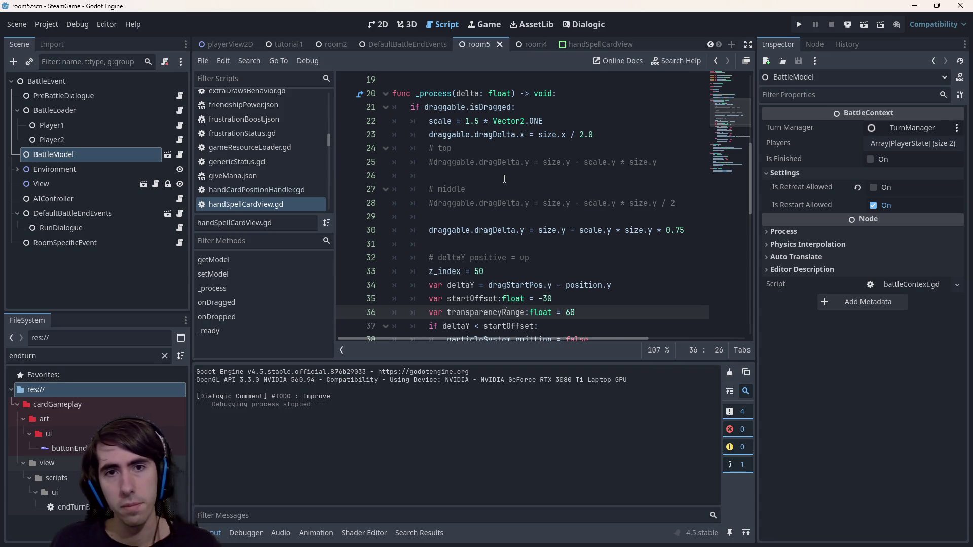
scroll(505, 178, down, 7)
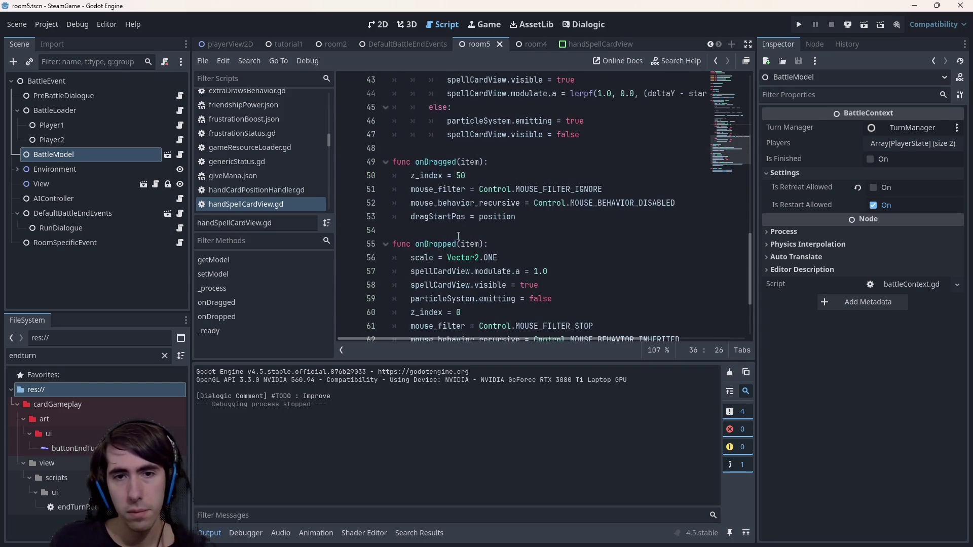
click(554, 257)
double_click(441, 258)
scroll(431, 257, up, 4)
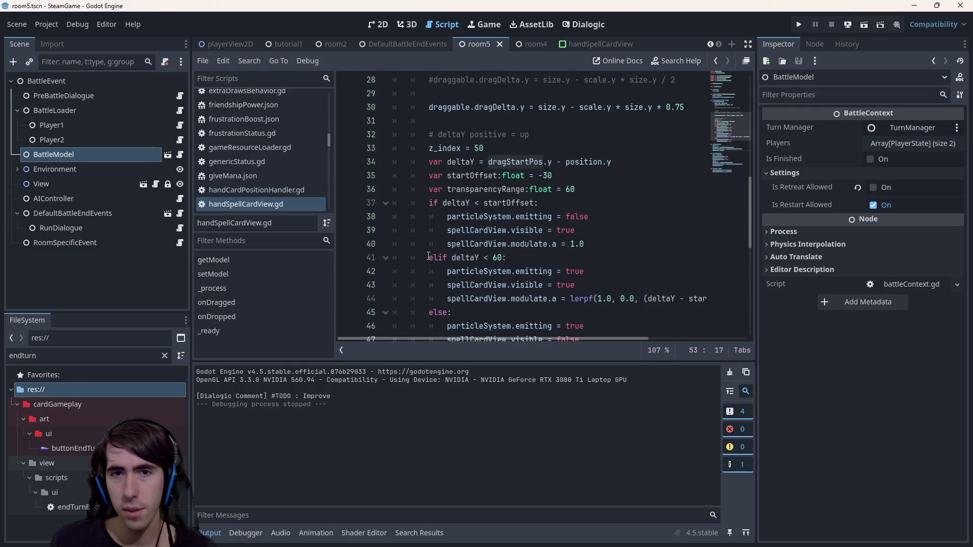
scroll(431, 257, down, 3)
click(518, 298)
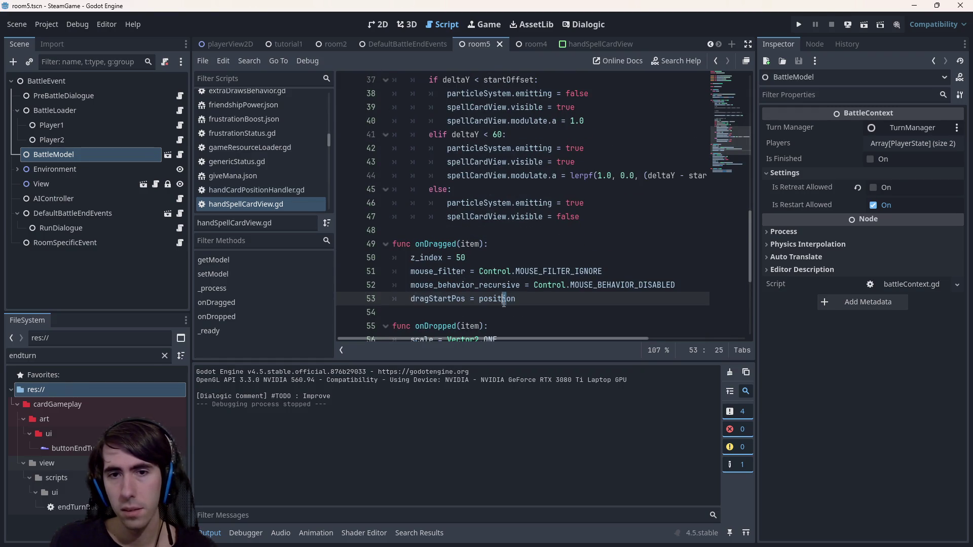
scroll(503, 297, up, 1)
scroll(502, 295, up, 6)
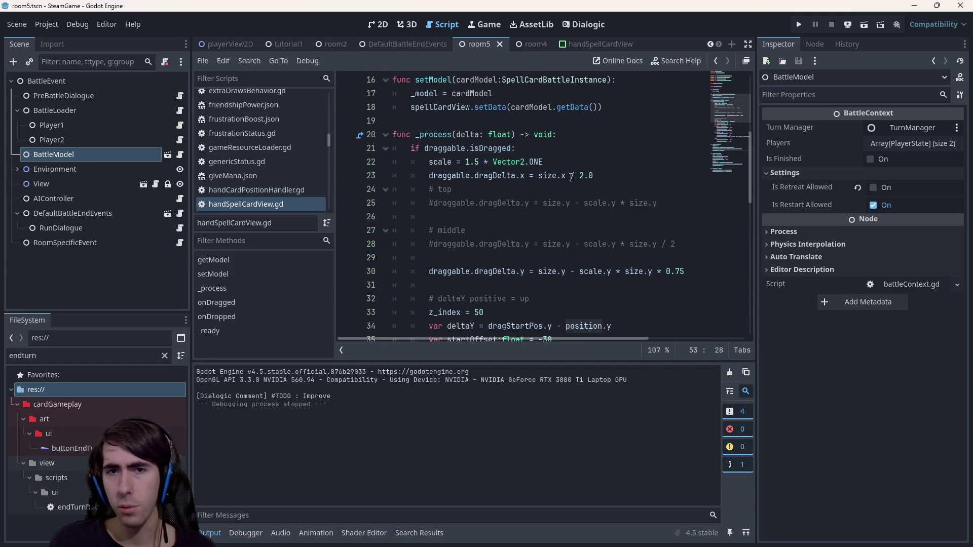
click(625, 171)
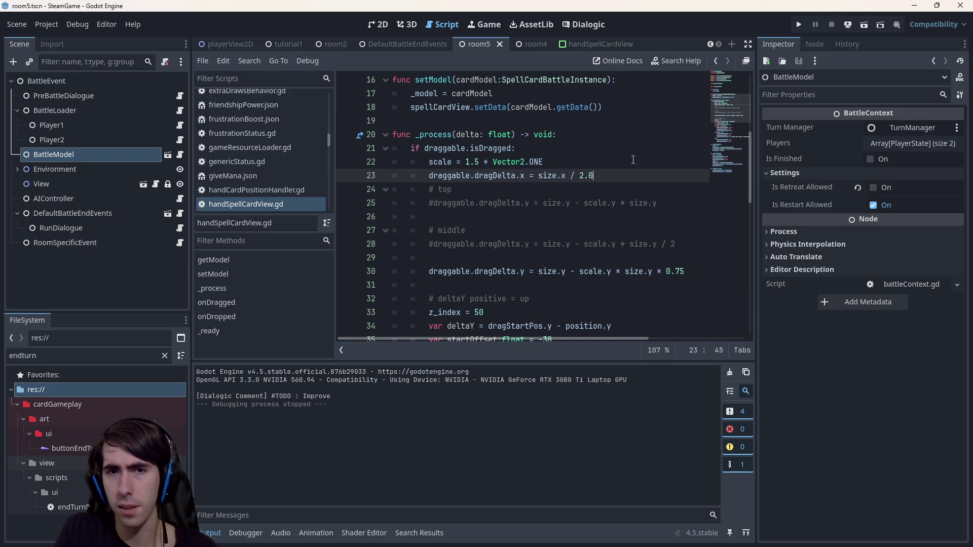
drag(581, 163, 428, 162)
scroll(496, 311, down, 5)
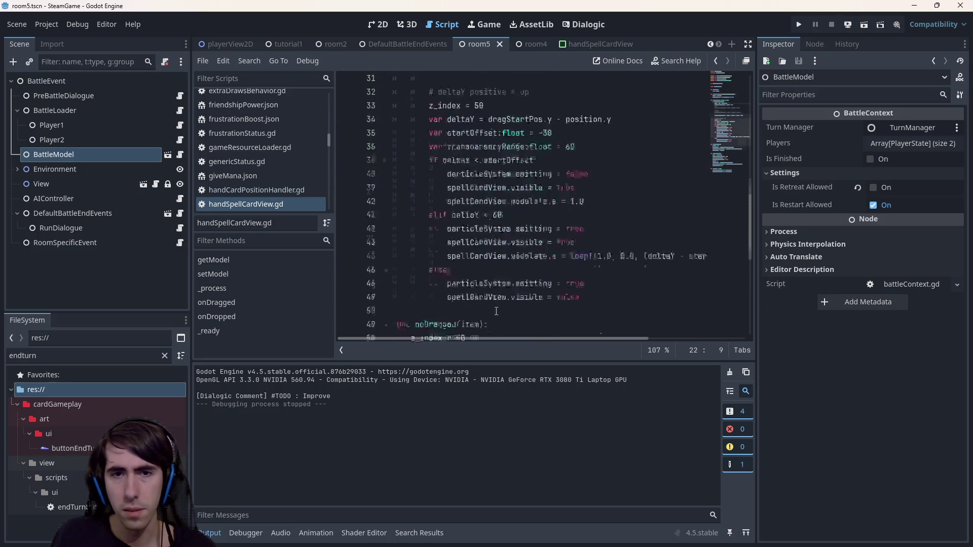
scroll(497, 311, down, 3)
click(548, 263)
click(685, 235)
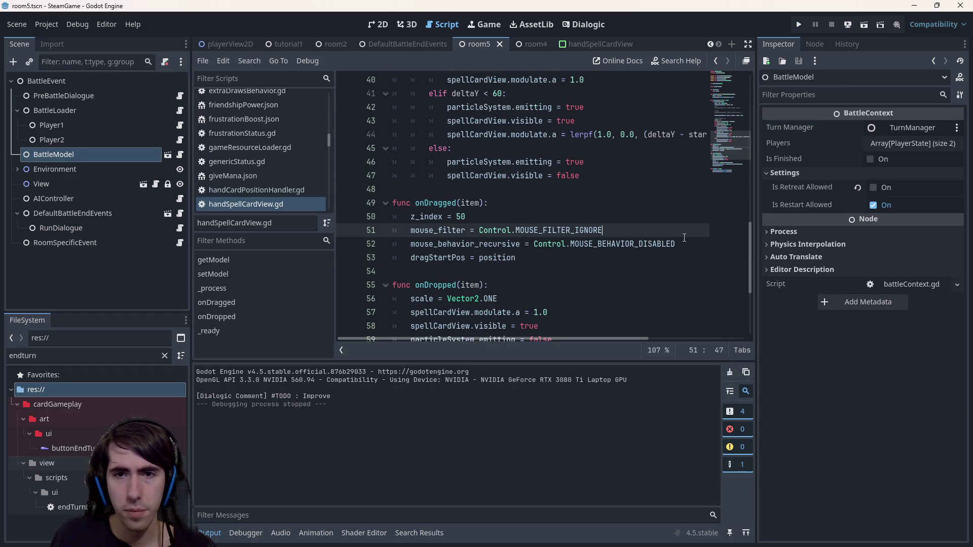
click(674, 237)
Add 'scale = 1.1 * Vector2.ONE' in onDragged, replacing the old scale line in _process
key(Return)
text(scale = 1.1 * Vector2.ONE)
key(ctrl+s)
scroll(487, 192, up, 7)
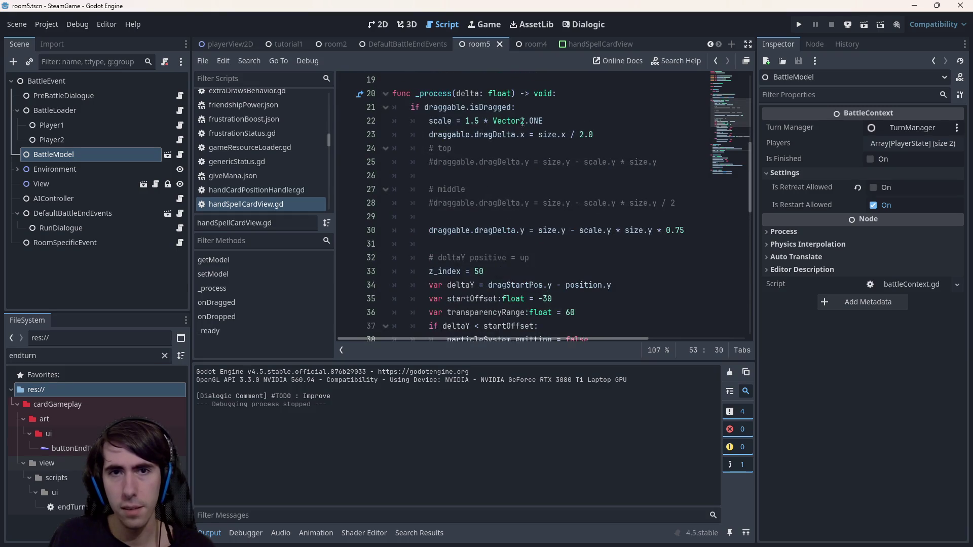
click(541, 124)
key(ctrl+s)
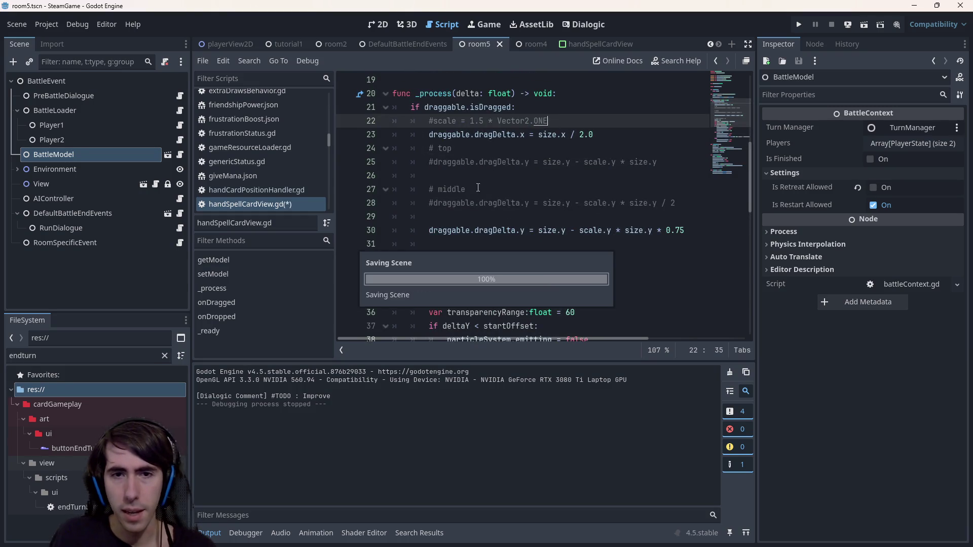
scroll(507, 202, down, 10)
scroll(473, 223, up, 3)
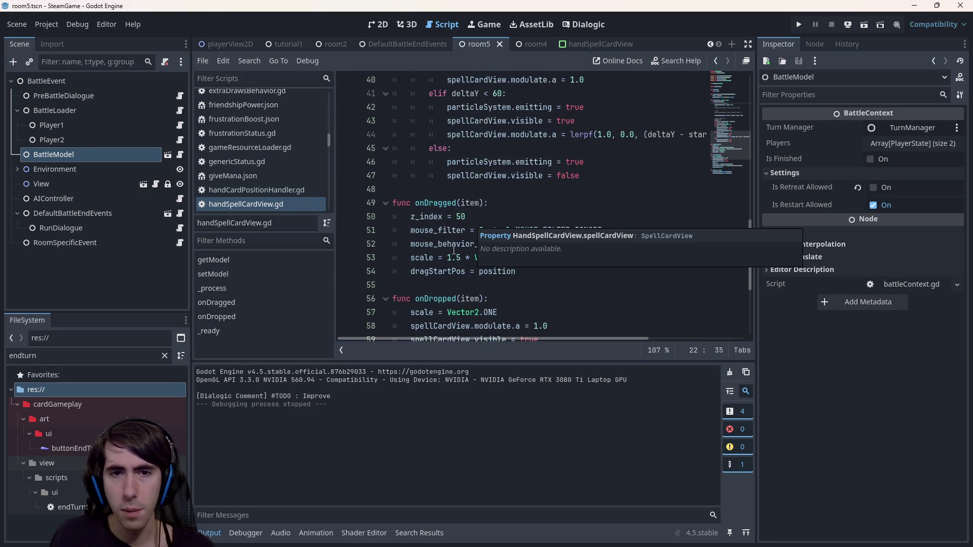
Comment out the dragDelta.x line on line 23 in _process
double_click(436, 229)
double_click(435, 217)
scroll(456, 219, up, 6)
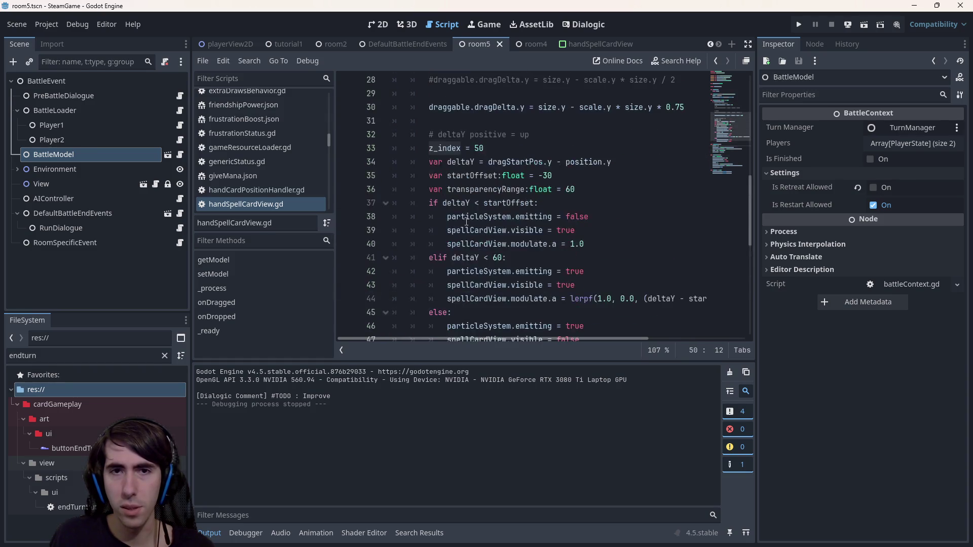
scroll(477, 215, up, 2)
click(623, 176)
click(486, 175)
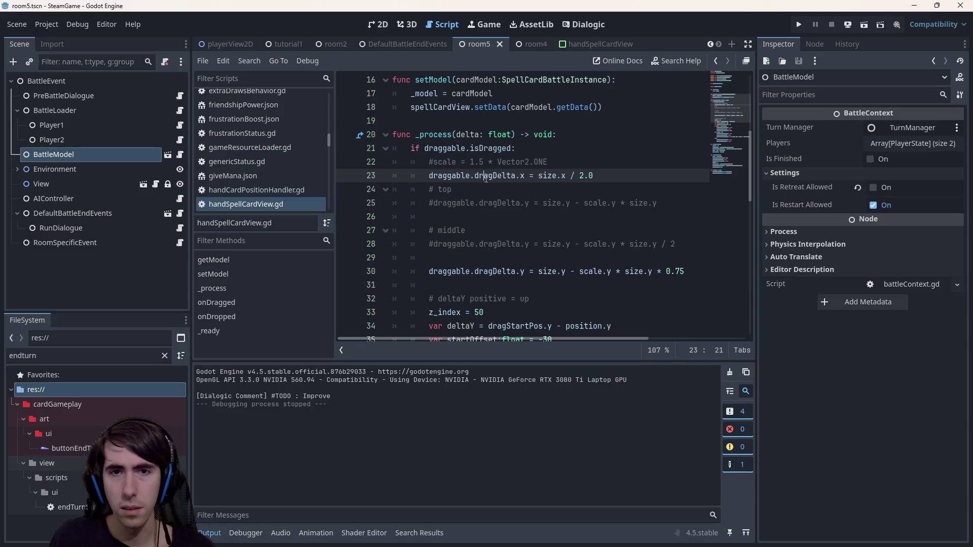
double_click(485, 175)
click(428, 175)
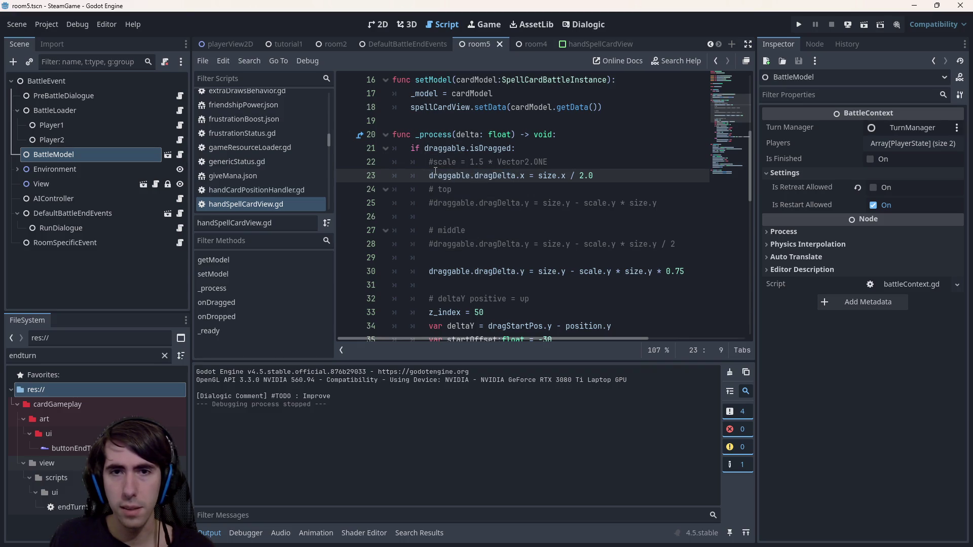
drag(593, 176, 425, 176)
key(ctrl+c)
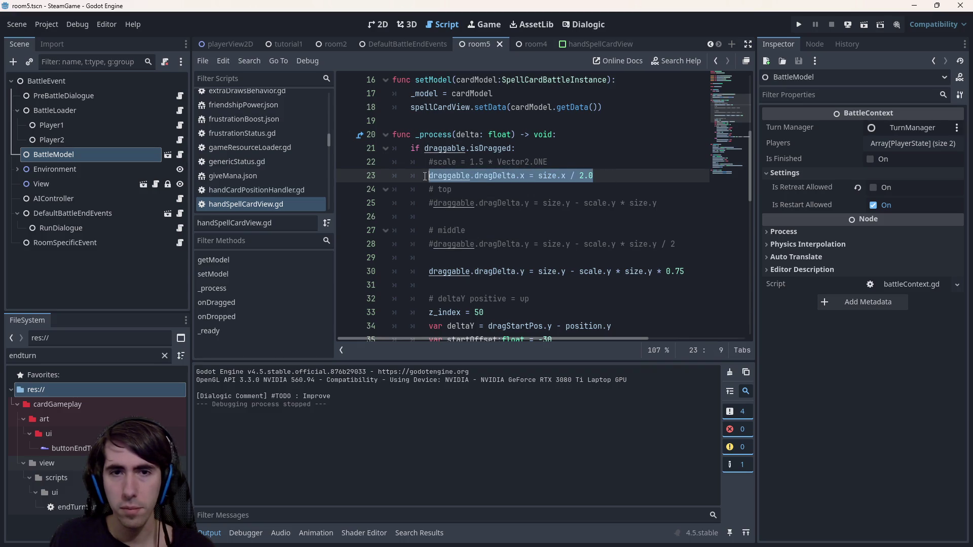
key(ctrl+k)
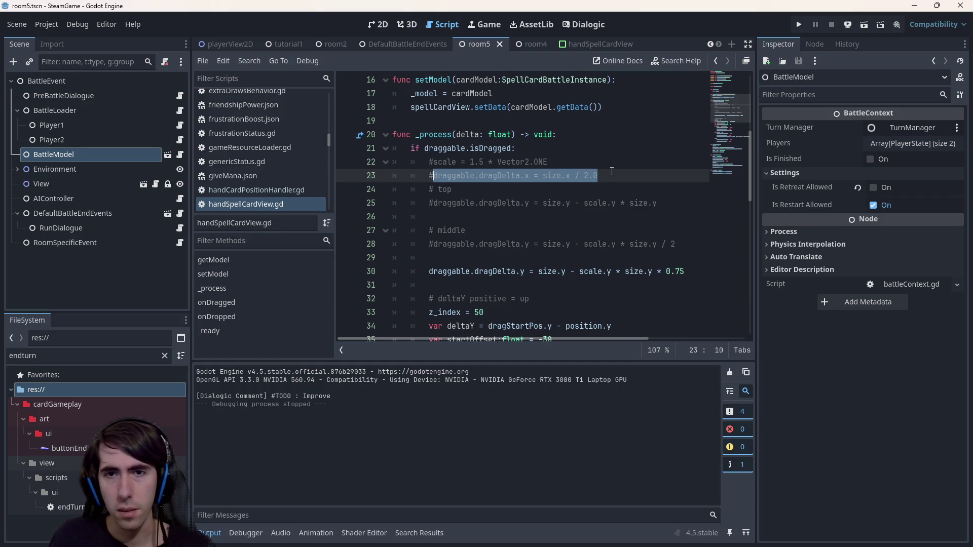
click(428, 189)
Paste the dragDelta.x line into onDragged below dragStartPos and save
scroll(528, 259, down, 10)
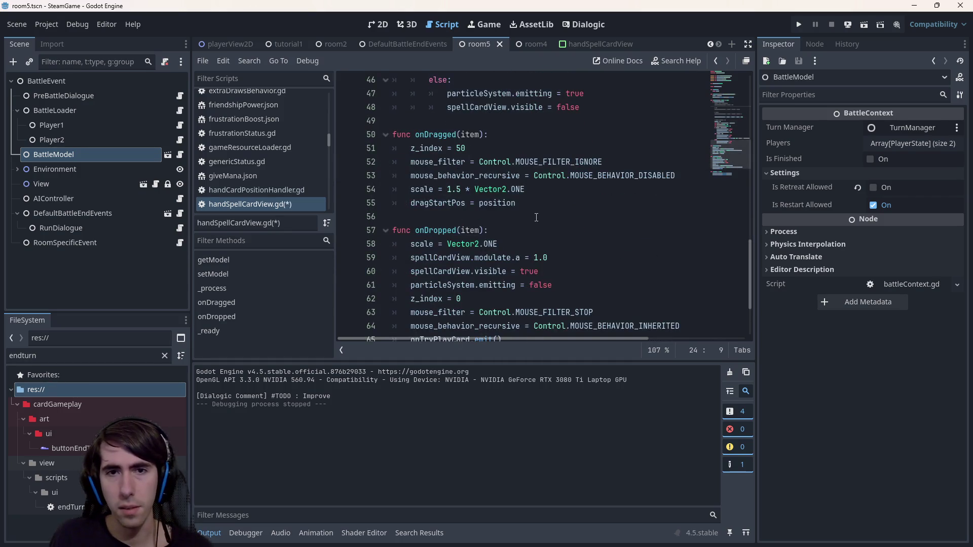
click(523, 205)
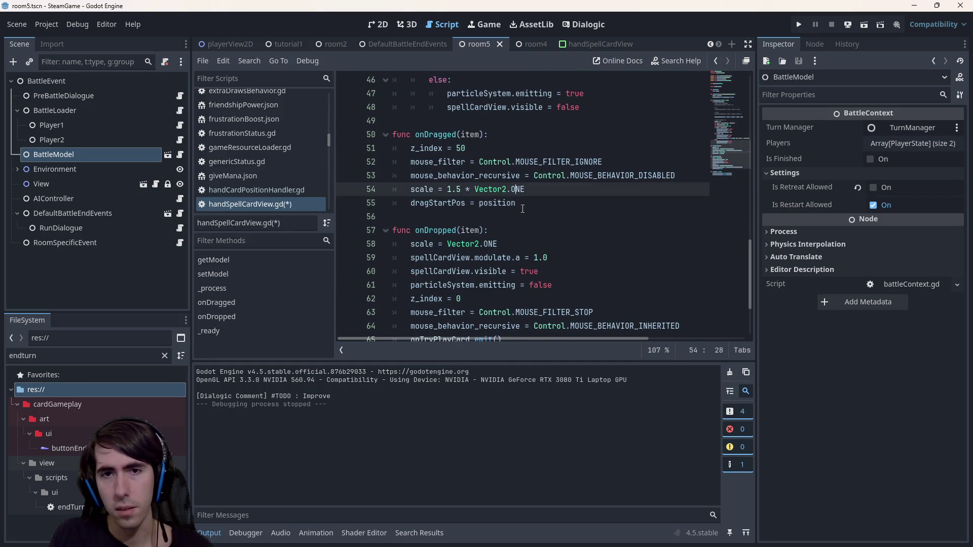
key(Return)
key(ctrl+v)
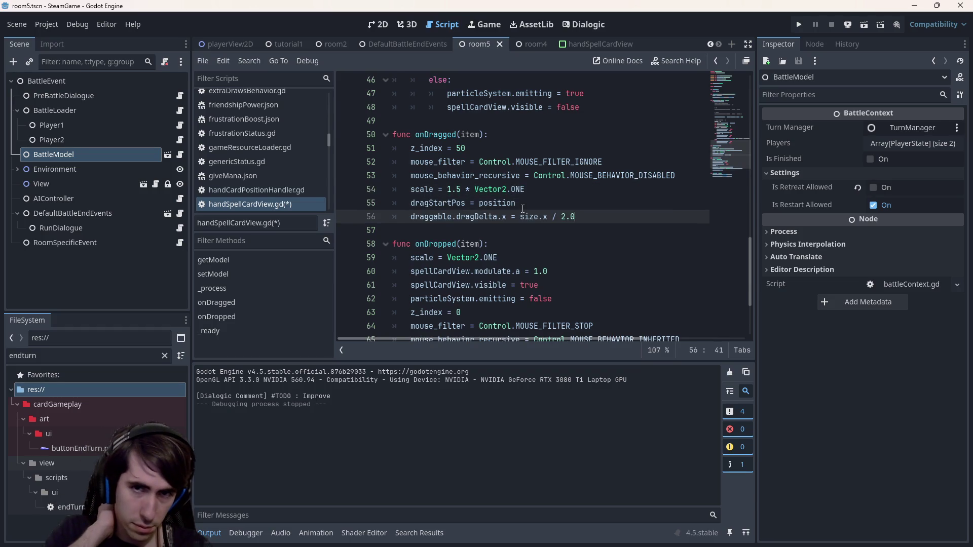
key(ctrl+s)
Copy the 0.75 vertical drag offset line into the end of onDragged, indented, and save
scroll(519, 213, up, 5)
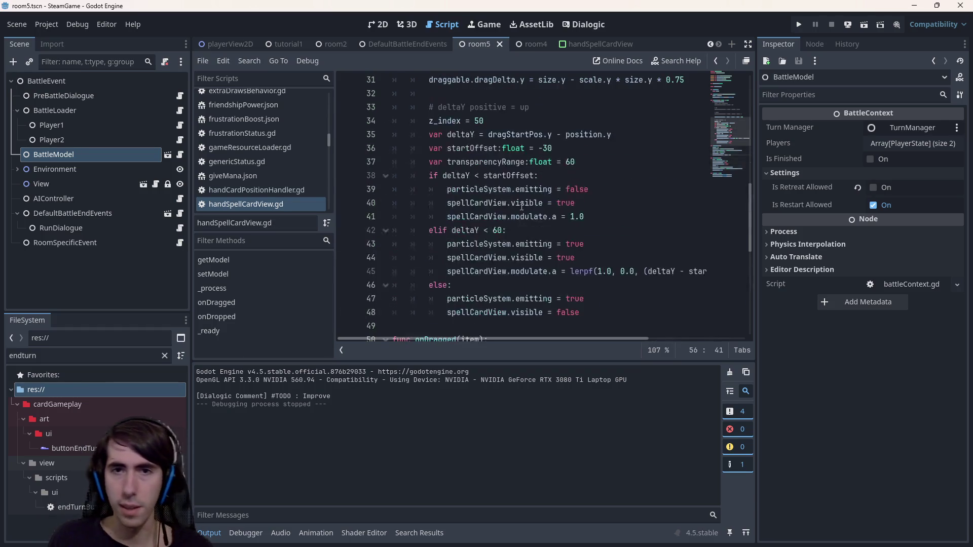
scroll(512, 221, up, 6)
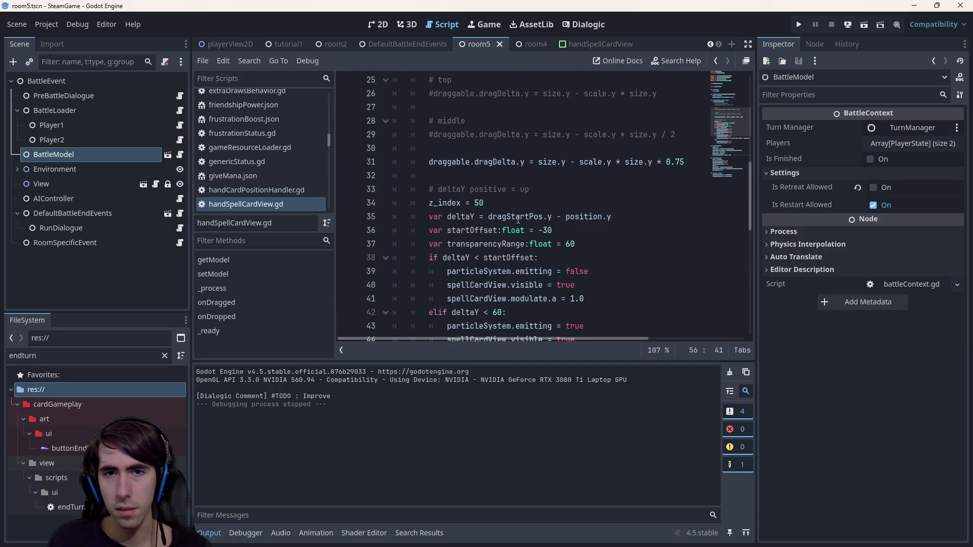
mouse_move(424, 246)
mouse_down()
mouse_move(474, 246)
mouse_move(405, 246)
mouse_move(722, 247)
mouse_up()
key(ctrl+c)
click(708, 247)
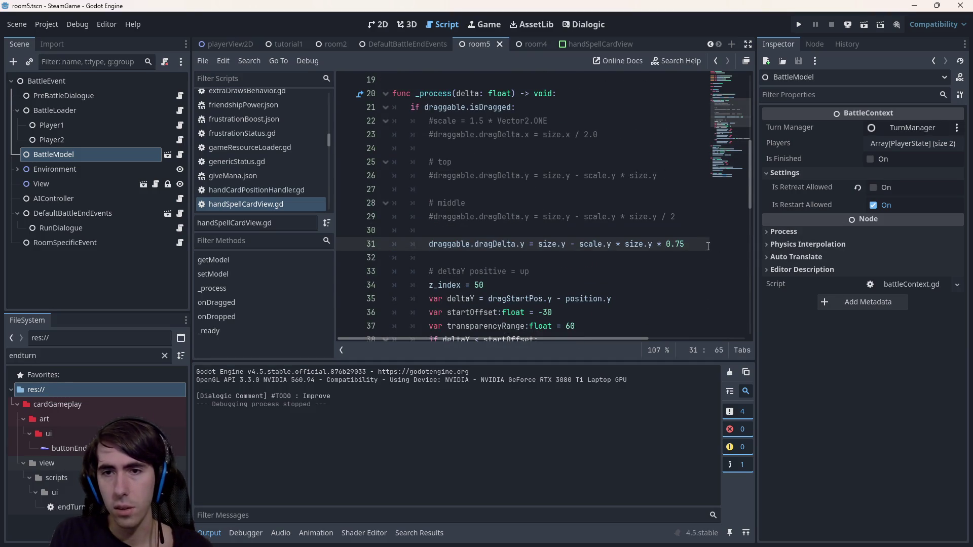
key(ctrl+s)
scroll(594, 272, down, 8)
click(592, 245)
click(591, 257)
key(Return)
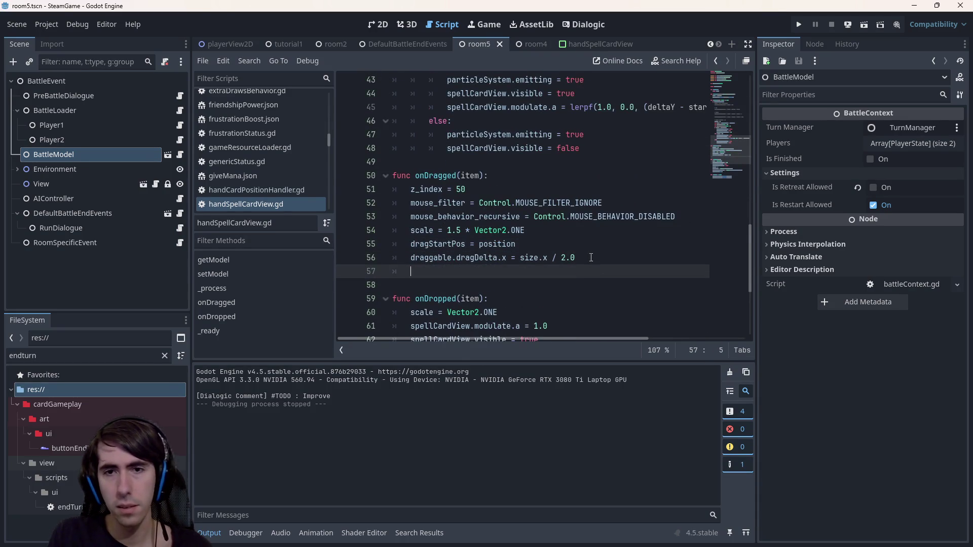
key(ctrl+v)
key(ctrl+s)
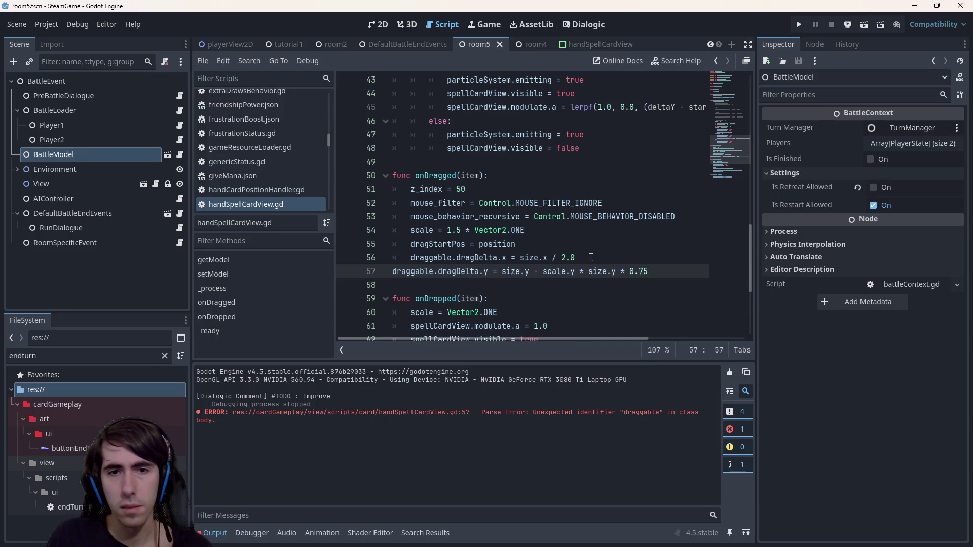
key(Home)
key(Tab)
key(ctrl+s)
Add a rotation_degrees = 0 reset line in onDragged and save
click(612, 244)
key(Return)
text(rotation)
key(Return)
key(ctrl+s)
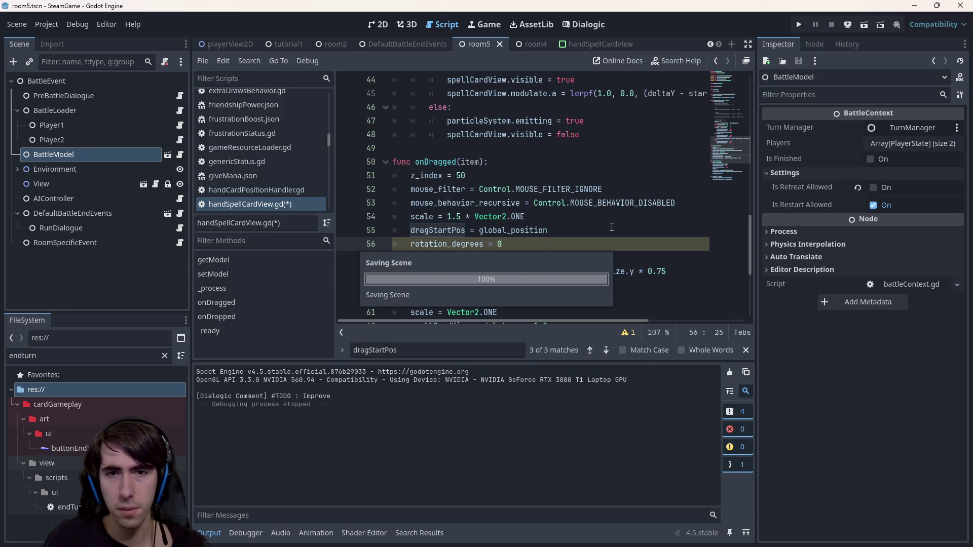
Playtest the battle scene by deploying the cat girl and drawing a hand, then close the game
click(866, 31)
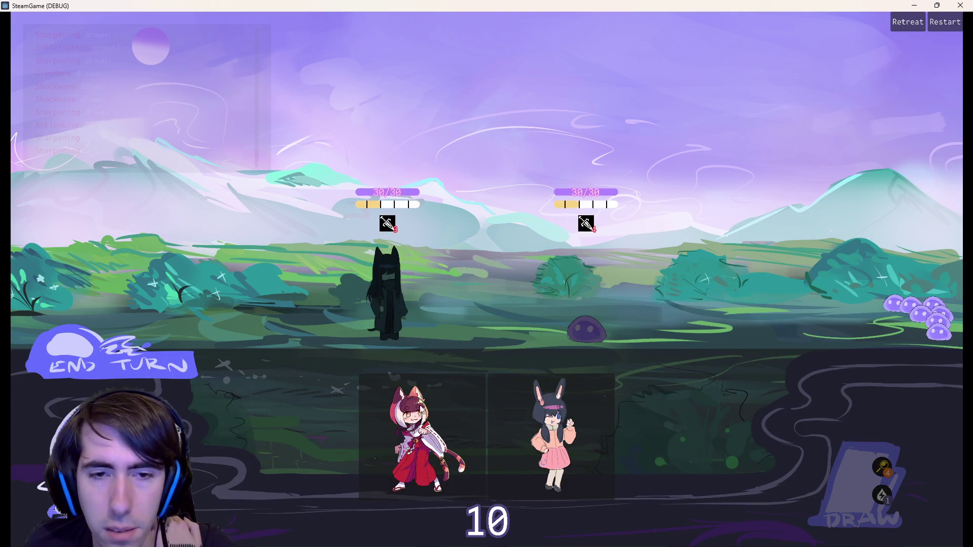
click(447, 414)
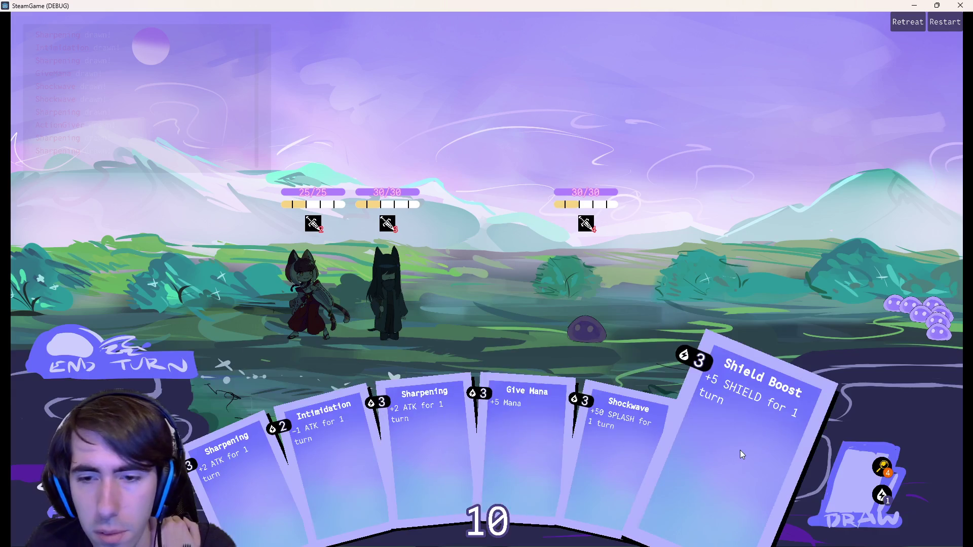
click(844, 478)
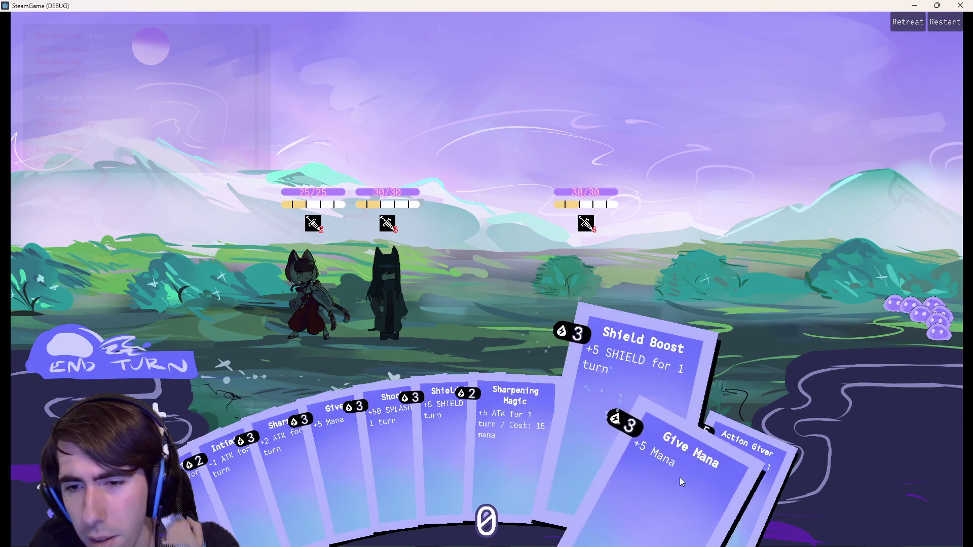
click(960, 5)
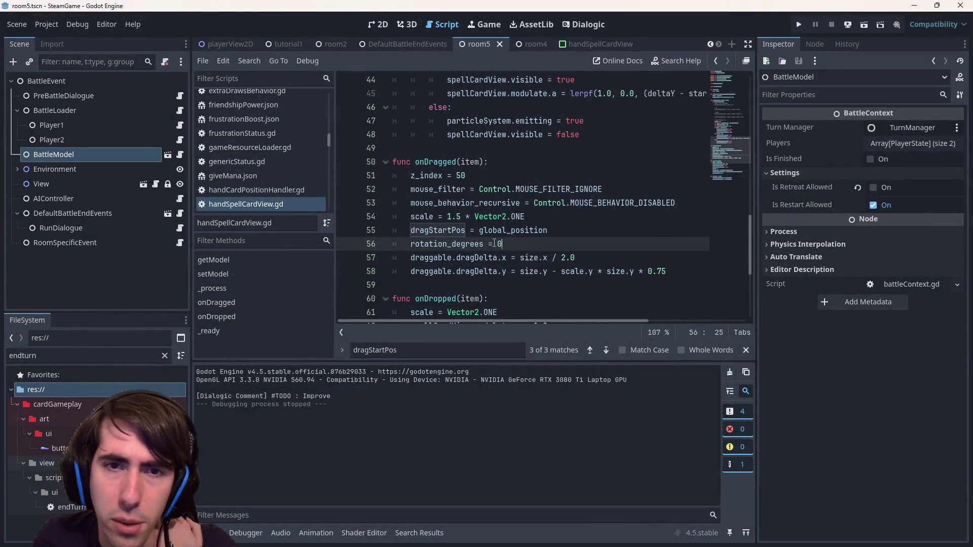
Change line 56 to get_parent().rotation_degrees = 0, save the script, and relaunch the scene
scroll(494, 244, up, 10)
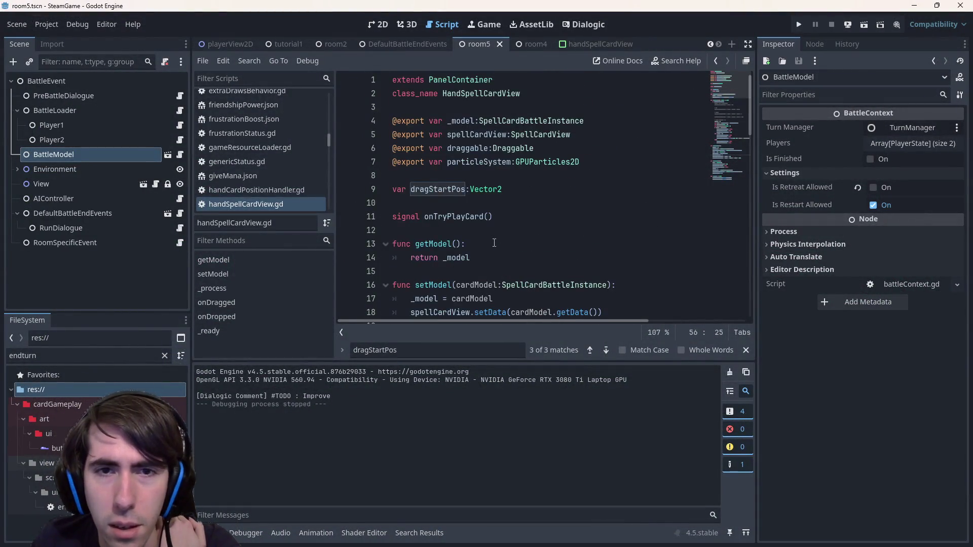
scroll(495, 244, down, 9)
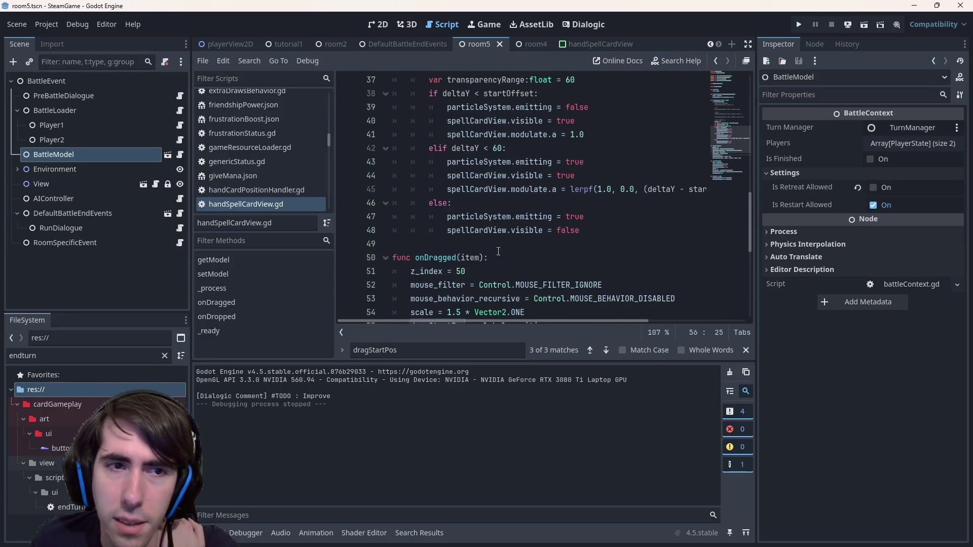
scroll(499, 252, down, 2)
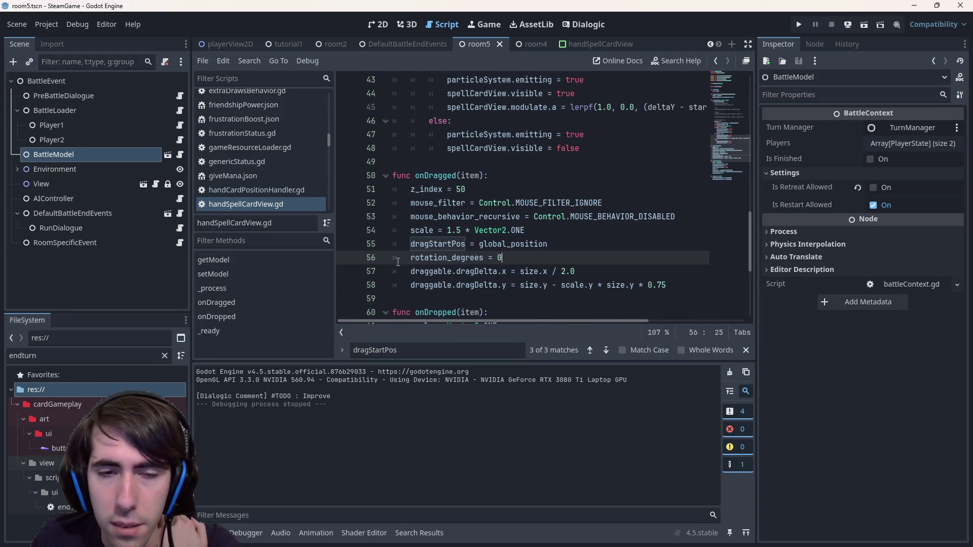
text(get_paren)
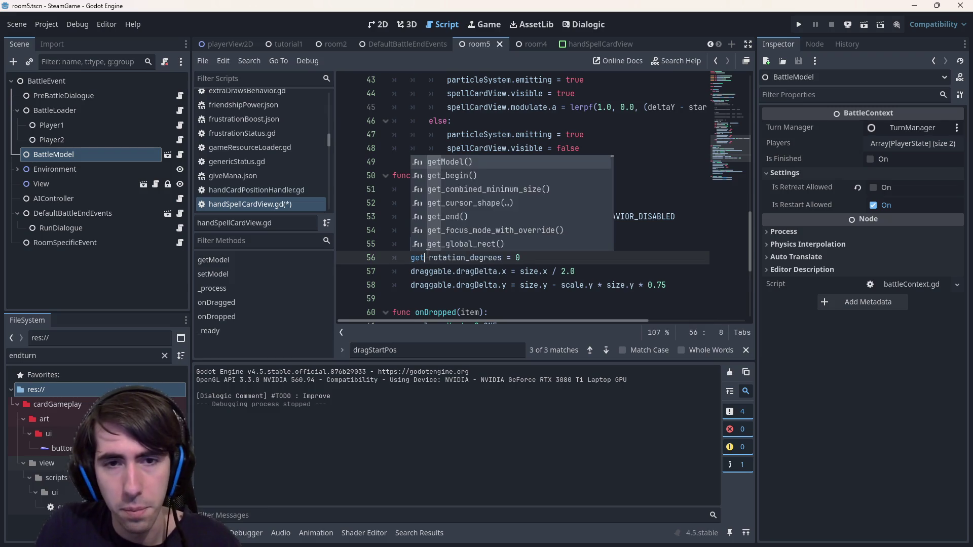
key(Down)
key(Down)
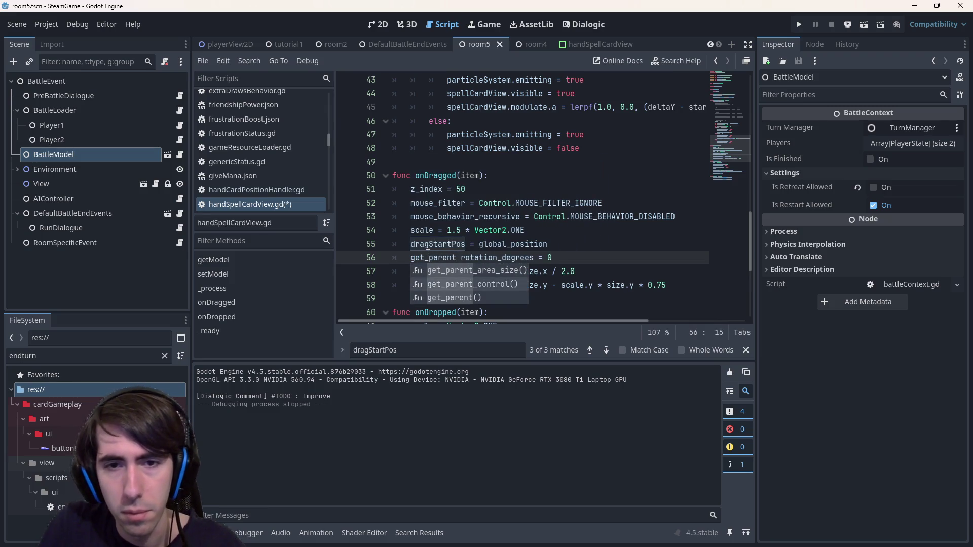
key(Return)
text(.)
key(Delete)
key(ctrl+s)
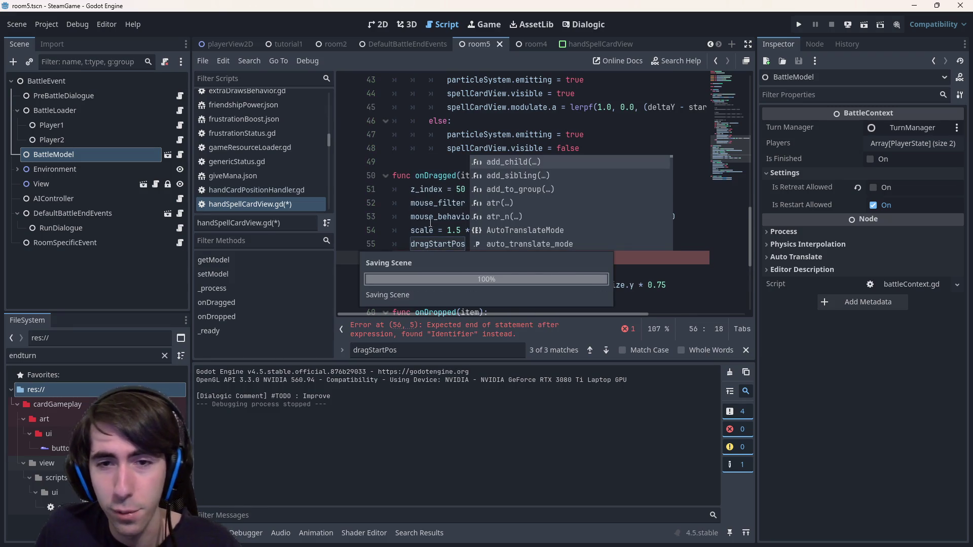
click(871, 26)
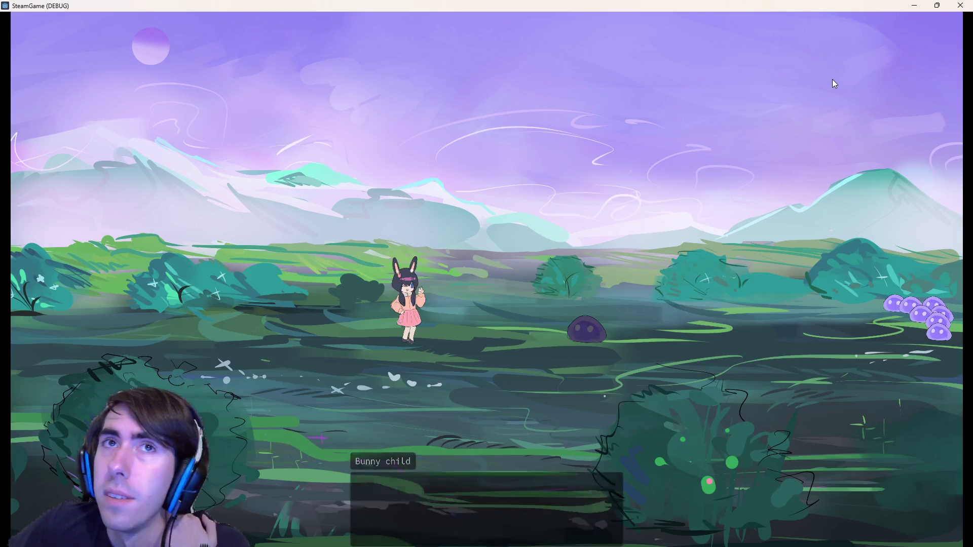
Skip the opening dialogue and place the red-haired and hooded girls on the battlefield
click(695, 165)
click(694, 166)
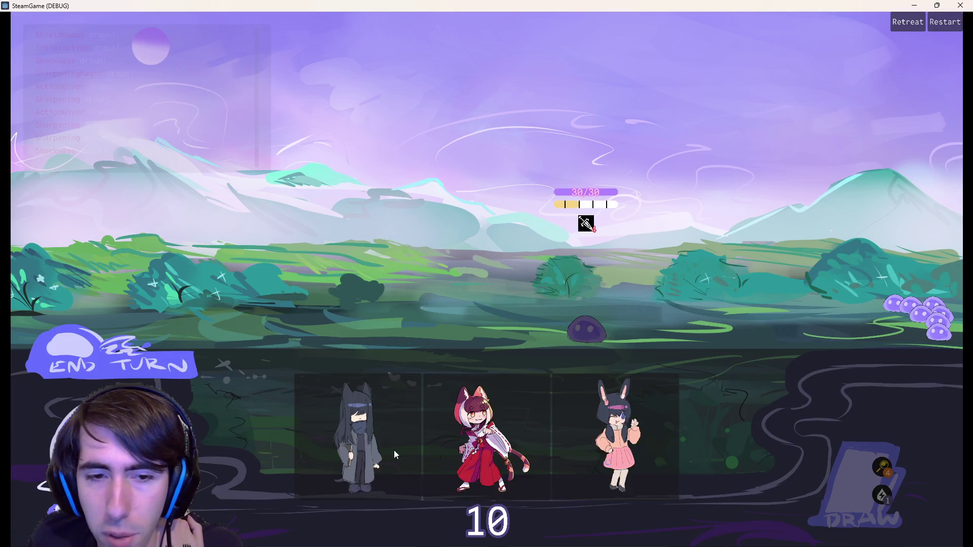
mouse_move(394, 450)
mouse_down()
mouse_move(434, 306)
mouse_move(628, 436)
mouse_up()
mouse_move(358, 436)
mouse_down()
mouse_move(420, 284)
mouse_move(341, 323)
mouse_up()
mouse_move(481, 431)
mouse_down()
mouse_move(273, 283)
mouse_move(257, 334)
mouse_up()
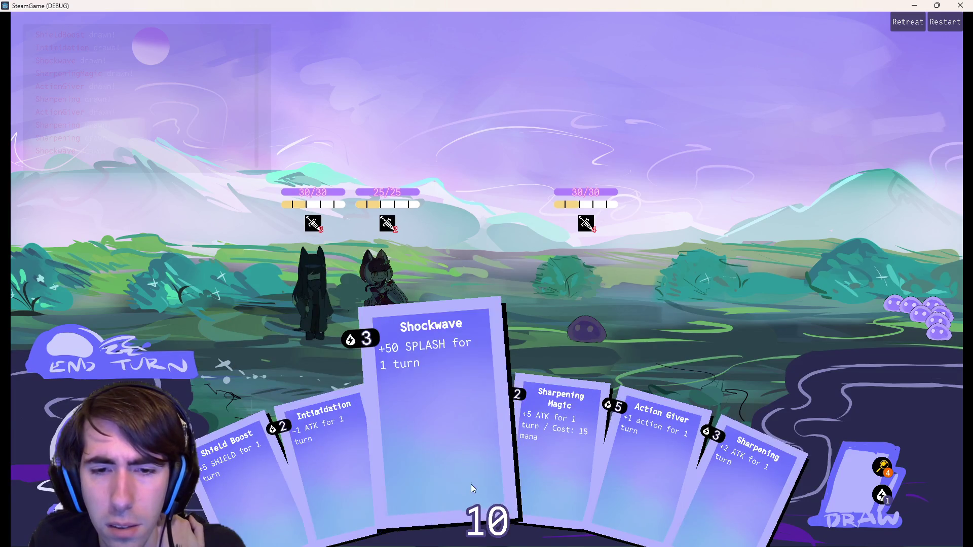
Drag the Shockwave and Sharpening cards out of the hand, then close the game
mouse_move(446, 456)
mouse_down()
mouse_move(444, 335)
mouse_move(431, 308)
mouse_move(418, 415)
mouse_move(432, 452)
mouse_up()
mouse_move(744, 498)
mouse_down()
mouse_move(695, 412)
mouse_move(442, 327)
mouse_move(400, 298)
mouse_move(596, 440)
mouse_move(697, 446)
mouse_move(402, 326)
mouse_move(434, 380)
mouse_move(378, 421)
mouse_up()
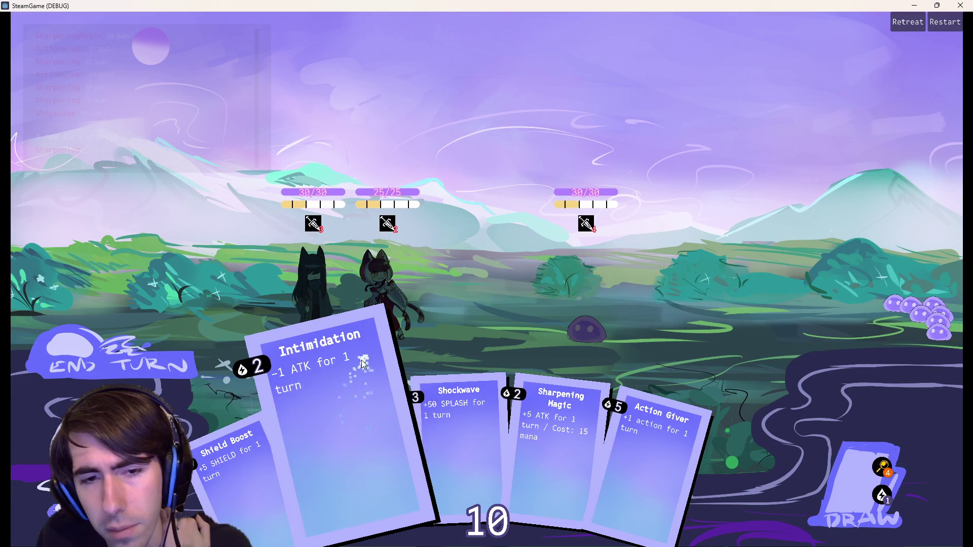
click(960, 5)
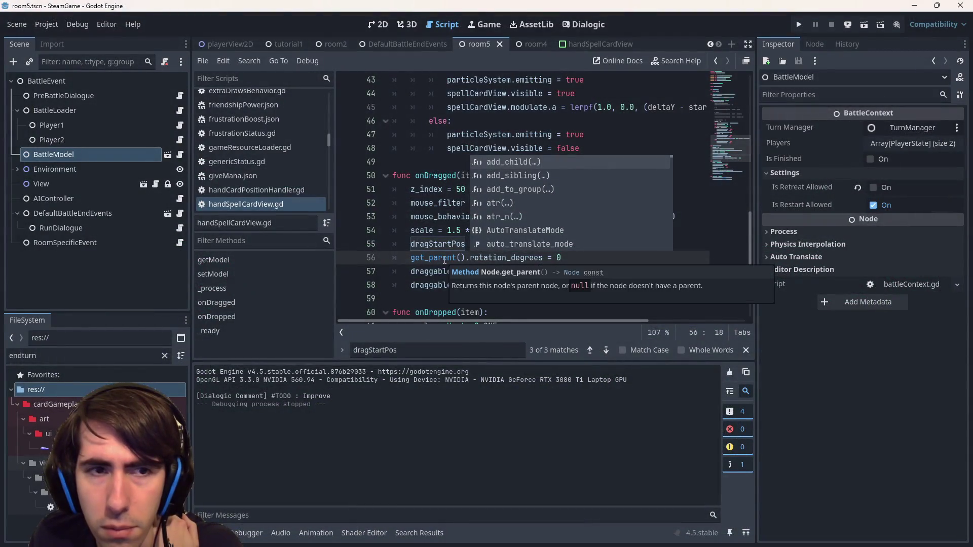
Delete the get_parent().rotation_degrees = 0 line from onDragged
click(445, 258)
mouse_move(594, 255)
mouse_down()
mouse_move(412, 271)
mouse_move(409, 259)
mouse_up()
key(BackSpace)
key(BackSpace)
key(BackSpace)
Add get_parent().rotation_degrees = 0 below the deltaY comment in _process and run the scene
scroll(549, 240, up, 5)
scroll(548, 240, up, 1)
click(549, 243)
scroll(552, 249, up, 2)
click(562, 258)
click(563, 270)
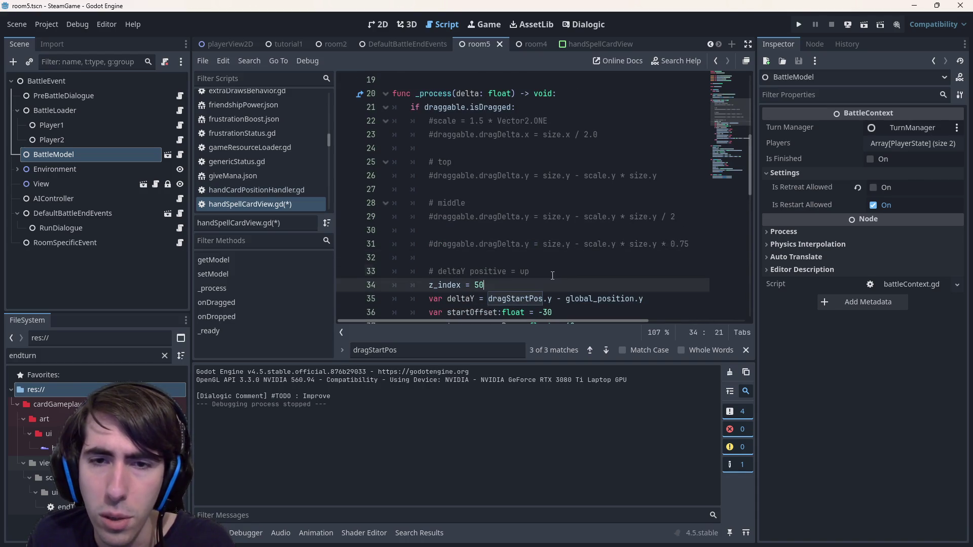
key(Return)
text(get_parent().rotation_degrees = 0)
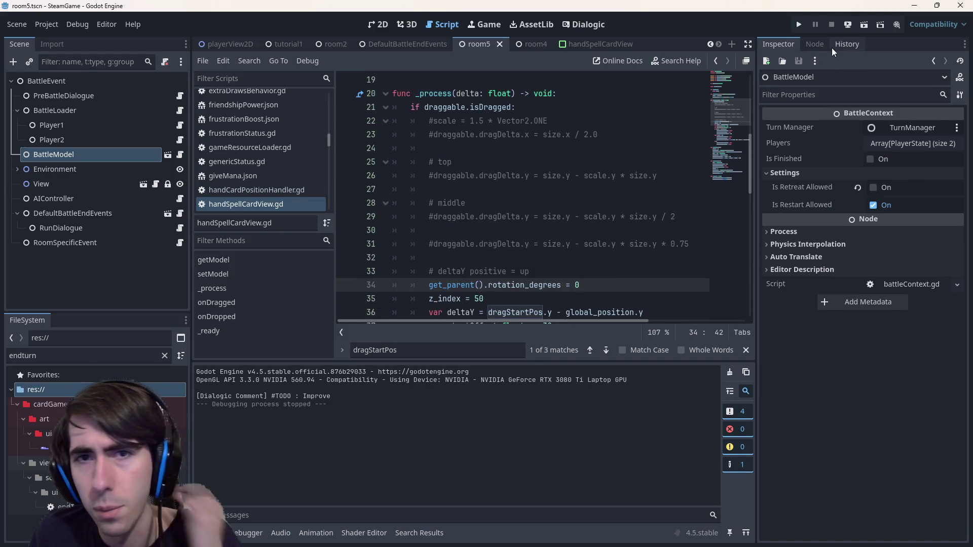
click(864, 24)
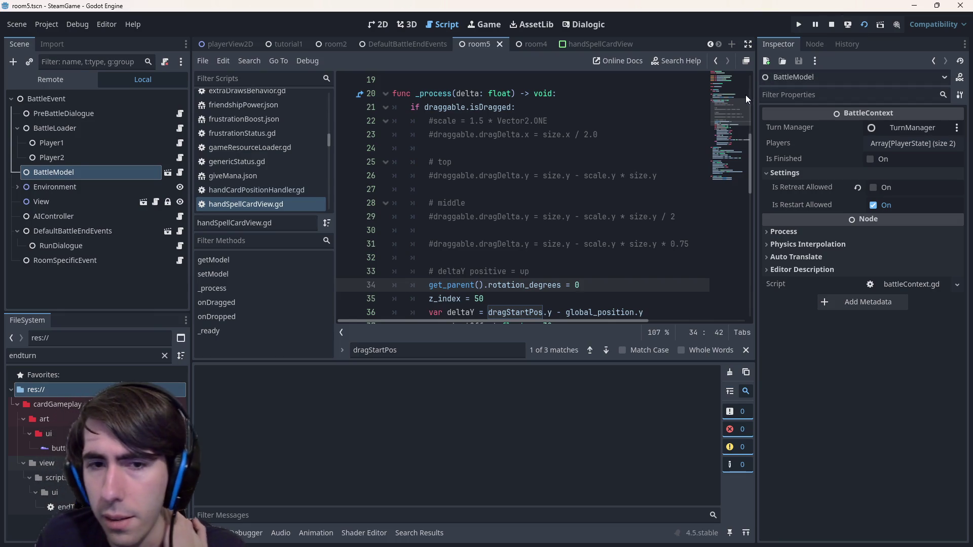
Launch the game and place the dark cat and red cat in the top battle slots
key(F5)
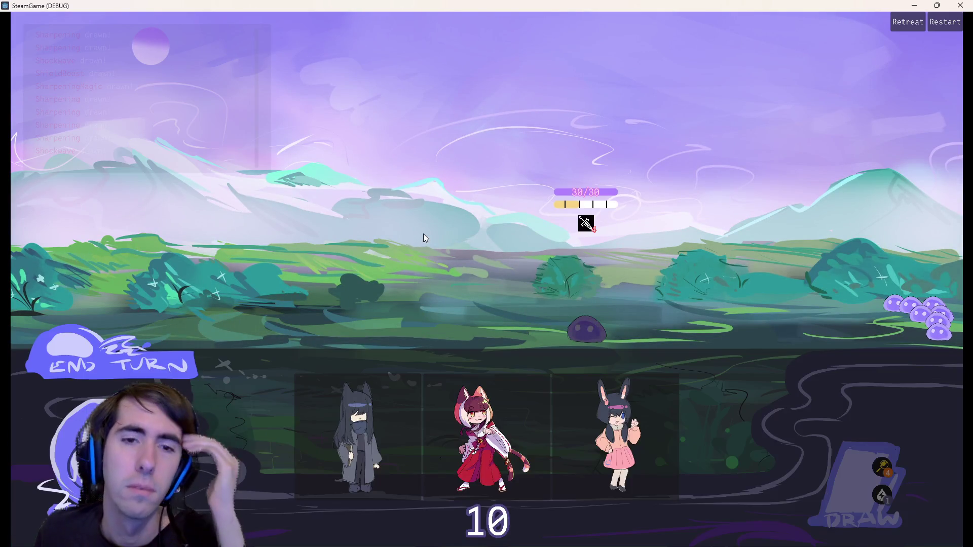
mouse_move(355, 434)
mouse_down()
mouse_move(397, 373)
mouse_move(399, 303)
mouse_up()
drag(416, 436, 311, 304)
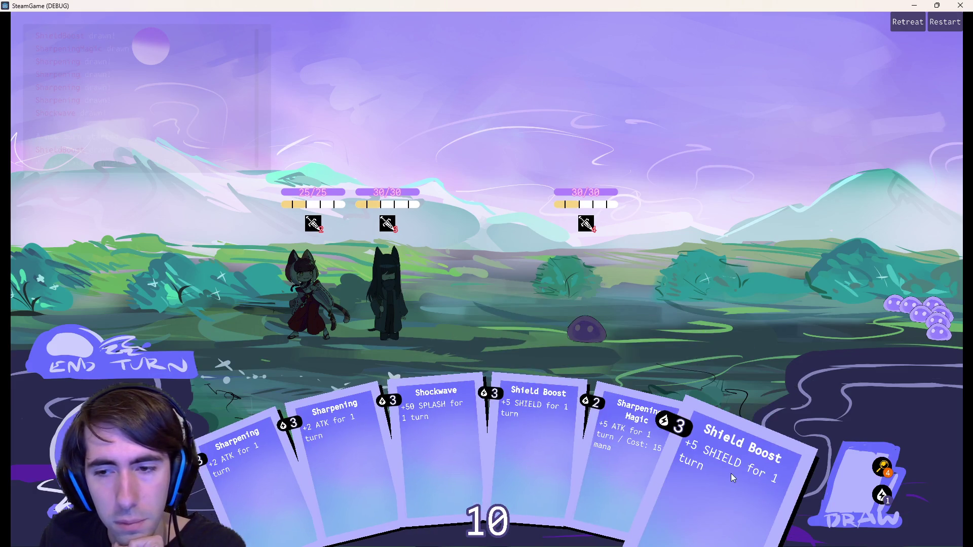
Drag Shield Boost and Shockwave cards over the party to watch their rotation
drag(731, 474, 553, 355)
mouse_move(562, 391)
mouse_down()
mouse_move(690, 432)
mouse_move(431, 382)
mouse_move(416, 446)
mouse_move(414, 384)
mouse_up()
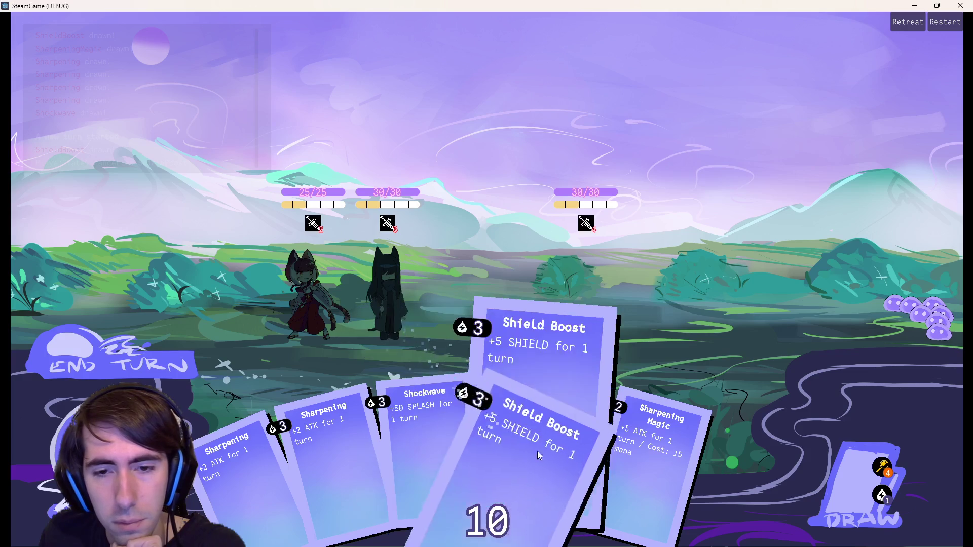
drag(420, 388, 335, 434)
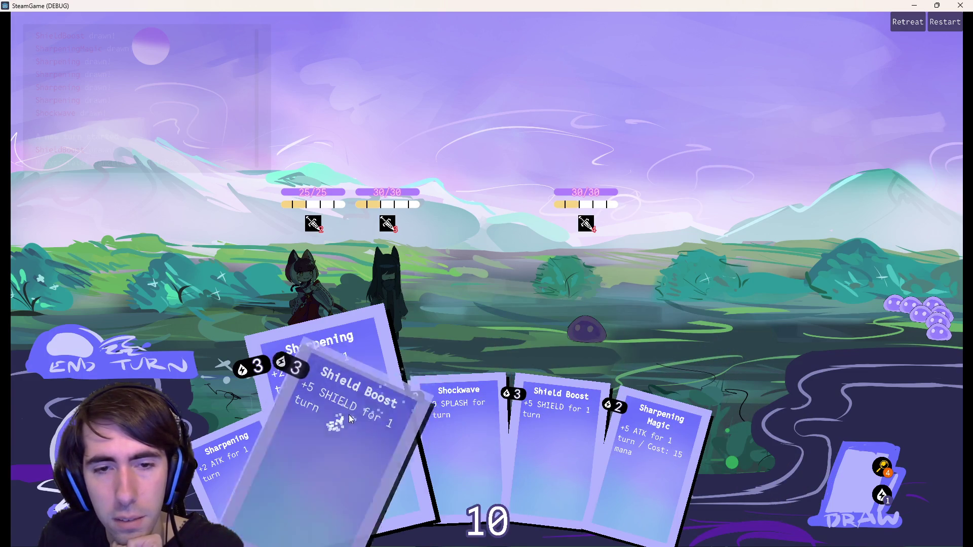
mouse_move(396, 352)
mouse_down()
mouse_move(387, 323)
mouse_move(404, 358)
mouse_up()
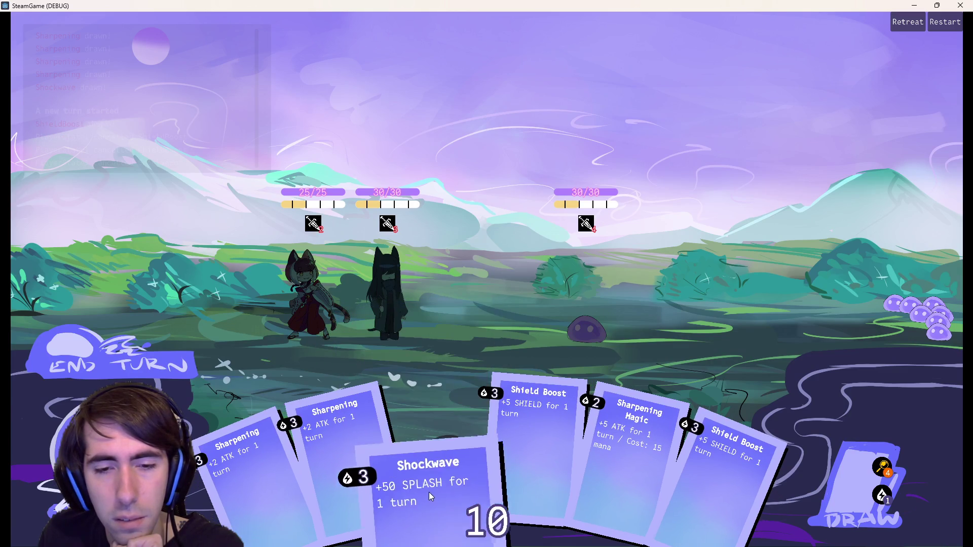
drag(400, 374, 403, 371)
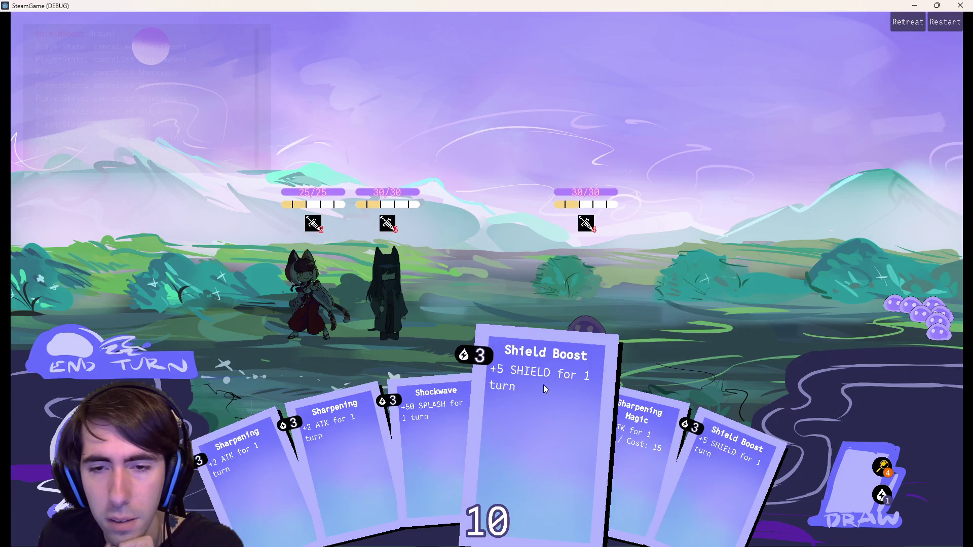
mouse_move(535, 370)
mouse_down()
mouse_move(536, 333)
mouse_move(520, 393)
mouse_up()
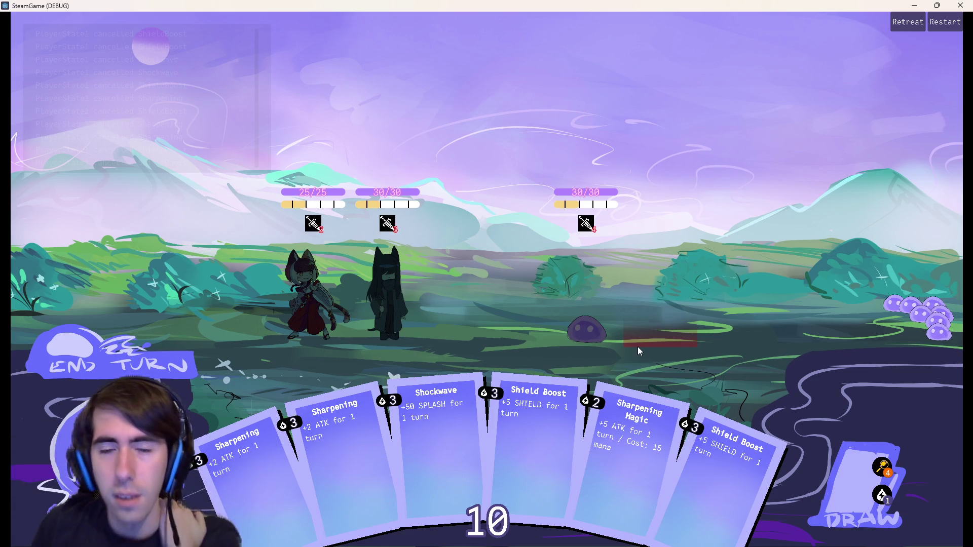
Drag Shockwave and Sharpening cards back to the hand, play Shield Boost, then stop the game
mouse_move(443, 406)
mouse_down()
mouse_move(421, 359)
mouse_move(418, 428)
mouse_up()
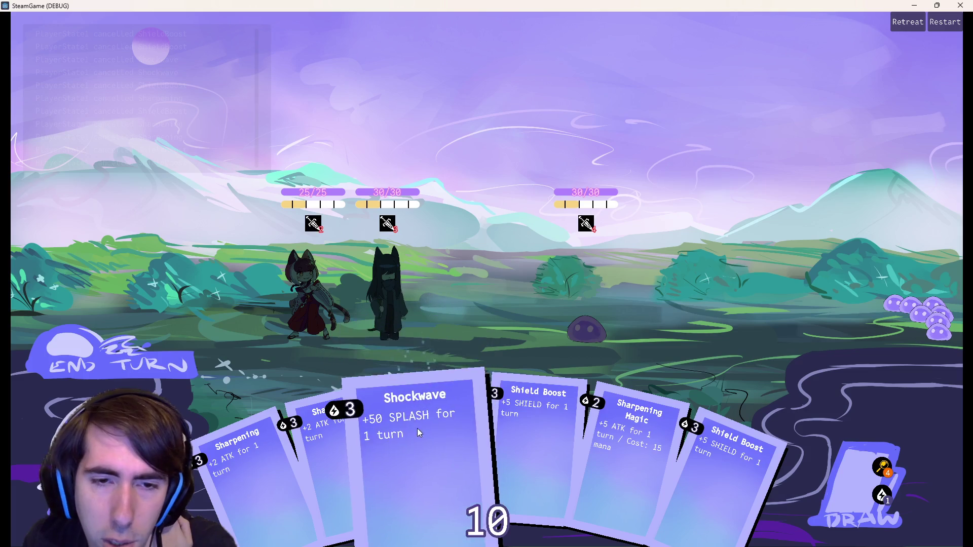
mouse_move(317, 436)
mouse_down()
mouse_move(340, 354)
mouse_move(342, 433)
mouse_up()
mouse_move(467, 442)
mouse_down()
mouse_move(410, 348)
mouse_move(495, 419)
mouse_move(454, 338)
mouse_move(406, 321)
mouse_move(439, 357)
mouse_move(500, 384)
mouse_move(531, 411)
mouse_up()
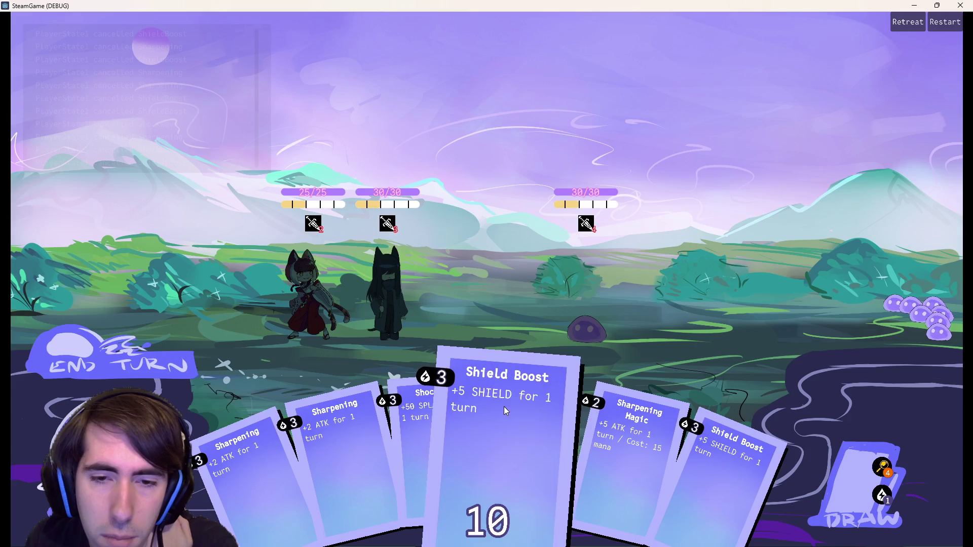
mouse_move(492, 408)
mouse_down()
mouse_move(347, 415)
mouse_move(534, 396)
mouse_move(516, 343)
mouse_up()
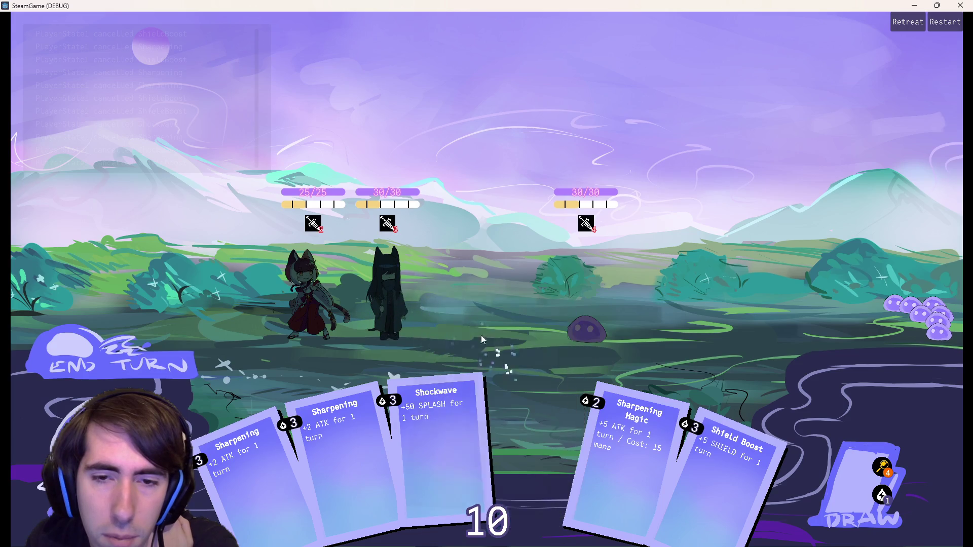
drag(735, 440, 424, 352)
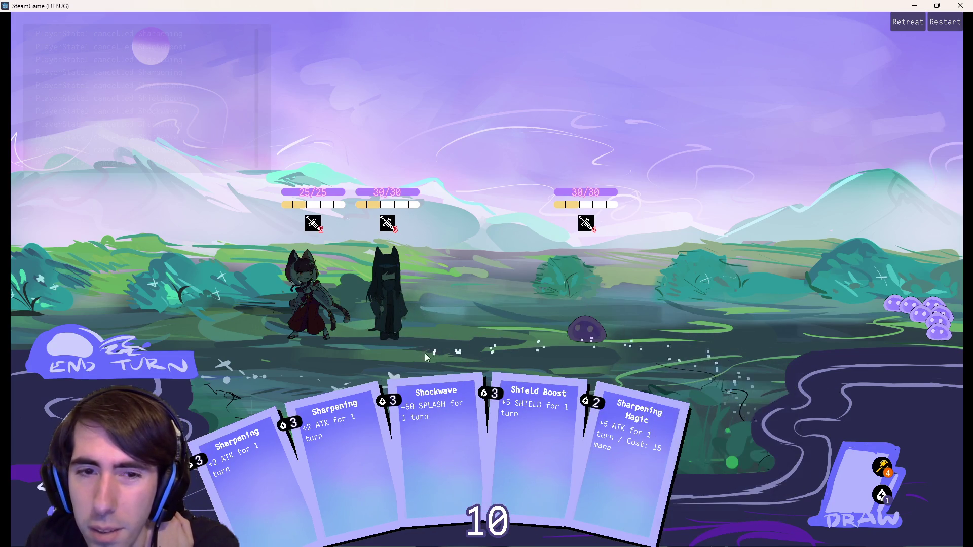
click(961, 5)
Switch to the handSpellCardView scene and inspect the SpellCard node's Rotation property
mouse_move(212, 45)
mouse_down()
mouse_move(405, 36)
mouse_move(586, 44)
mouse_move(83, 89)
mouse_up()
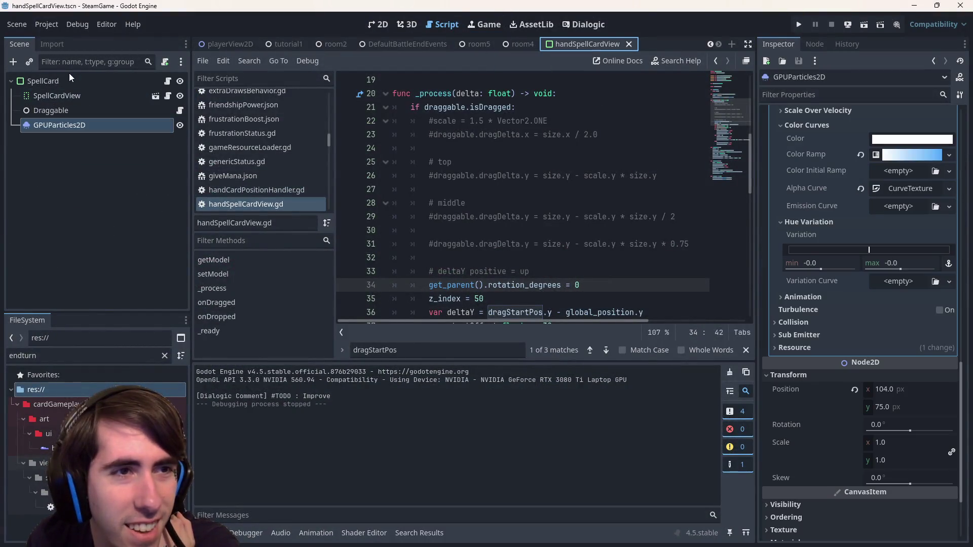
double_click(76, 79)
click(624, 5)
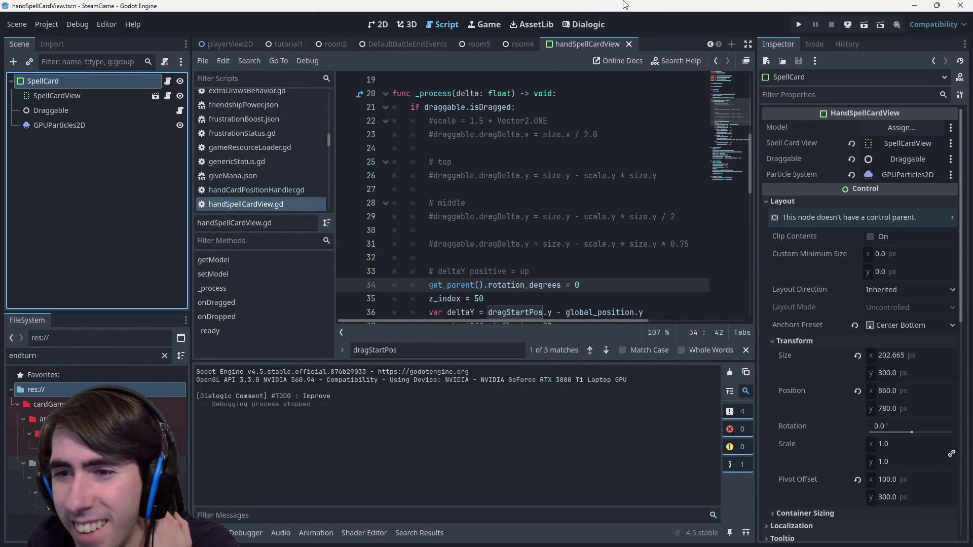
scroll(817, 360, down, 3)
click(795, 373)
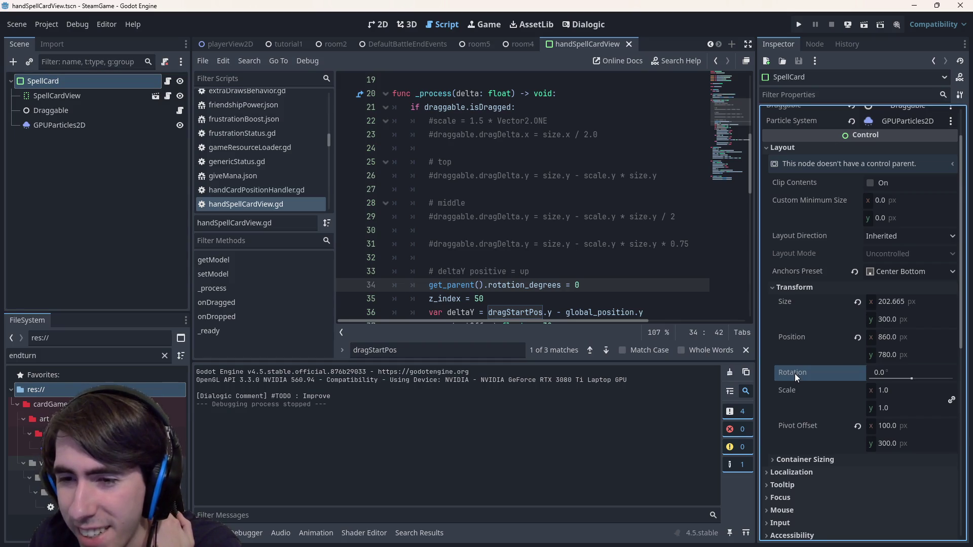
Locate rotation_degrees on line 34 of handSpellCardView.gd
scroll(543, 260, down, 1)
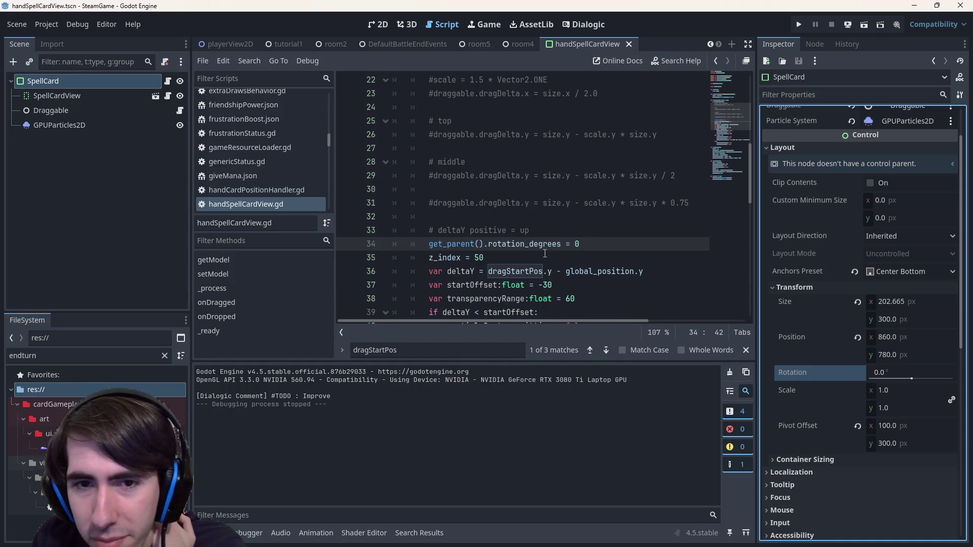
mouse_move(467, 245)
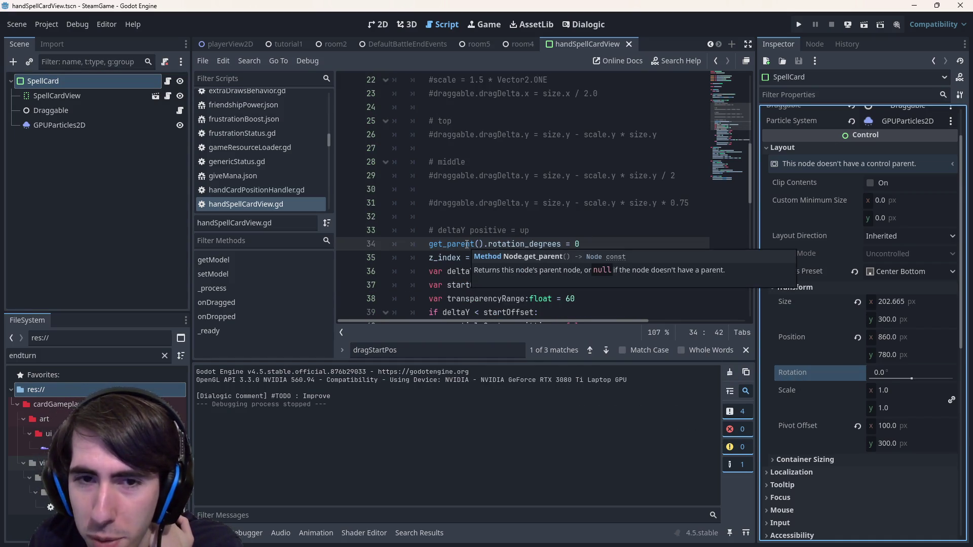
scroll(604, 216, down, 3)
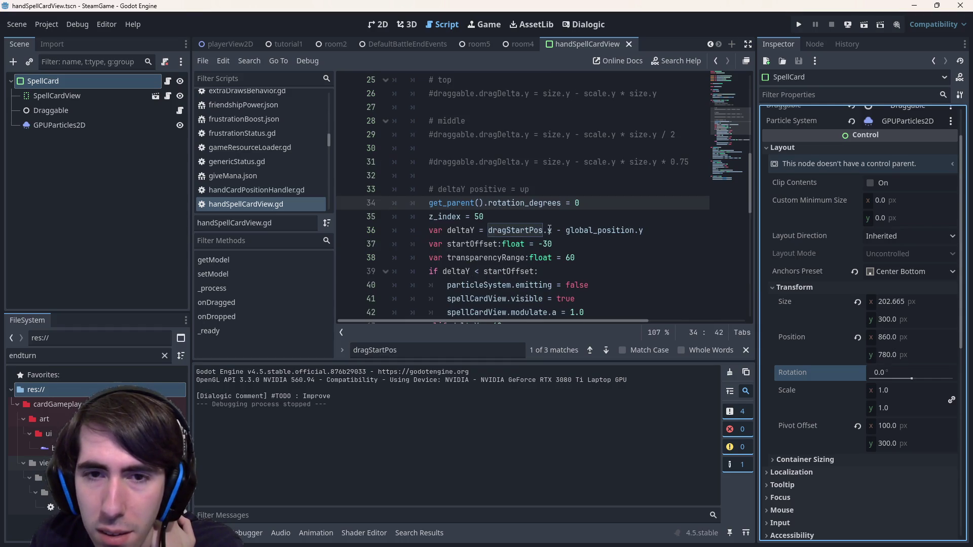
scroll(604, 216, up, 3)
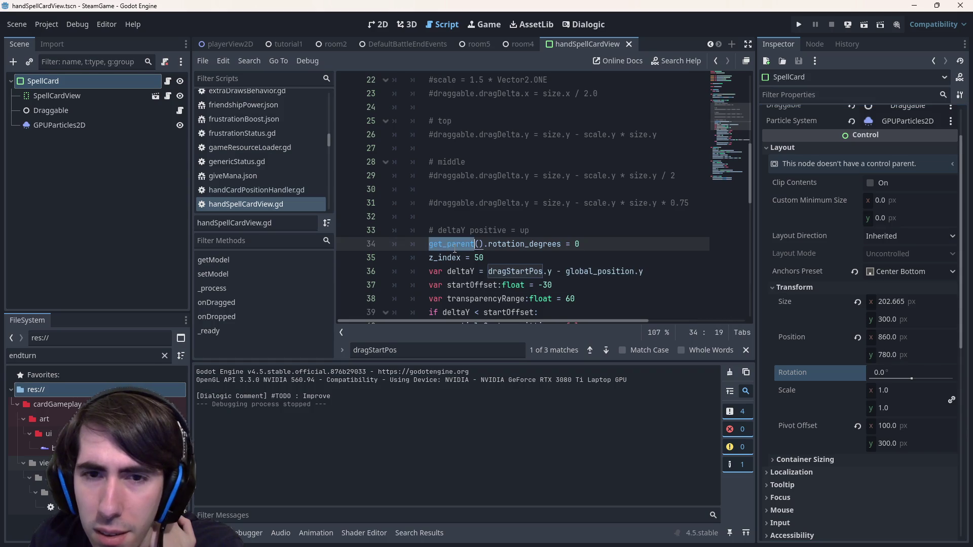
double_click(534, 243)
Glance at handCardPositionHandler.gd, return to line 34 of handSpellCardView.gd, and open the file search
click(284, 204)
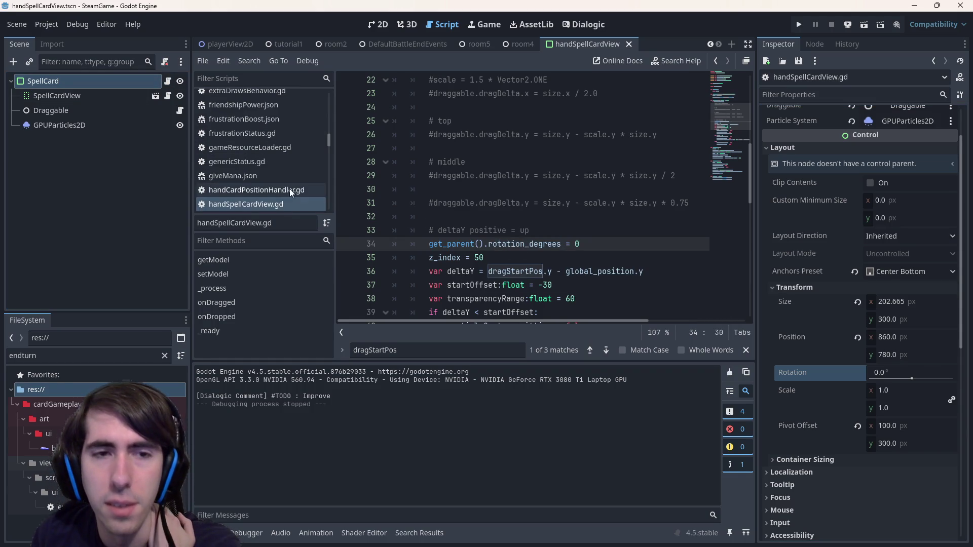
click(258, 189)
click(278, 204)
click(283, 188)
click(283, 205)
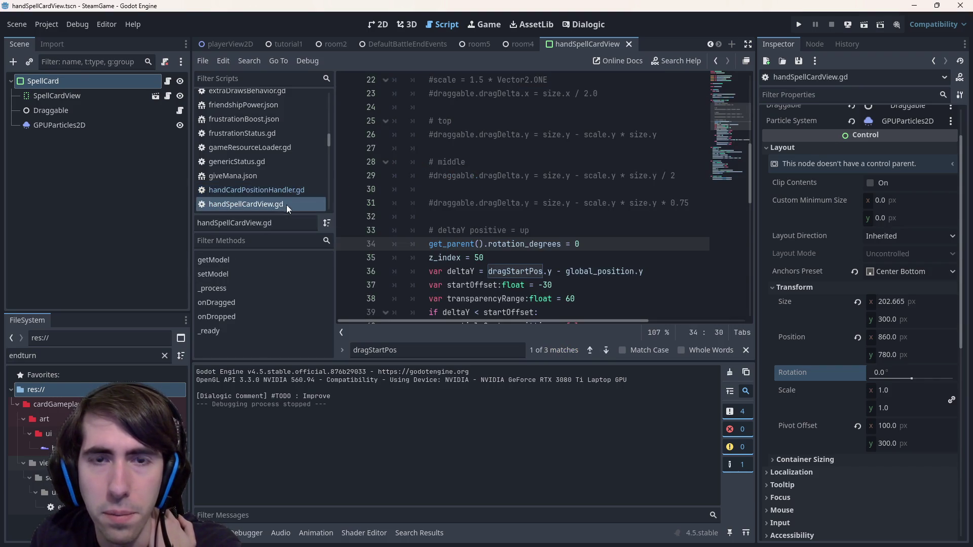
click(612, 244)
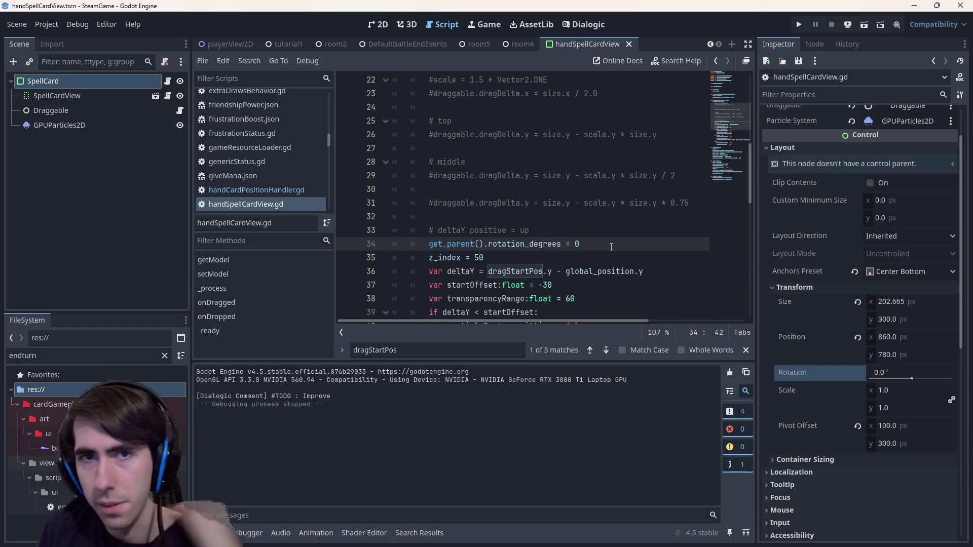
key(alt+shift+o)
Open handView.gd via the 'handView' search and find the updateAnchorRotations function
text(handView)
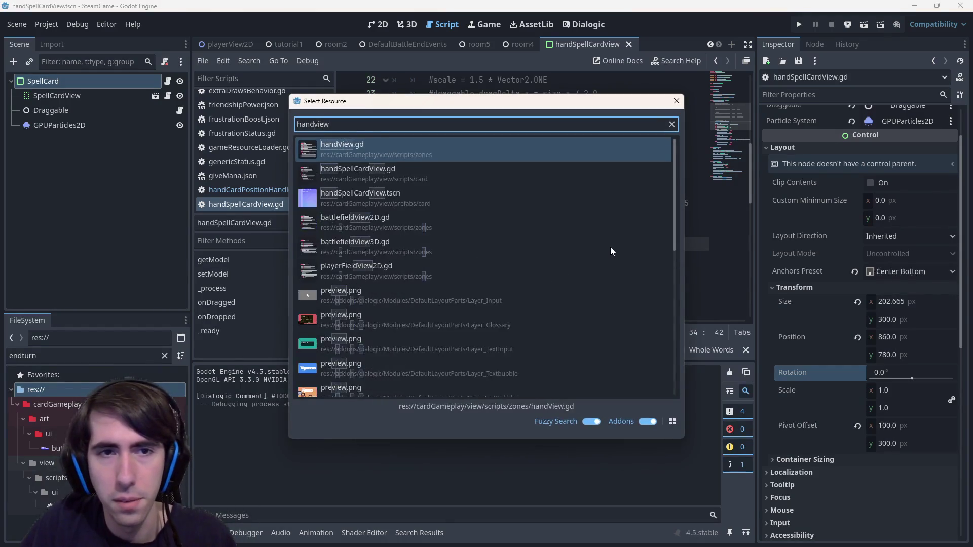
key(Return)
scroll(584, 276, down, 3)
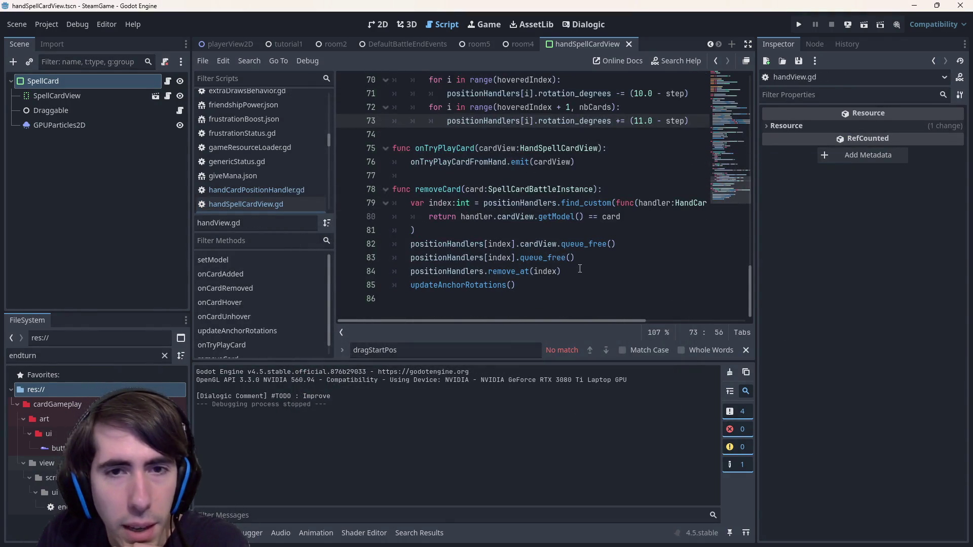
scroll(580, 270, up, 10)
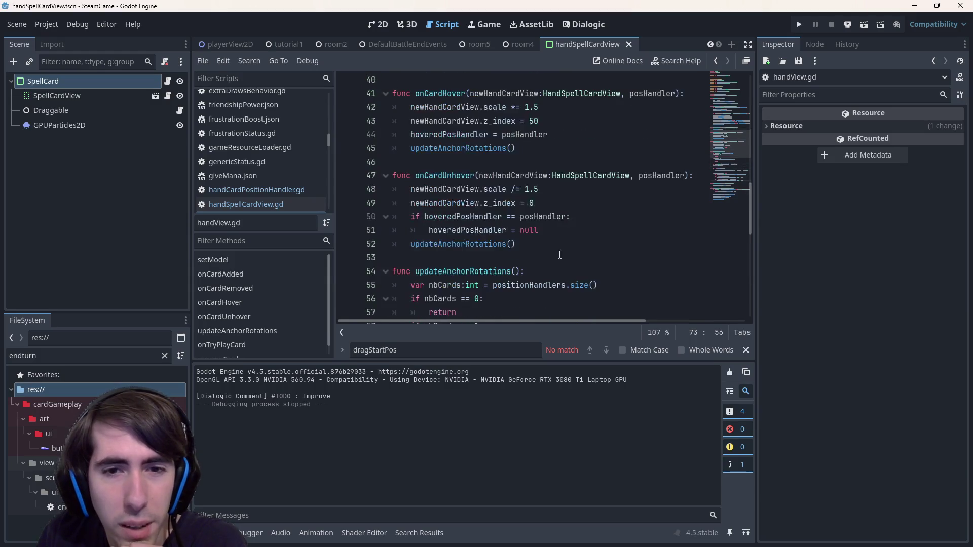
double_click(463, 271)
scroll(456, 271, down, 4)
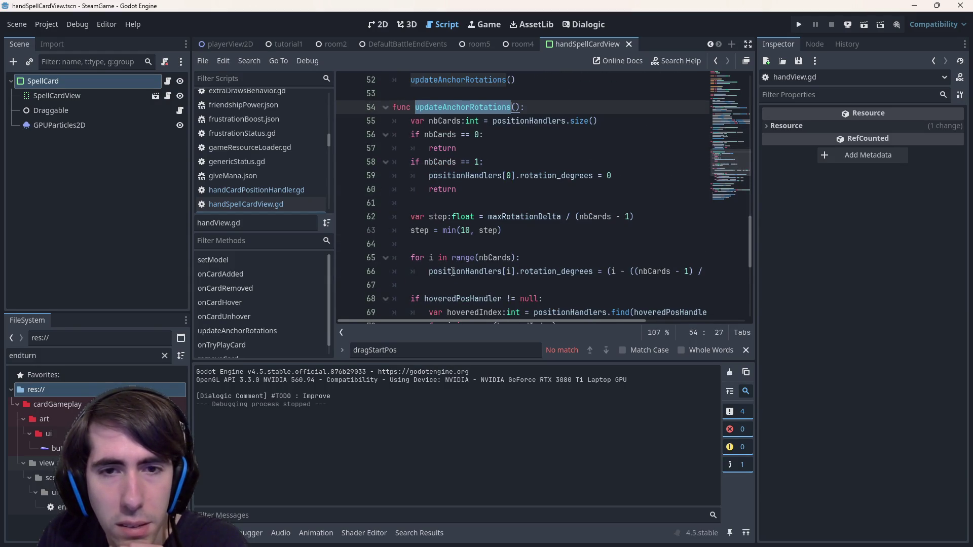
scroll(456, 268, down, 3)
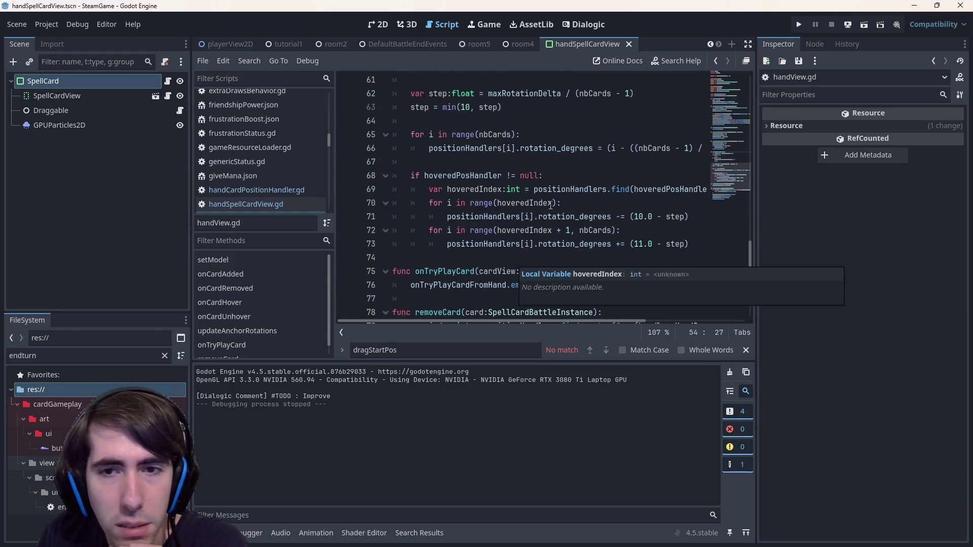
Comment out the hoveredPosHandler block on lines 68–73 with Ctrl+K, then return to handSpellCardView.gd
click(557, 190)
drag(704, 242, 363, 176)
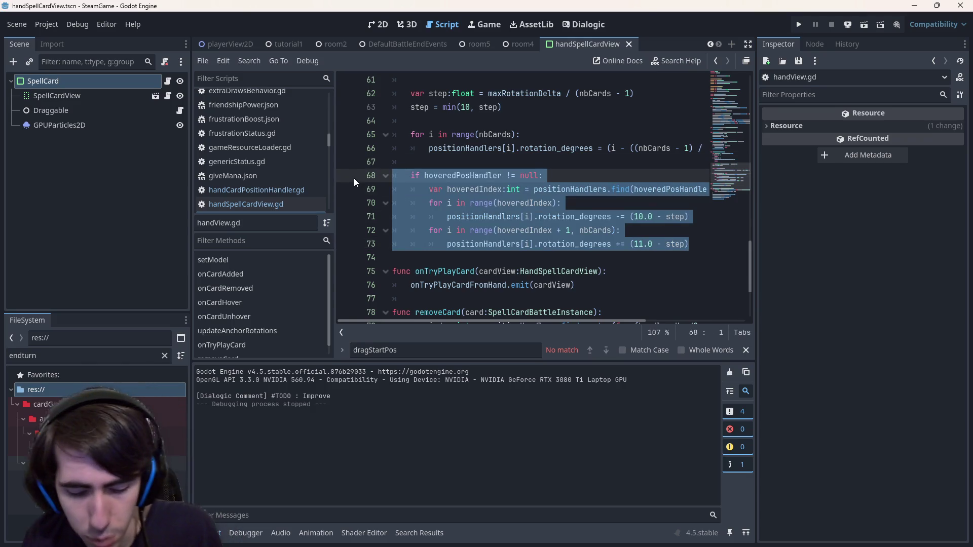
key(ctrl+k)
key(ctrl+k)
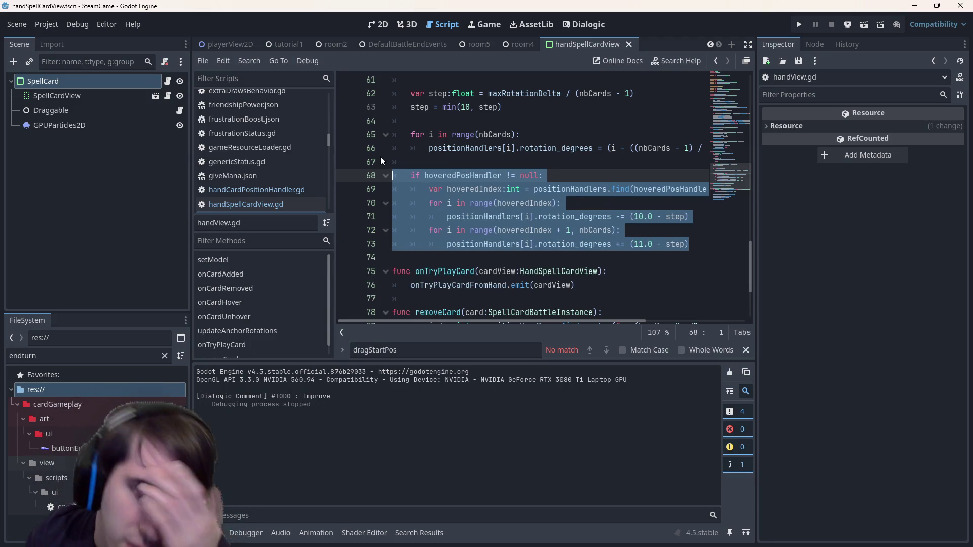
scroll(639, 274, up, 5)
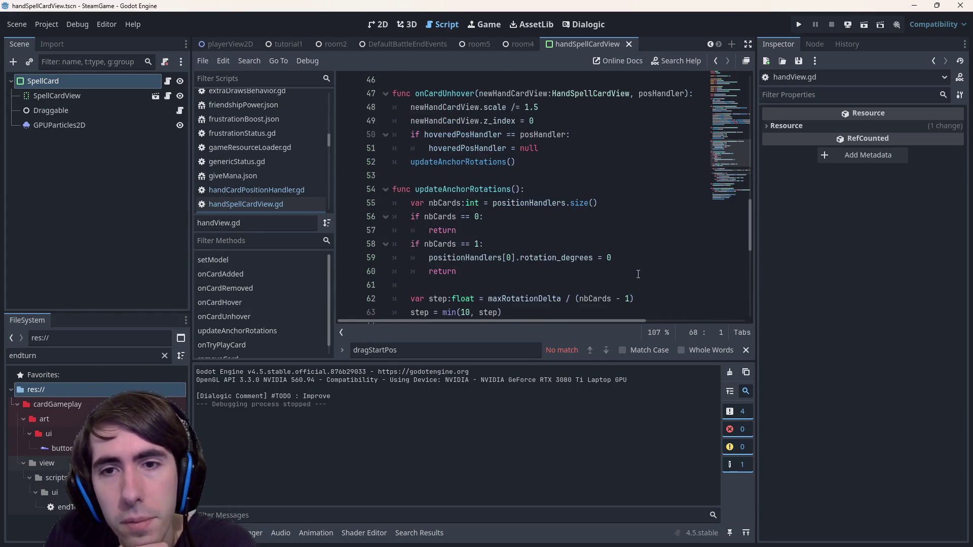
scroll(638, 274, down, 4)
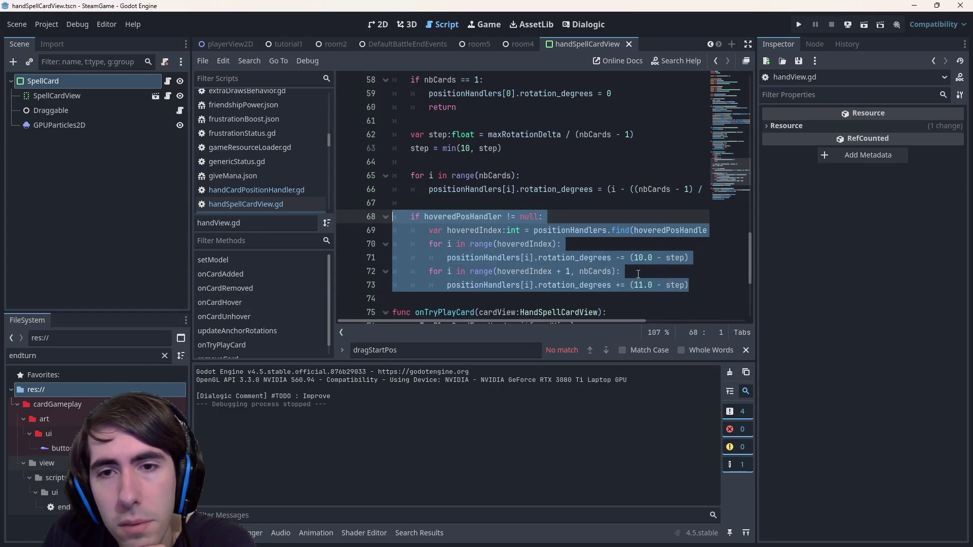
scroll(636, 274, up, 3)
scroll(628, 269, down, 4)
scroll(629, 269, up, 1)
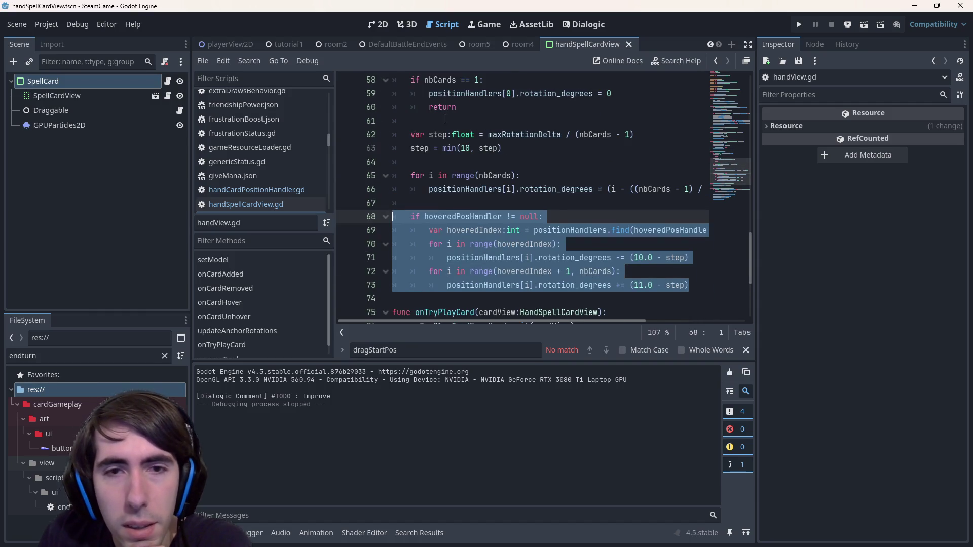
click(256, 190)
Try replacing rotation_degrees on line 34 with 'global', undo it, and save
click(263, 204)
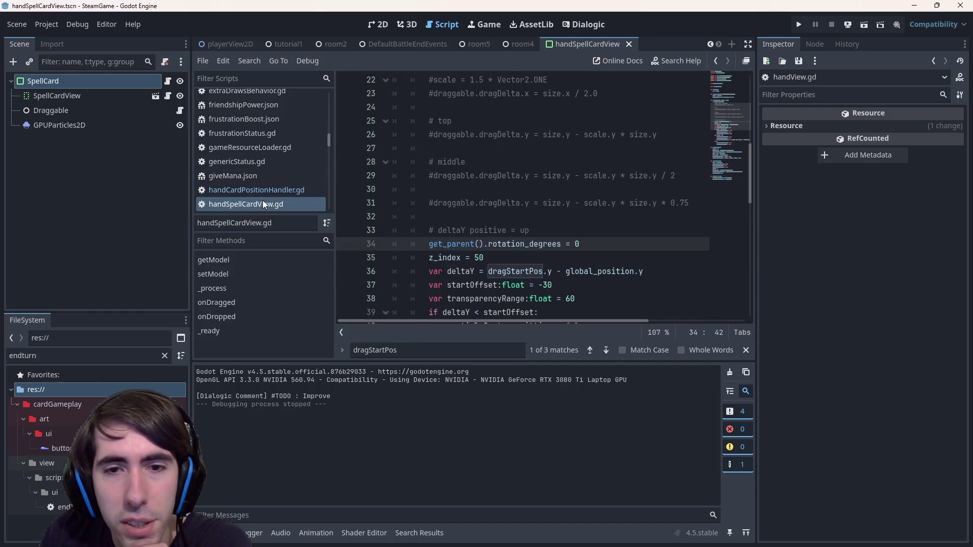
drag(598, 250, 368, 247)
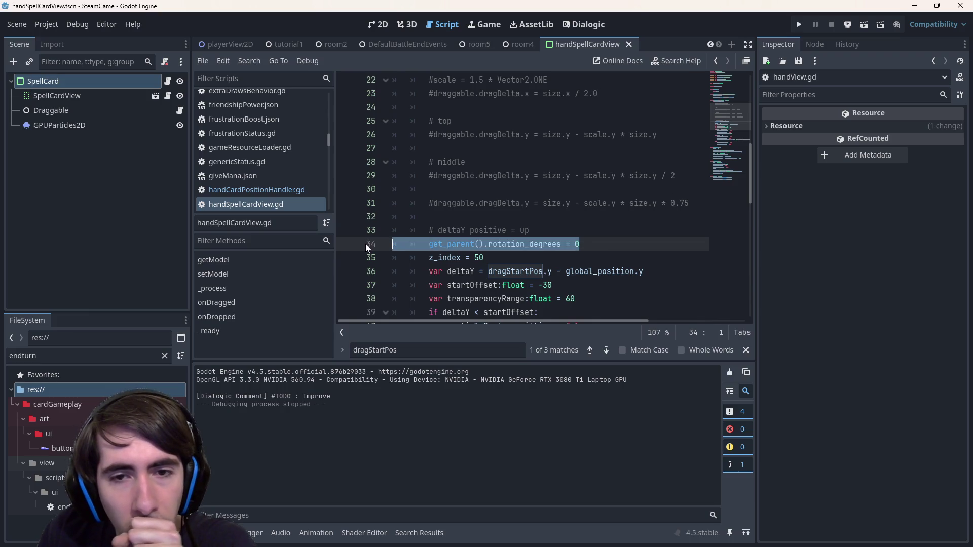
double_click(502, 245)
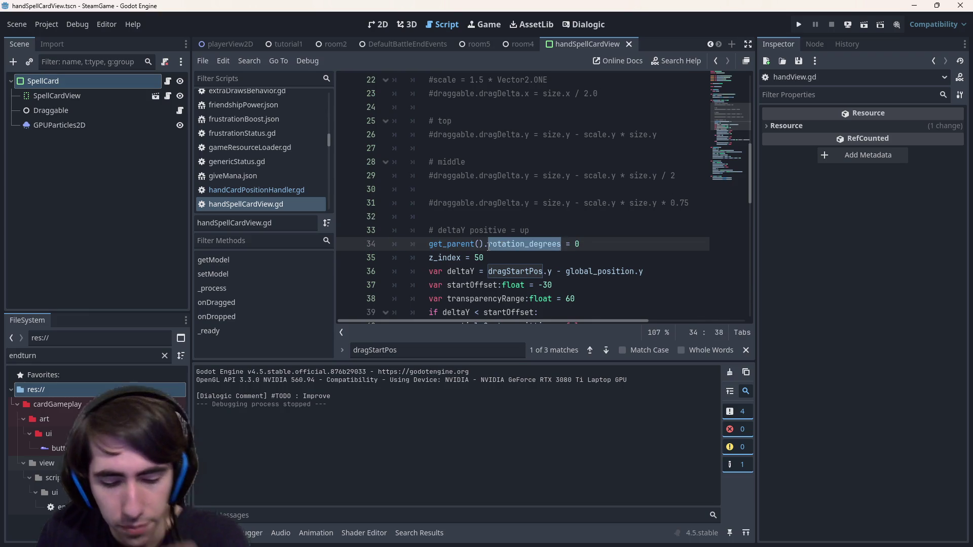
text(global)
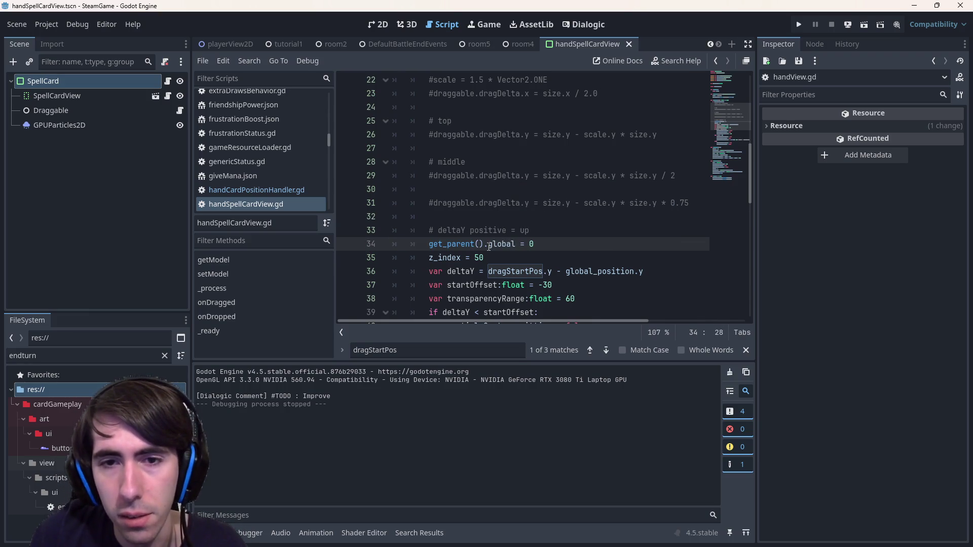
key(ctrl+z)
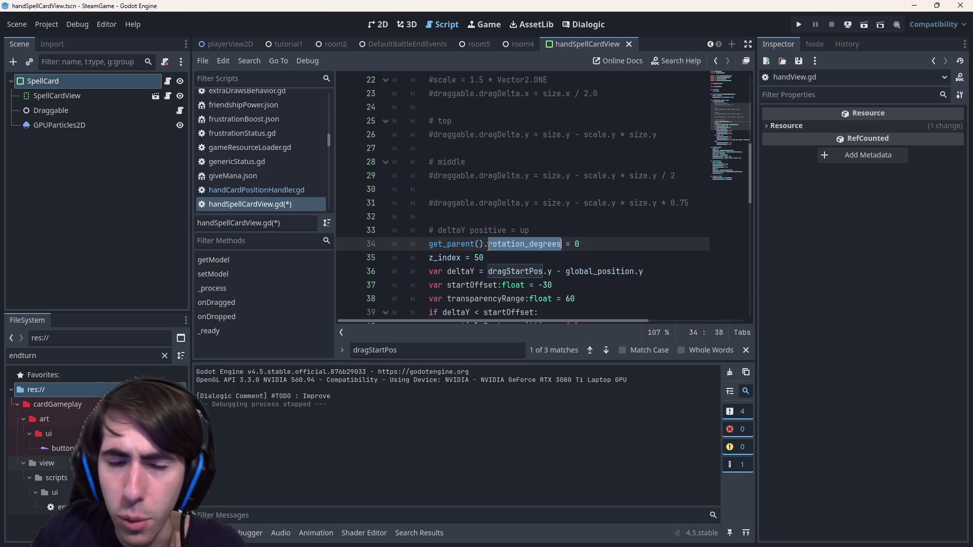
key(ctrl+s)
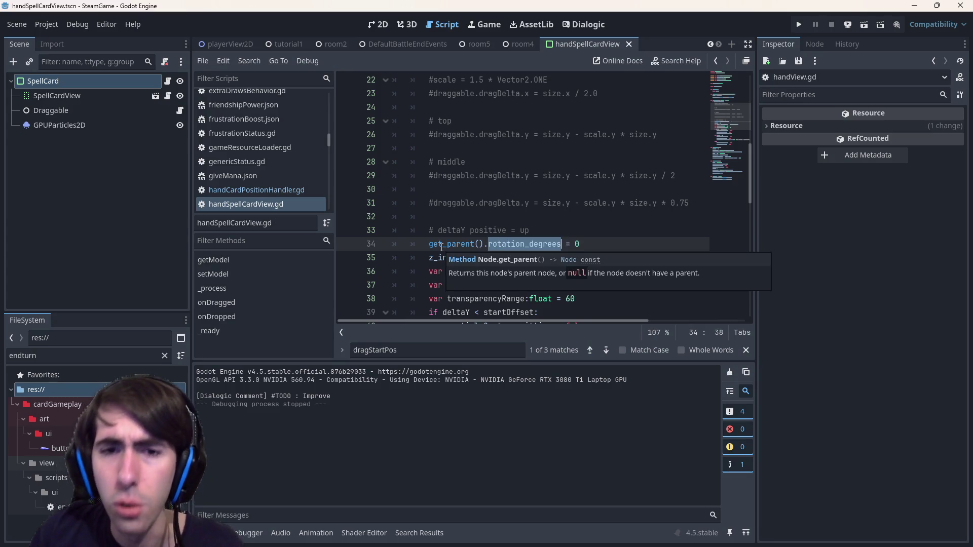
Move get_parent() into a new variable line, var par = get_parent()
click(567, 232)
key(Return)
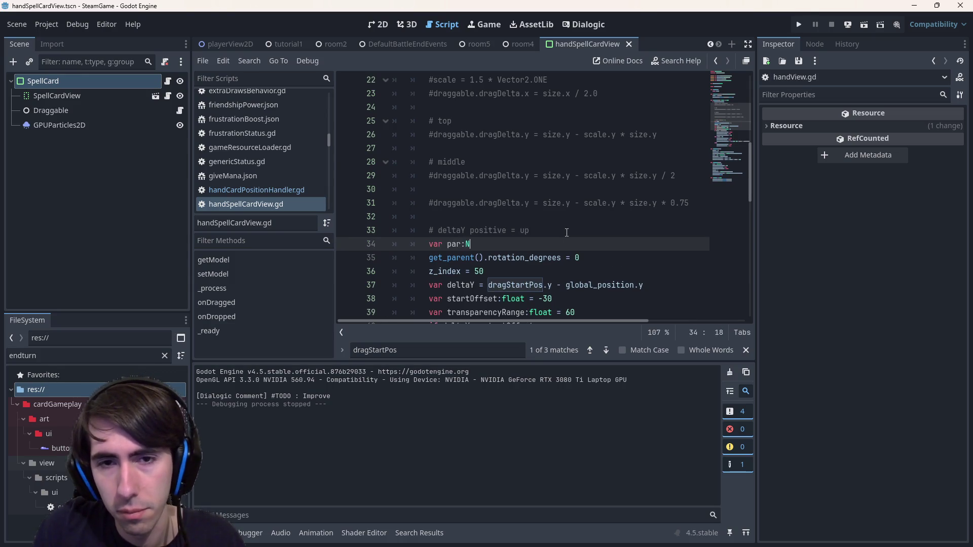
text(=)
key(Down)
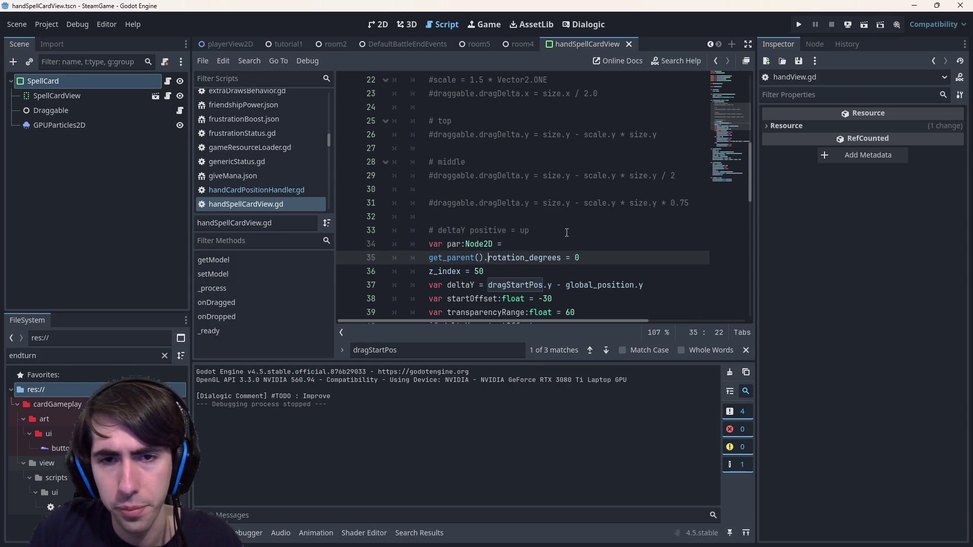
key(shift+Home)
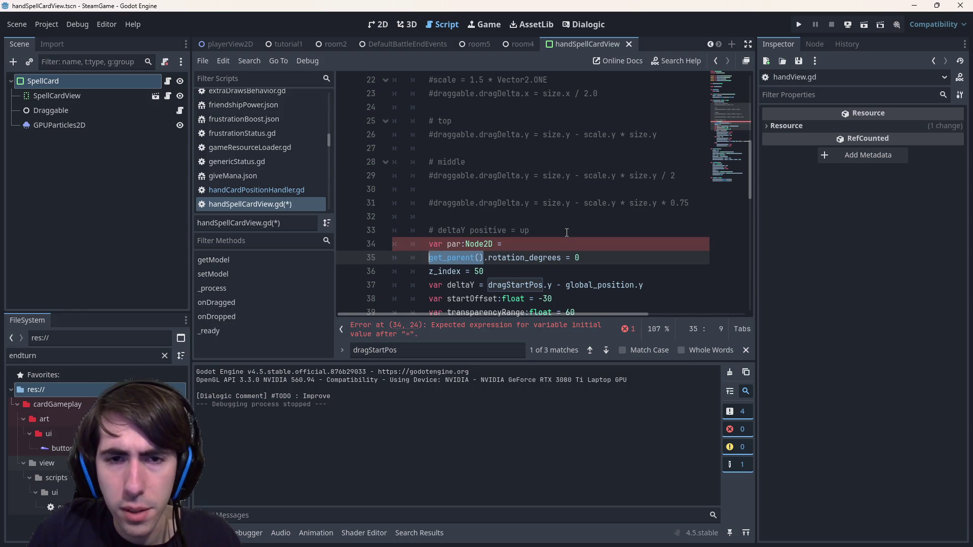
key(ctrl+x)
key(BackSpace)
key(BackSpace)
key(ctrl+v)
key(Return)
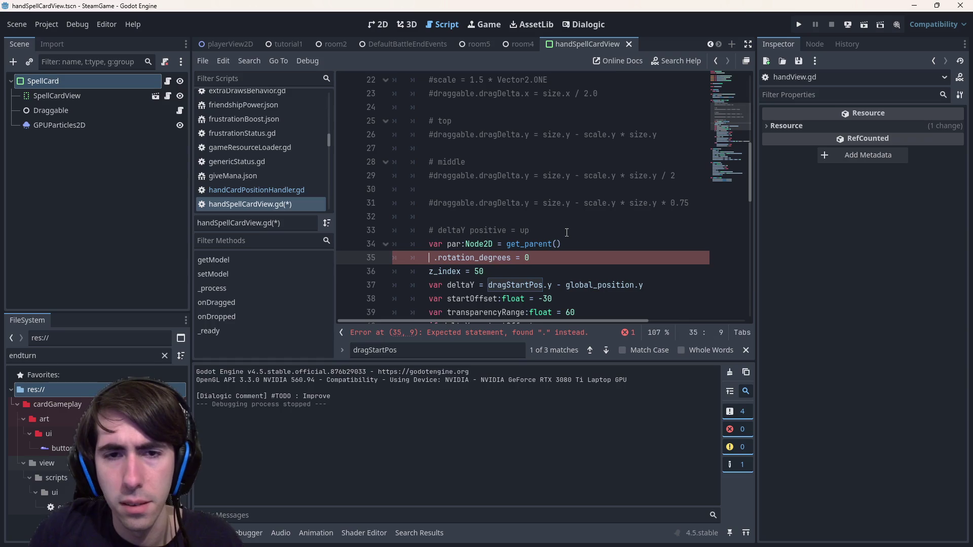
Make the reset line par.global_rotation_degrees = 0 and save the script
text(ar.global)
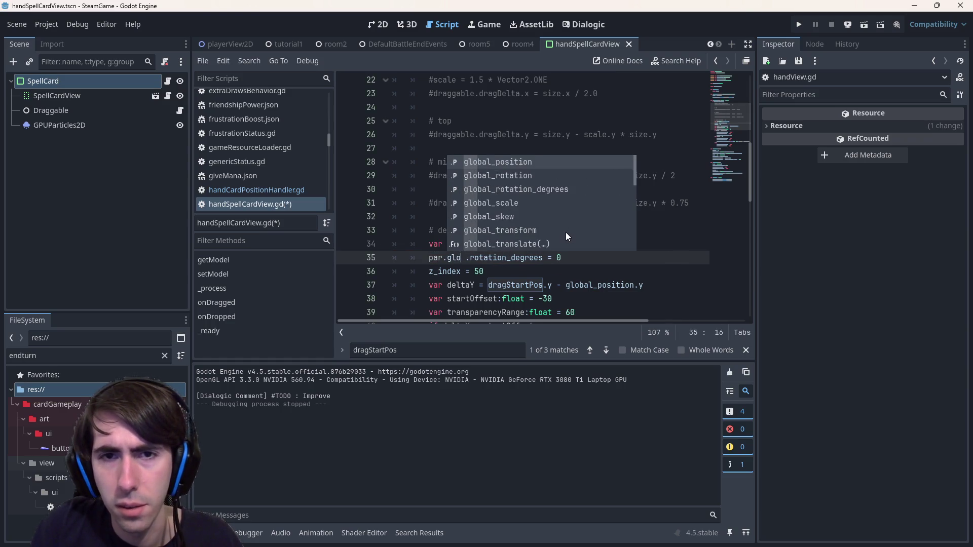
text(_ro)
key(Down)
key(Return)
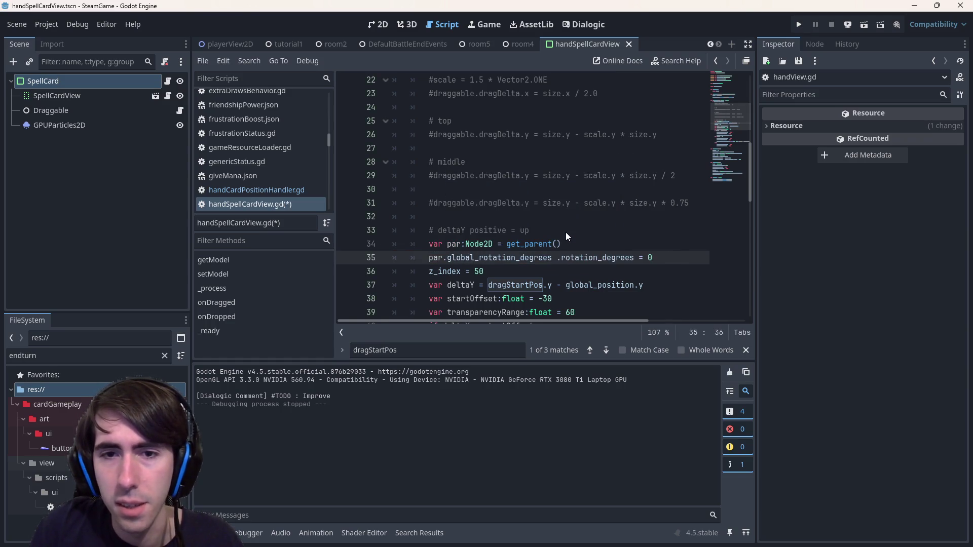
key(ctrl+shift+Right)
key(ctrl+shift+Right)
key(Delete)
key(ctrl+s)
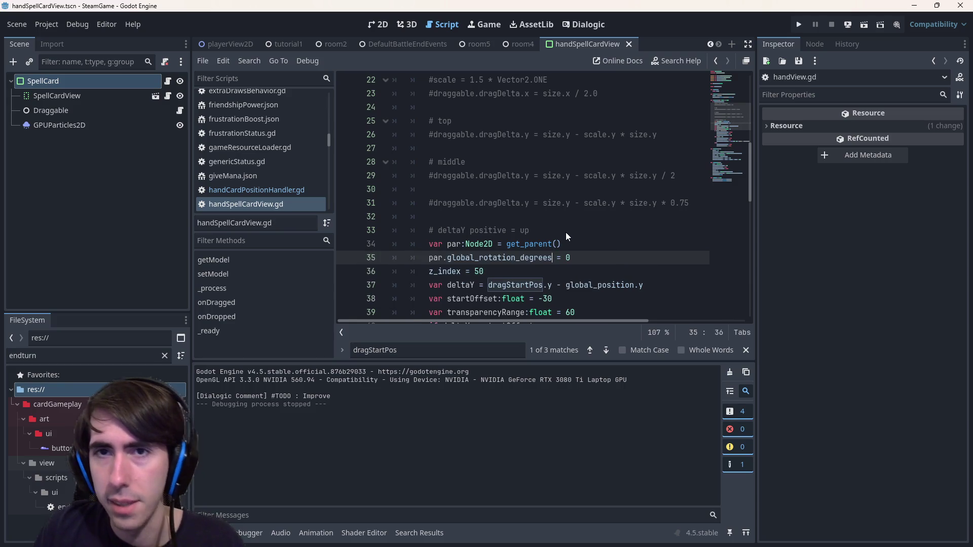
Drop the par. prefix and the var par line, then run and stop the scene
click(477, 44)
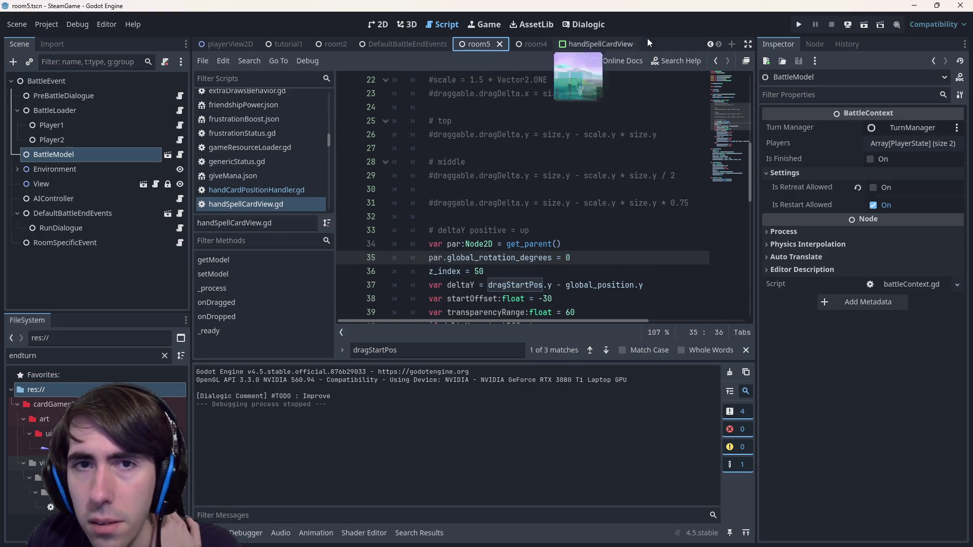
click(865, 25)
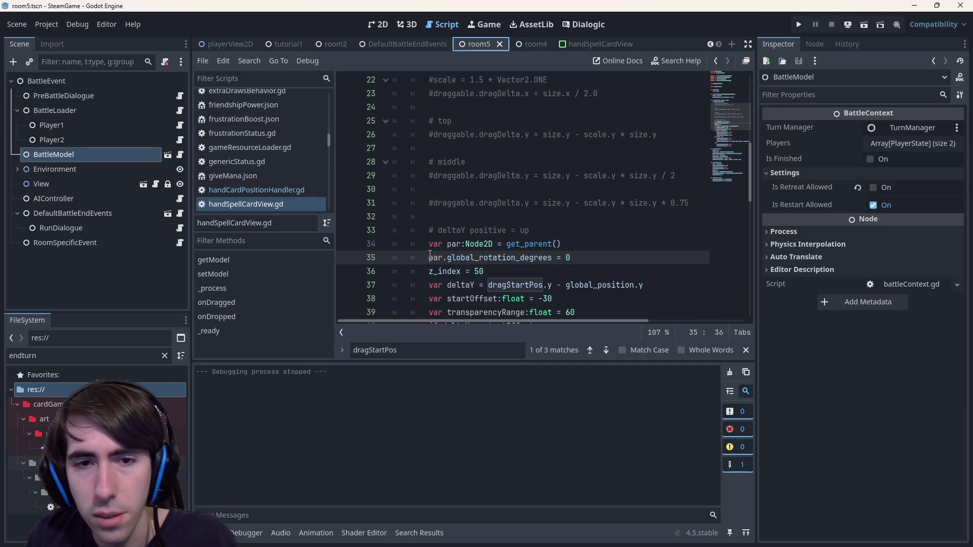
key(Delete)
key(Delete)
key(Delete)
triple_click(531, 244)
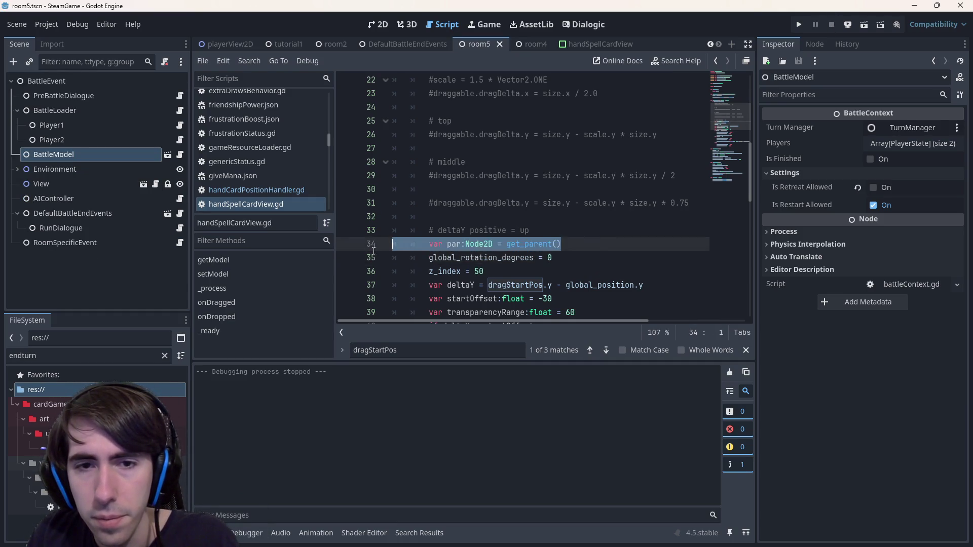
key(Delete)
click(864, 25)
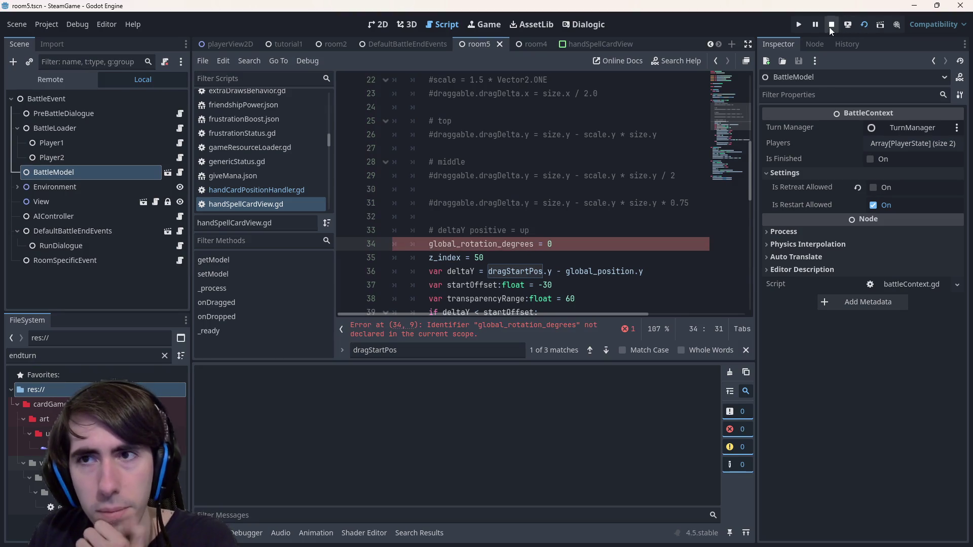
click(830, 25)
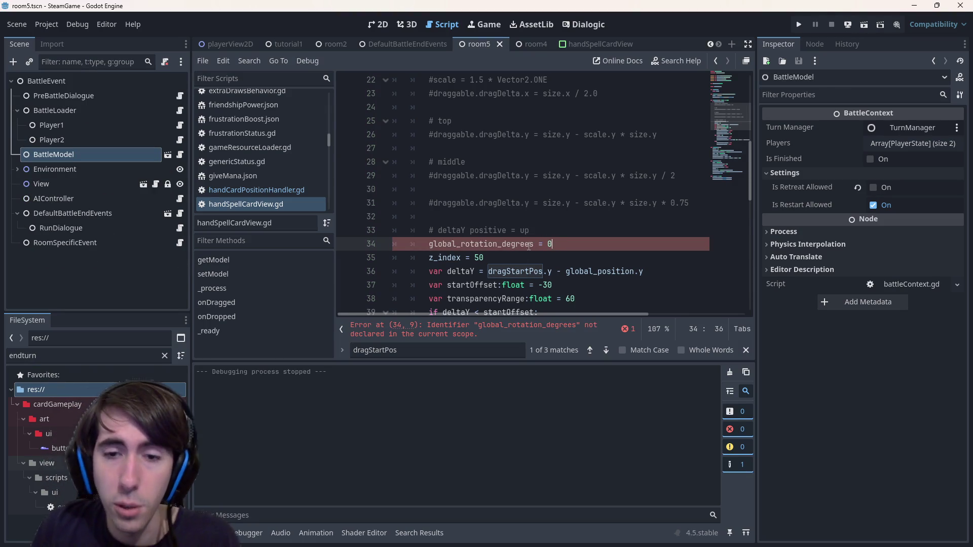
Set the value to Vector2.ZERO, save, then run and stop the game
text(Vector2.)
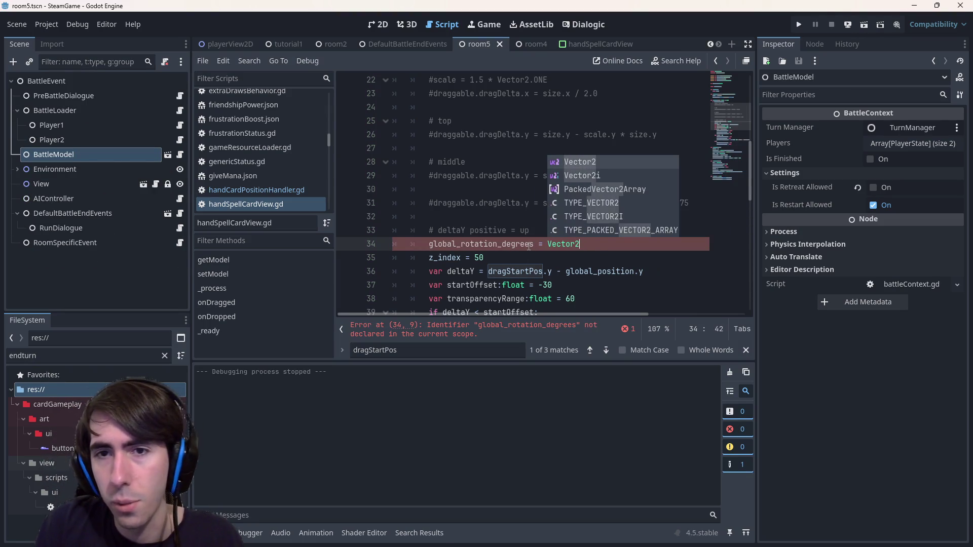
text(ZE)
key(Return)
key(ctrl+s)
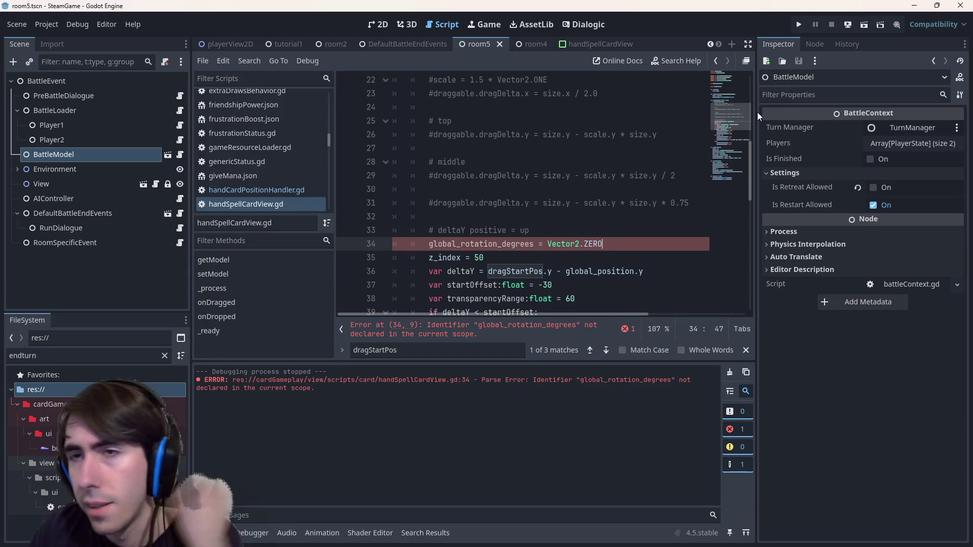
key(F5)
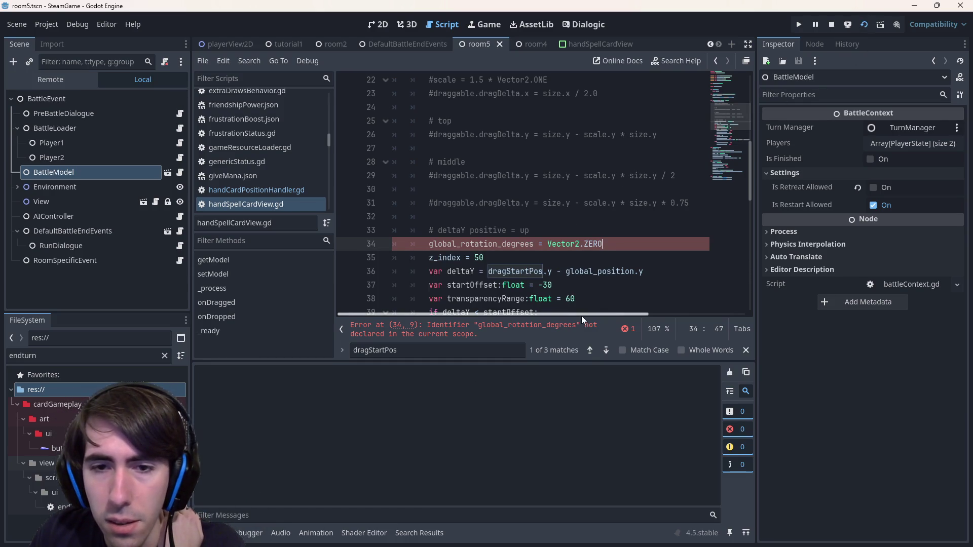
click(833, 23)
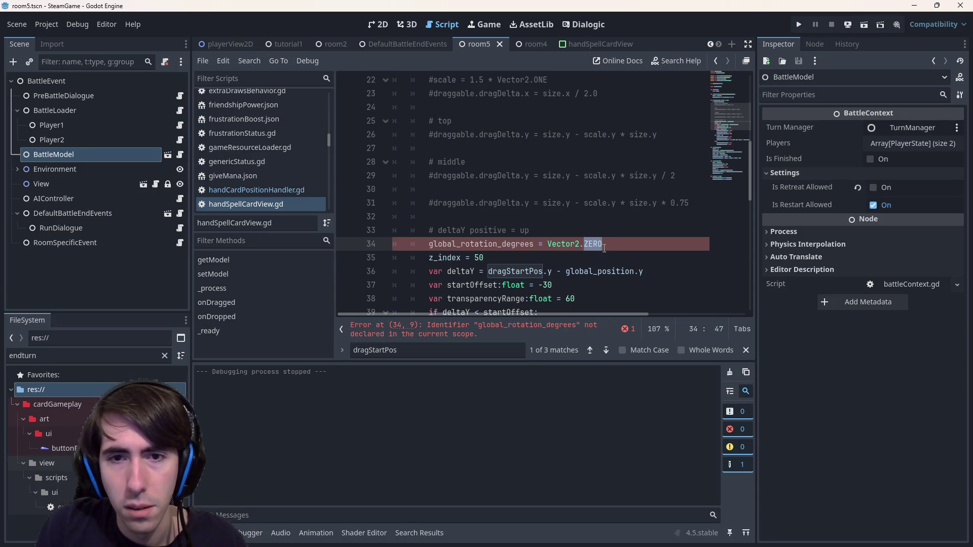
Undo the Vector2.ZERO change back to the var par line
scroll(485, 232, up, 7)
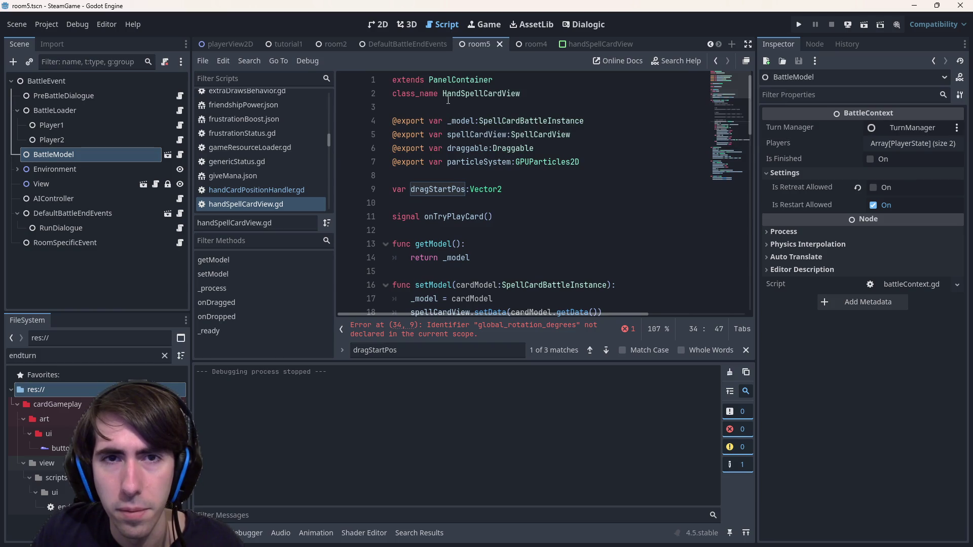
scroll(463, 92, down, 7)
key(BackSpace)
key(BackSpace)
key(BackSpace)
text(z)
key(ctrl+z)
key(ctrl+z)
key(ctrl+z)
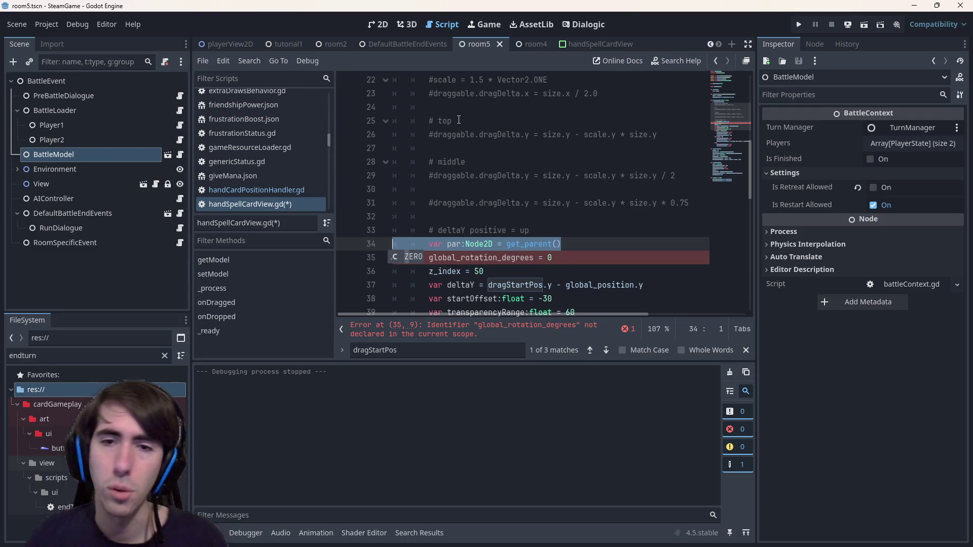
Re-add the par. prefix and try retyping par's Node2D type as Control
key(Down)
key(Home)
text(par.)
double_click(486, 256)
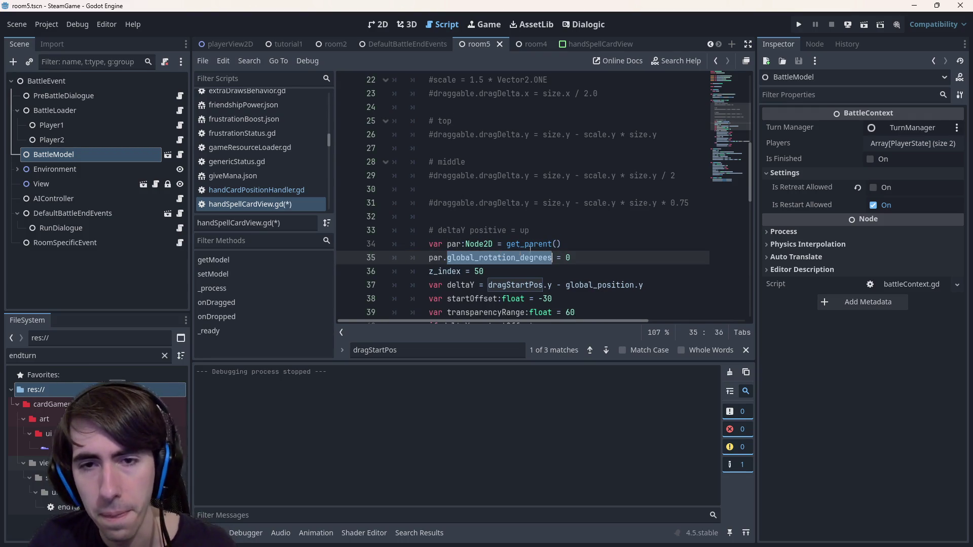
double_click(480, 243)
text(Control)
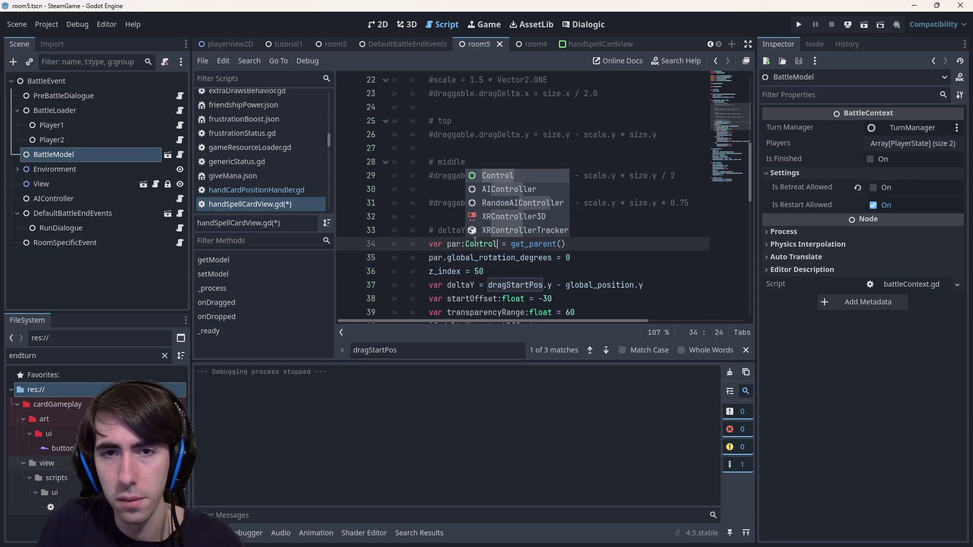
key(ctrl+z)
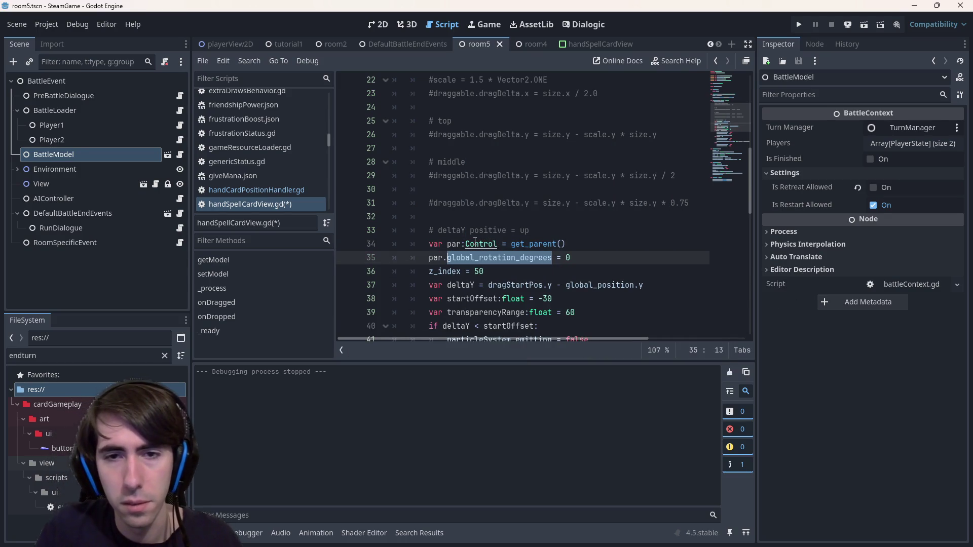
Try resetting par.rotation instead, then undo back to par.global_rotation_degrees = 0
text(rotation)
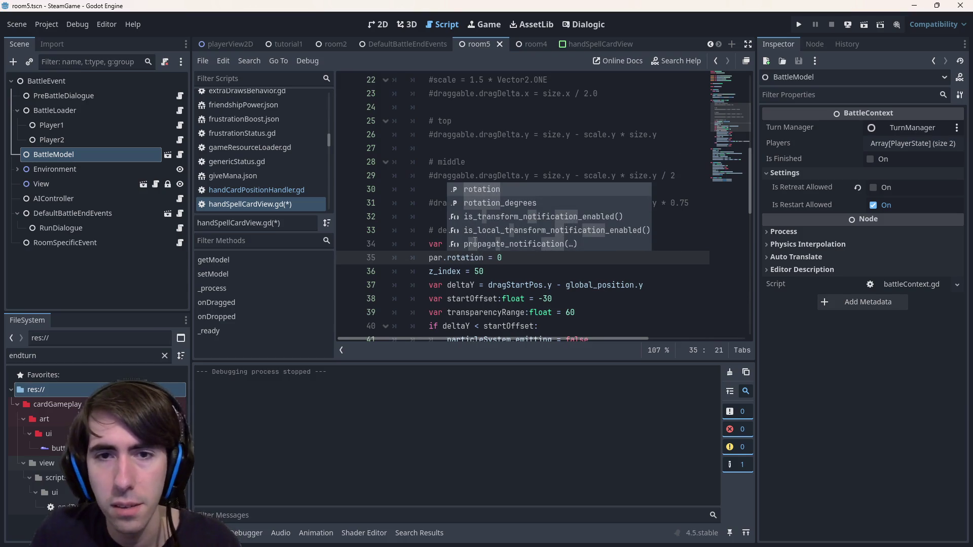
key(Down)
key(Down)
key(Down)
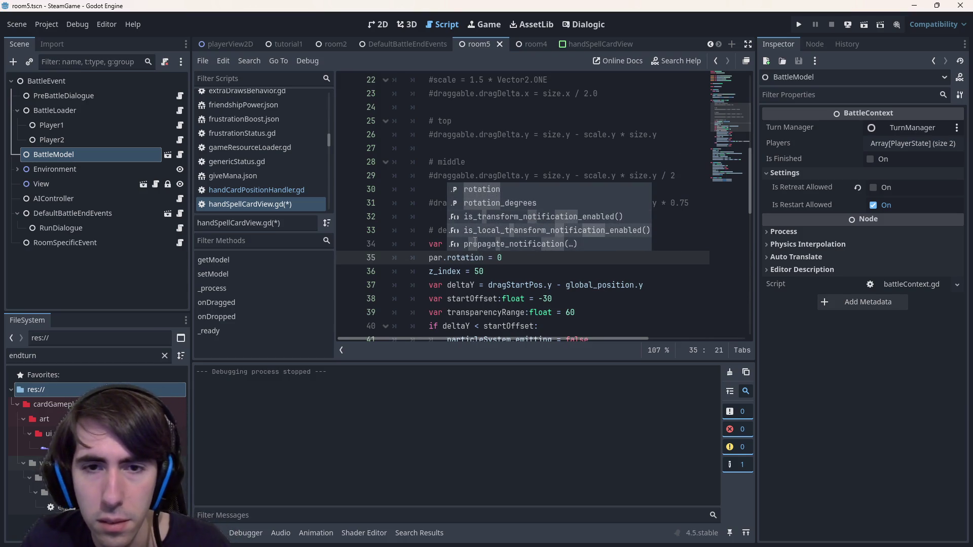
key(Up)
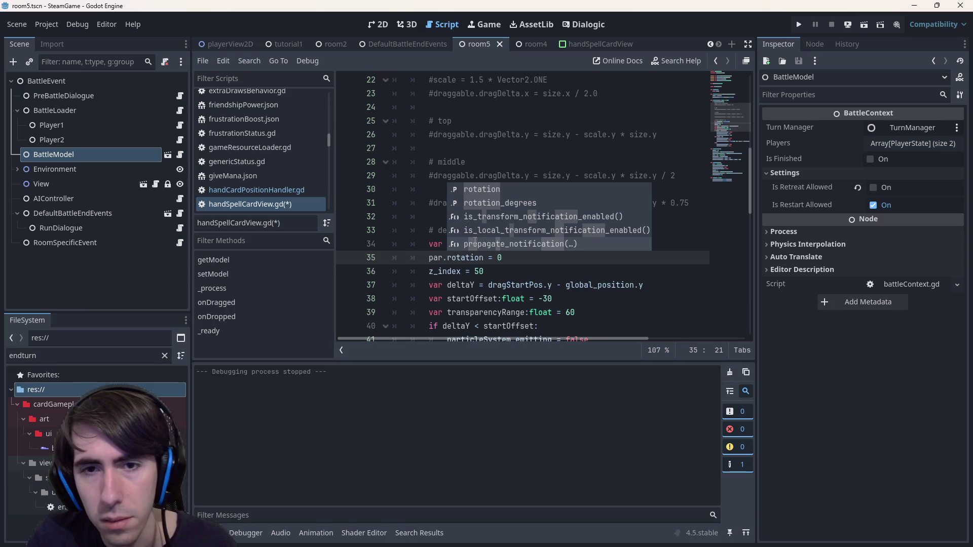
key(End)
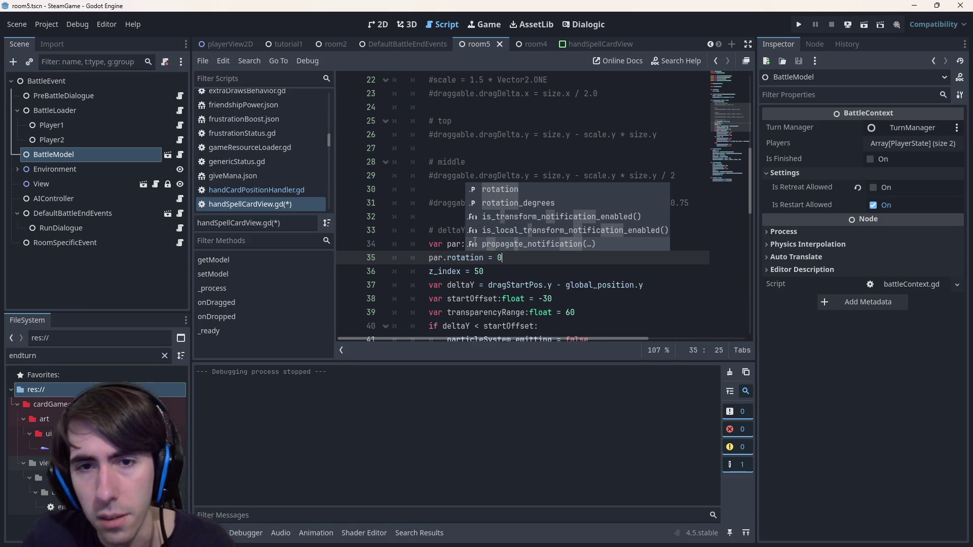
key(ctrl+z)
key(ctrl+z)
key(ctrl+z)
key(ctrl+z)
key(ctrl+z)
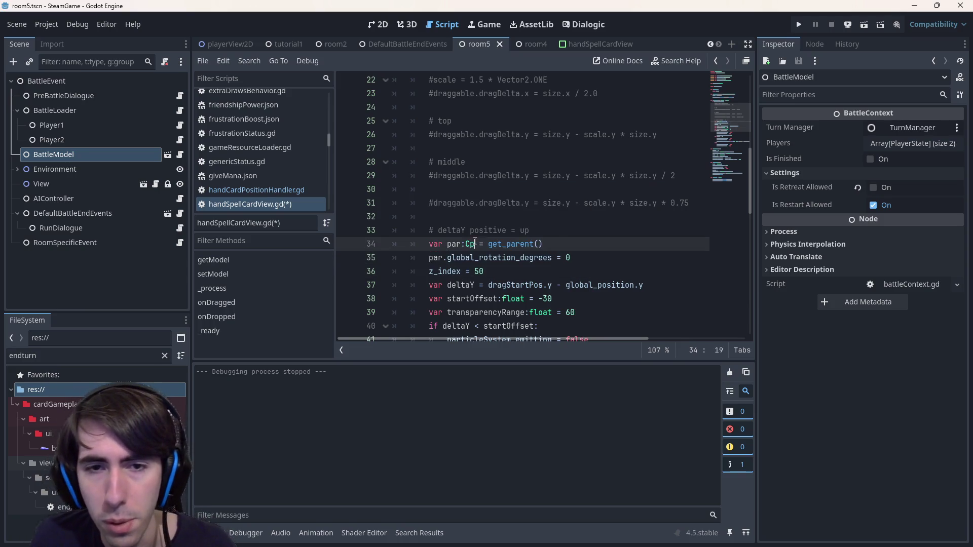
Undo the earlier rotation edits to restore the original handSpellCardView.gd code
key(ctrl+z)
key(ctrl+z)
key(ctrl+z)
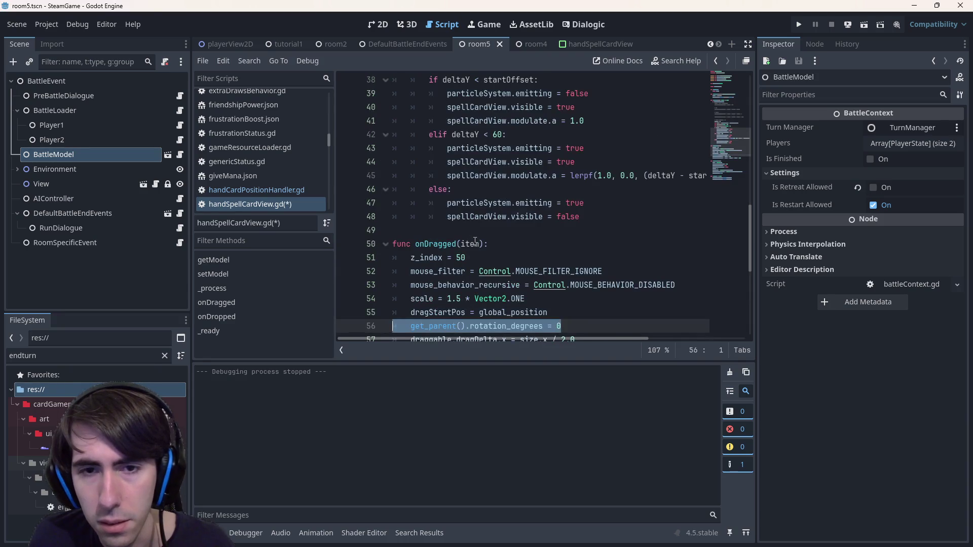
key(ctrl+z)
key(ctrl+z)
key(ctrl+z)
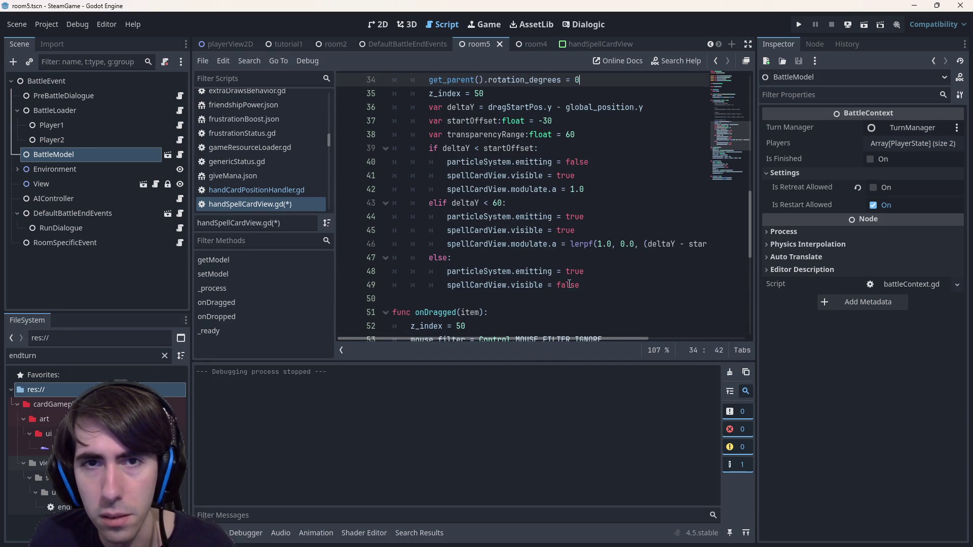
Delete the get_parent().rotation_degrees reset from onDragged and save handSpellCardView.gd
key(ctrl+z)
key(ctrl+z)
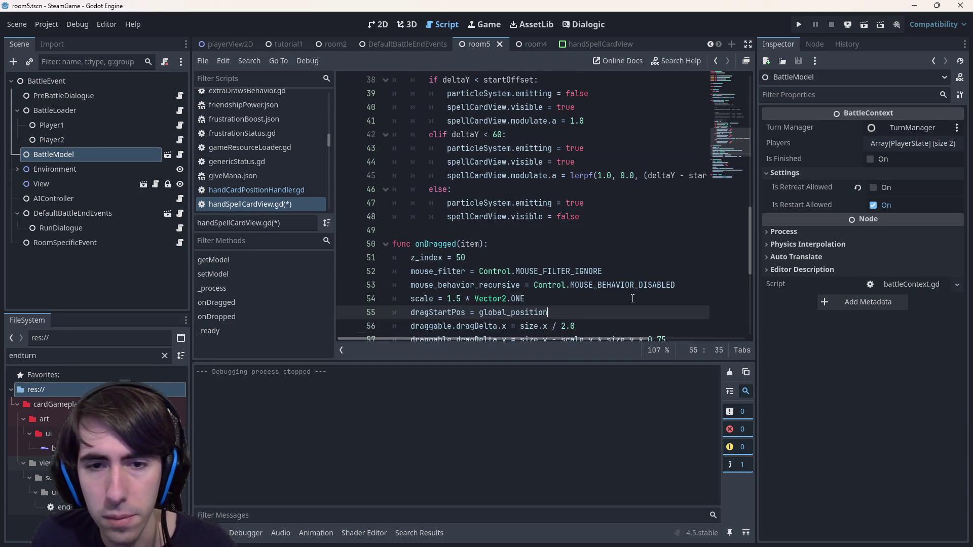
scroll(518, 235, down, 1)
key(ctrl+z)
key(ctrl+z)
key(ctrl+z)
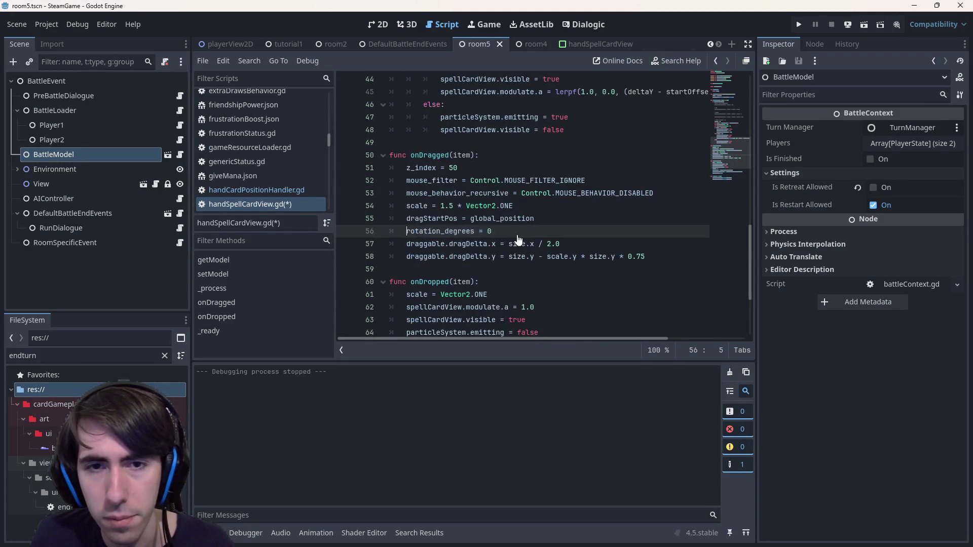
key(ctrl+z)
key(ctrl+s)
scroll(491, 236, up, 1)
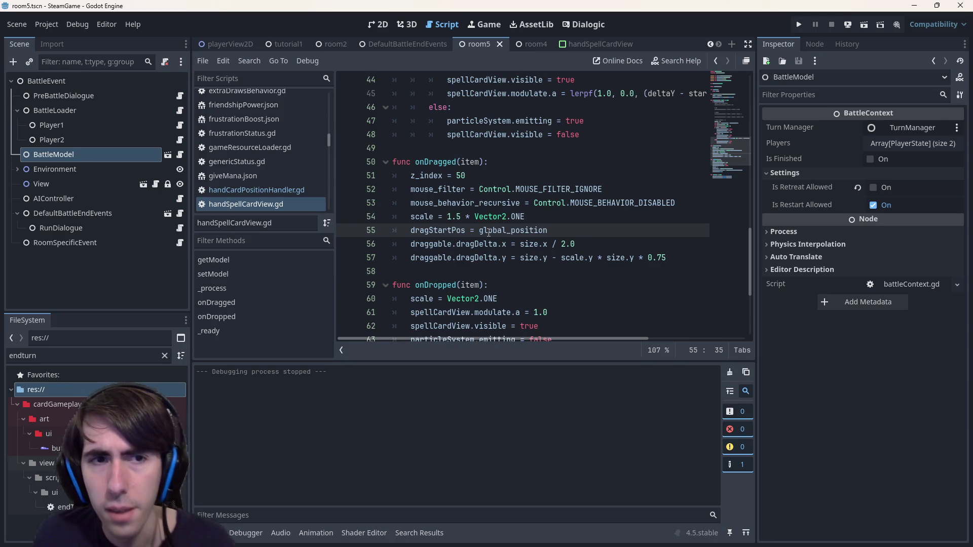
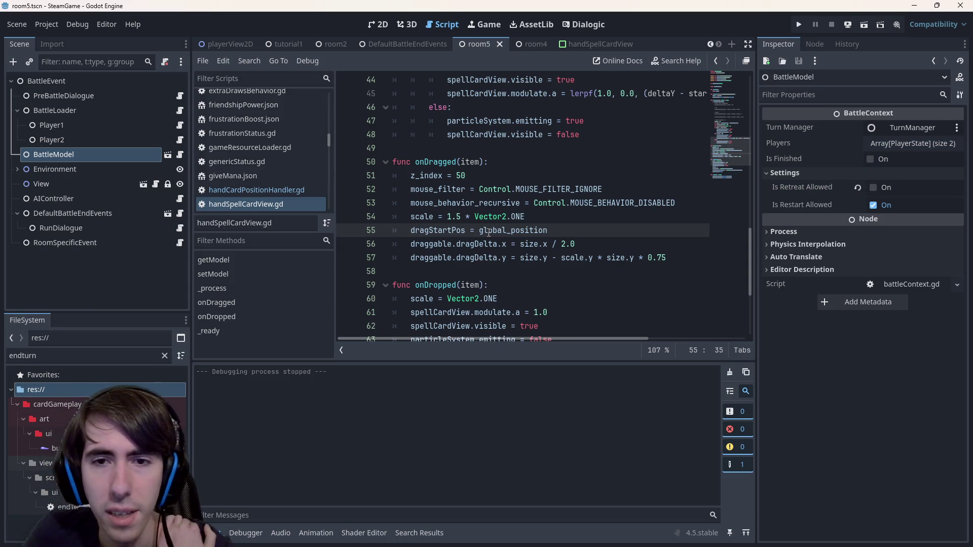
Undo recent edits until the get_parent().rotation_degrees = 0 line on line 56 returns
click(561, 135)
scroll(562, 135, up, 1)
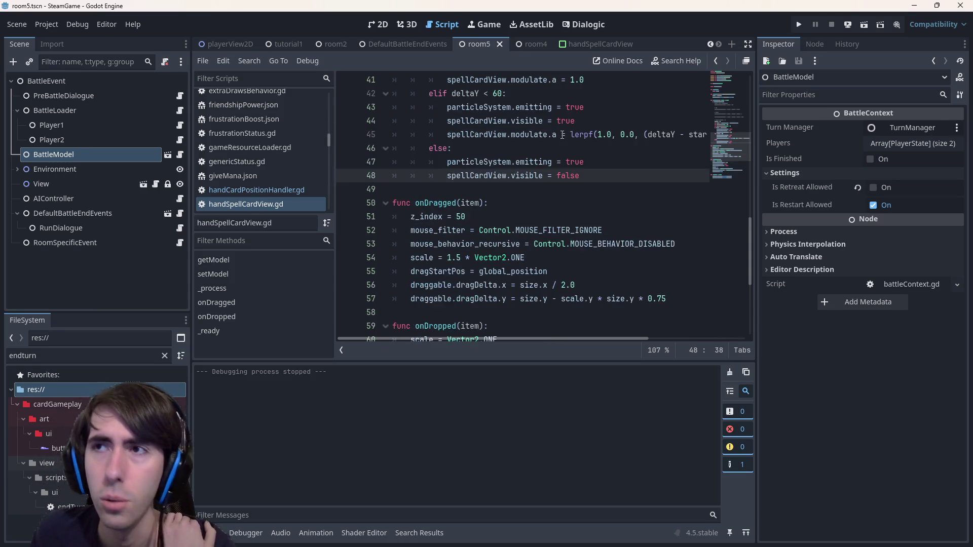
key(ctrl+z)
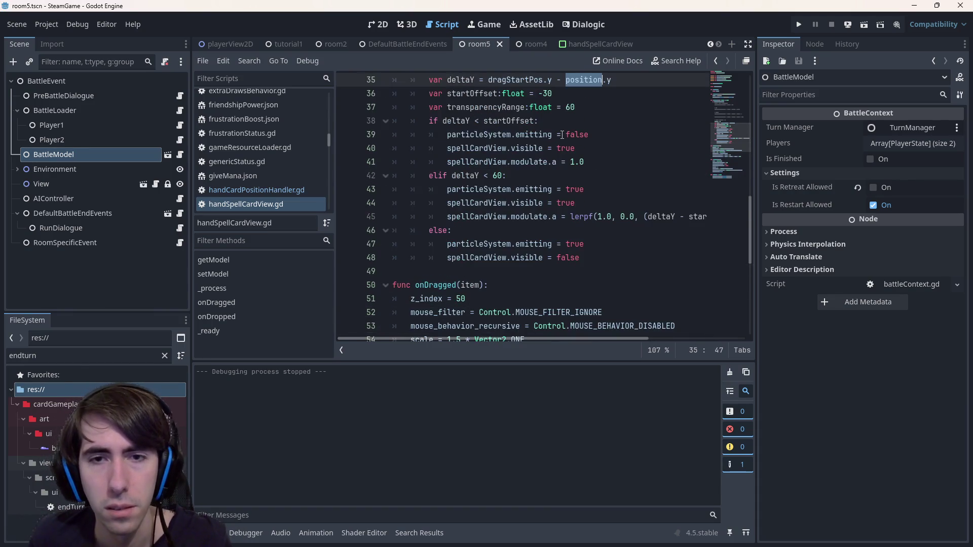
scroll(561, 152, up, 2)
key(ctrl+z)
key(ctrl+z)
key(ctrl+z)
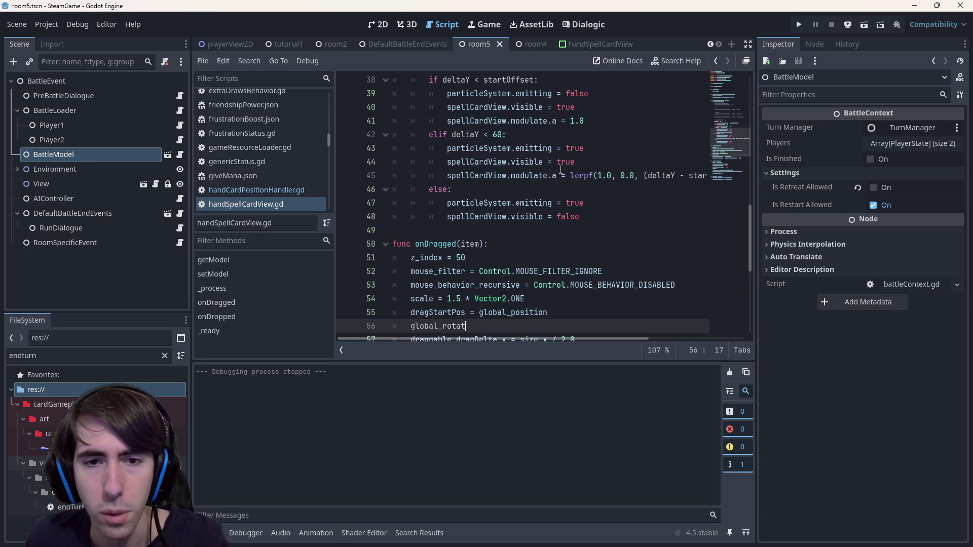
key(ctrl+z)
key(ctrl+z)
key(ctrl+z)
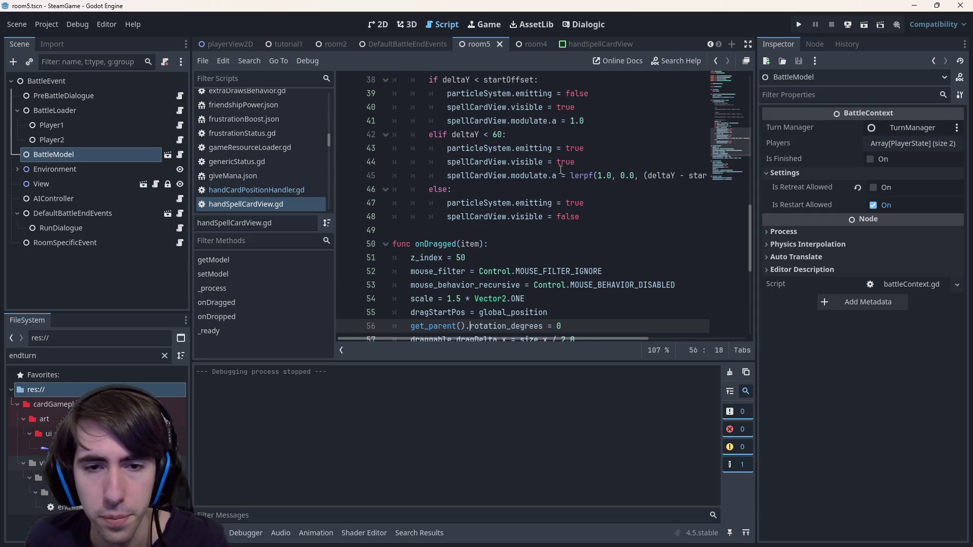
key(ctrl+z)
scroll(526, 263, down, 1)
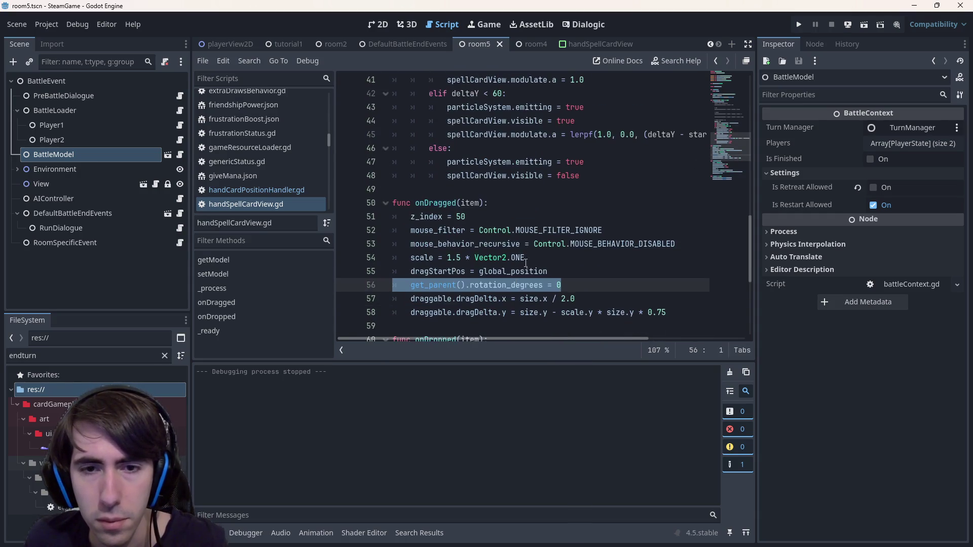
Rewrite line 56 as rotation_degrees = - get_parent().rotation_degrees, save, and run the game
double_click(524, 285)
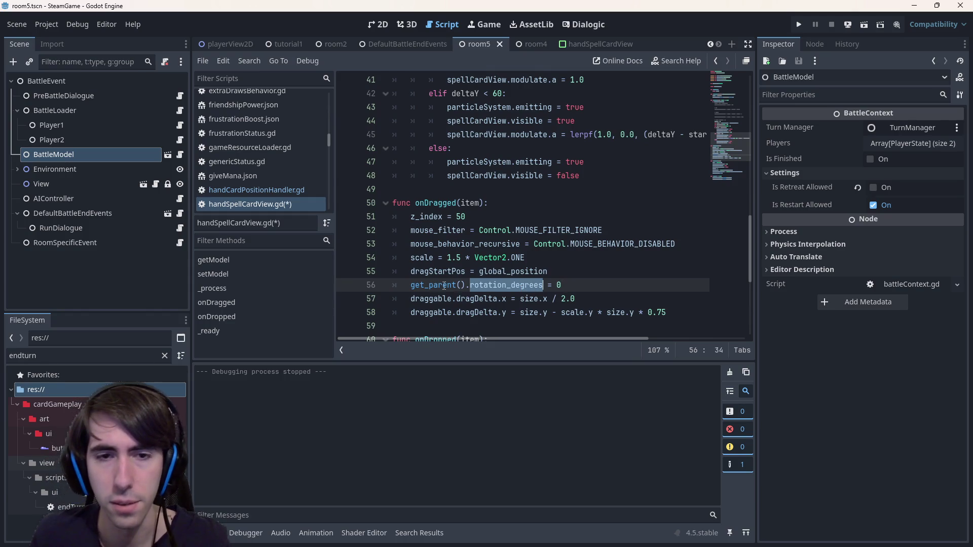
key(ctrl+c)
key(Home)
key(ctrl+v)
text(= -)
key(ctrl+Right)
key(BackSpace)
key(BackSpace)
key(ctrl+s)
click(863, 25)
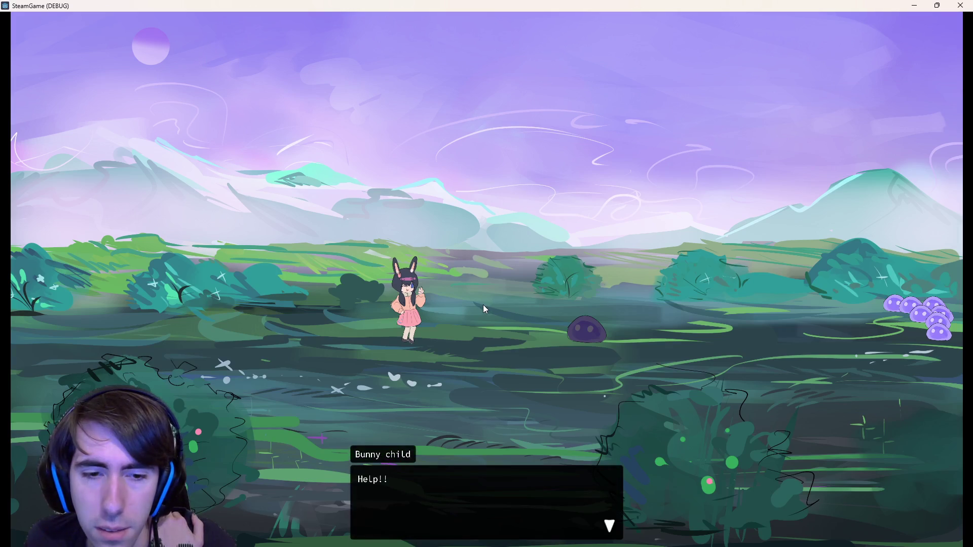
Start the battle, place the dark-haired character, drag the Sharpening Magic card, then hide the game
click(483, 305)
click(466, 315)
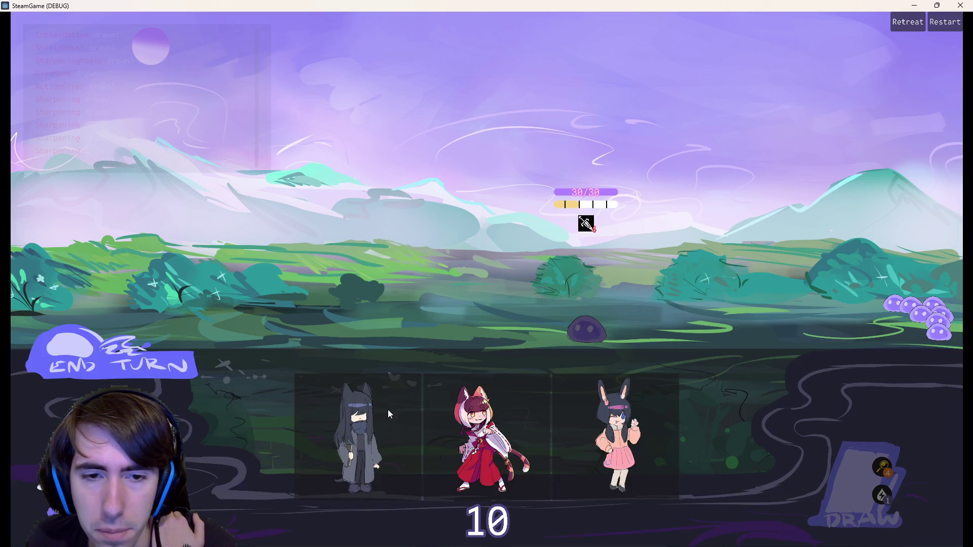
click(388, 410)
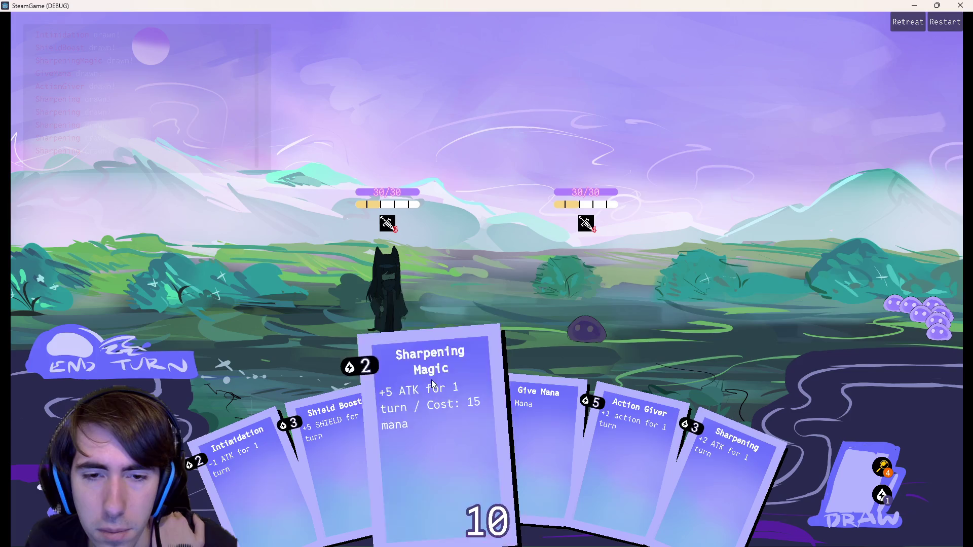
click(431, 379)
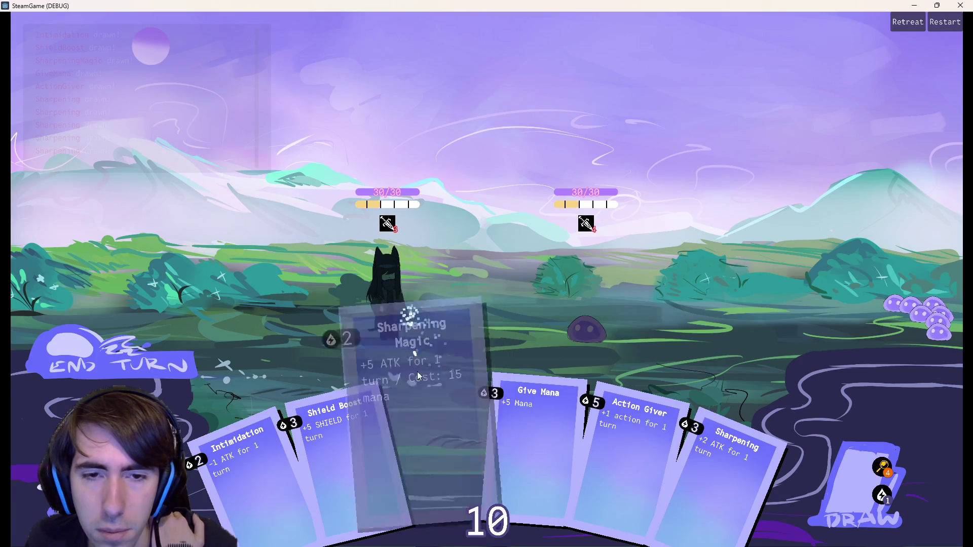
click(755, 491)
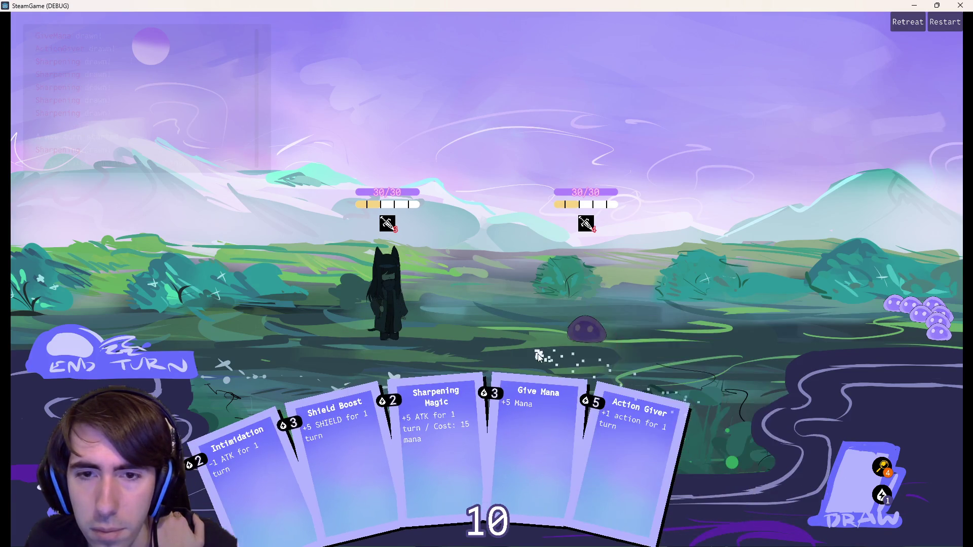
click(914, 5)
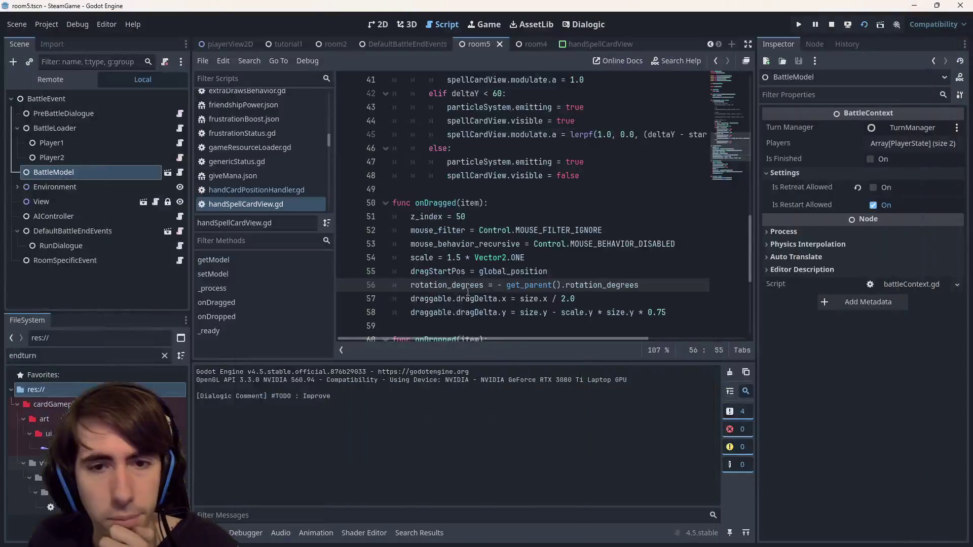
Open the handSpellCardView scene in 2D and filter the Inspector for 'rotation'
scroll(380, 243, down, 1)
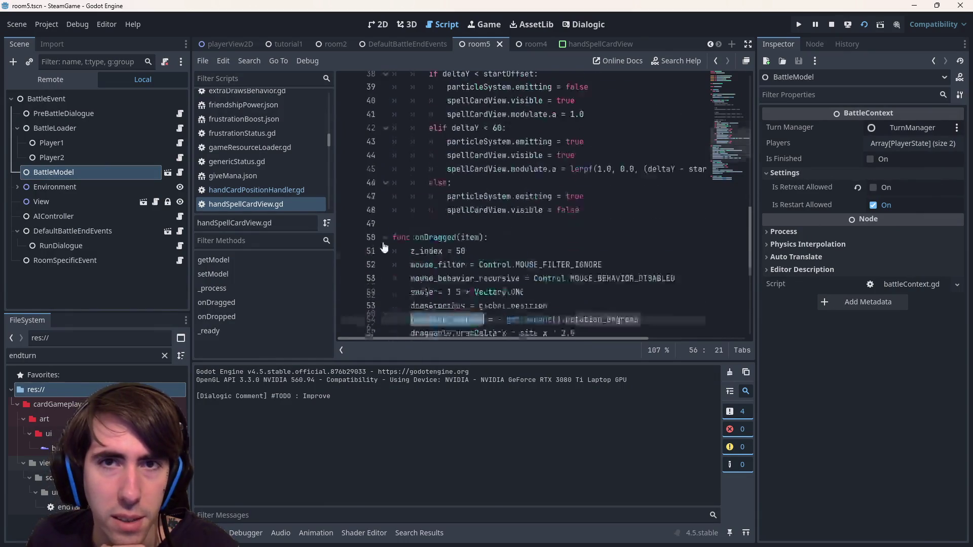
click(583, 44)
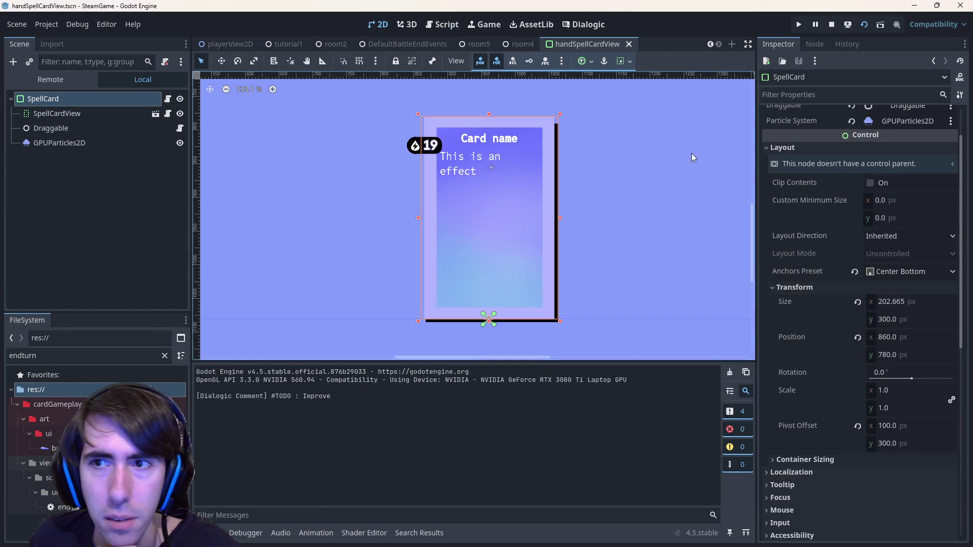
click(378, 25)
click(815, 94)
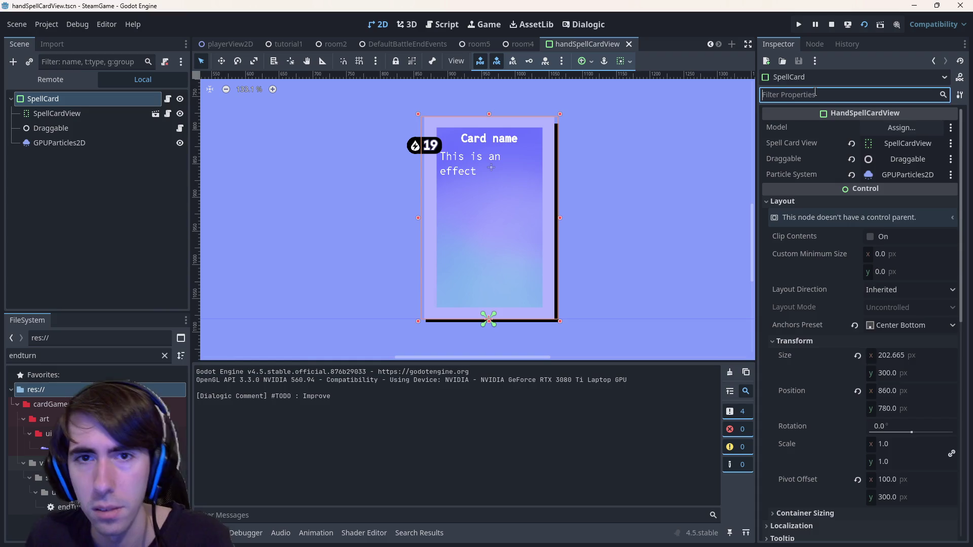
text(rp)
key(BackSpace)
text(otation)
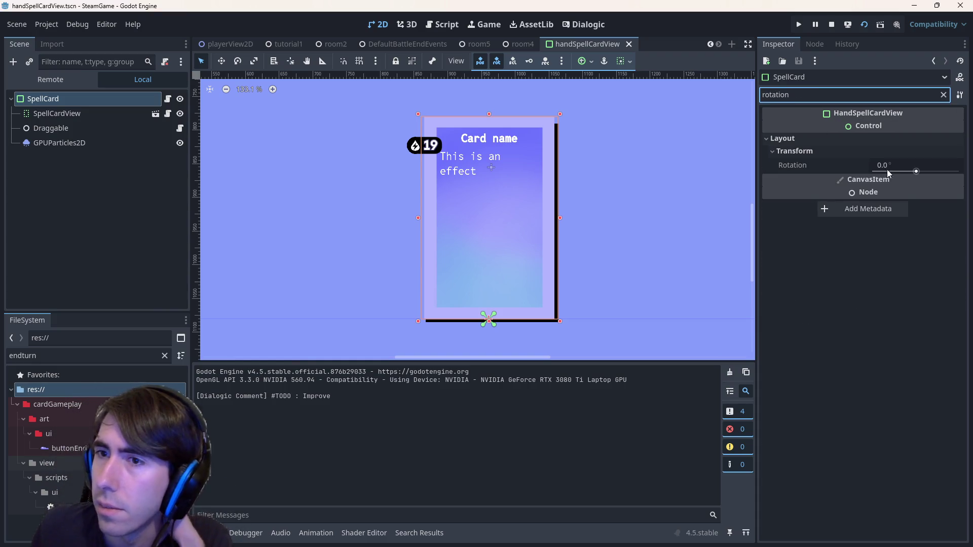
Try rotating the card to about 54.7°, undo it, and return to the script
mouse_move(802, 165)
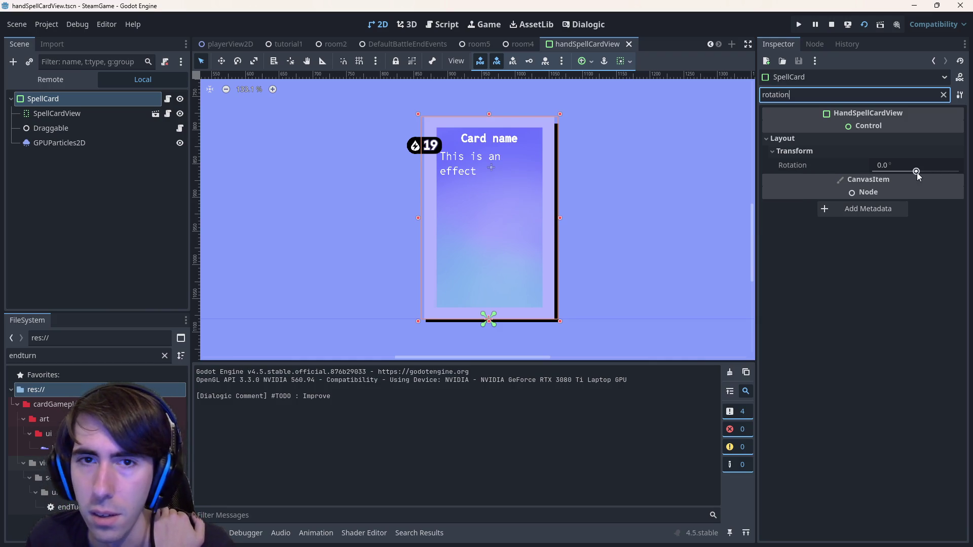
drag(916, 171, 924, 173)
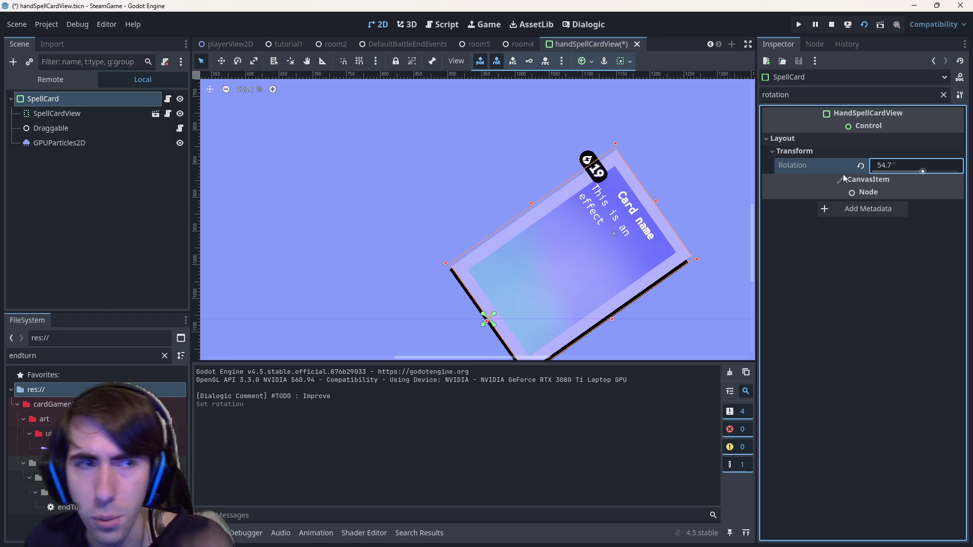
key(ctrl+z)
click(452, 29)
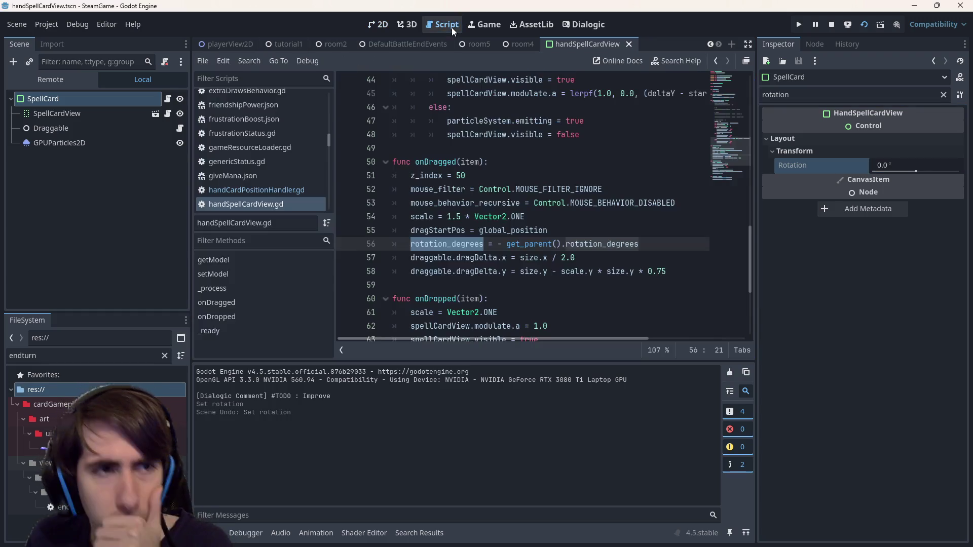
Remove the counter-rotation line and its empty line from onDragged, and save
drag(661, 243, 410, 243)
key(BackSpace)
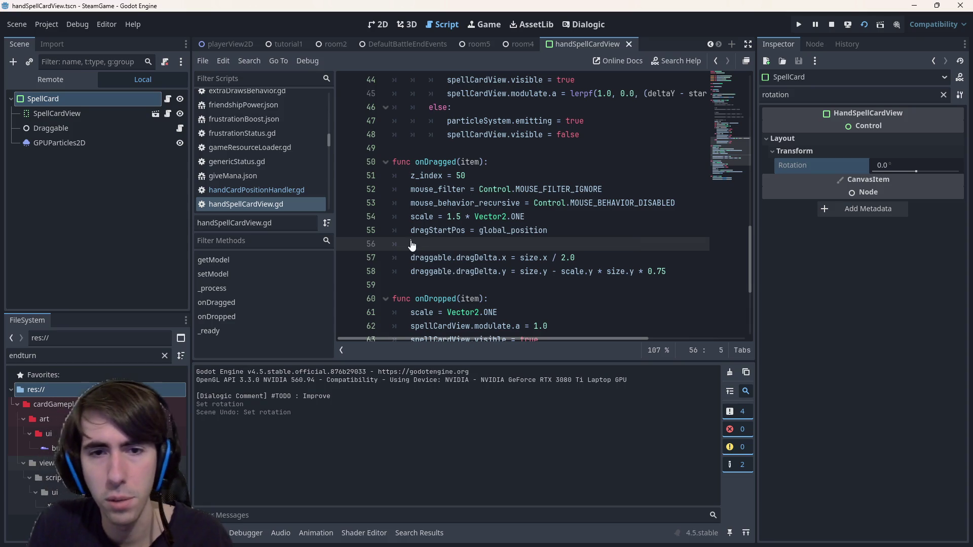
key(BackSpace)
key(ctrl+s)
Paste the counter-rotation line after z_index = 50 in _process, save, and run room5
scroll(560, 231, up, 5)
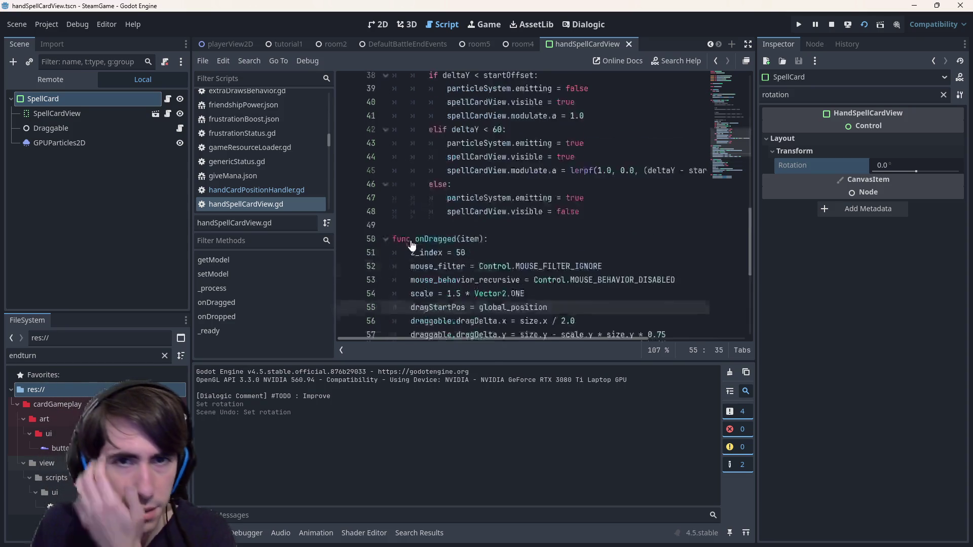
scroll(560, 231, up, 1)
click(553, 190)
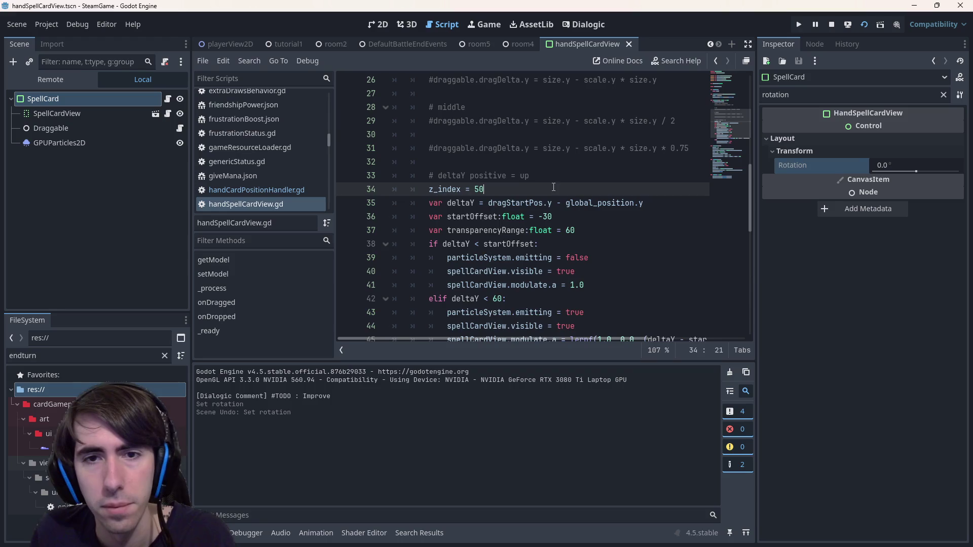
key(Return)
key(ctrl+v)
key(ctrl+s)
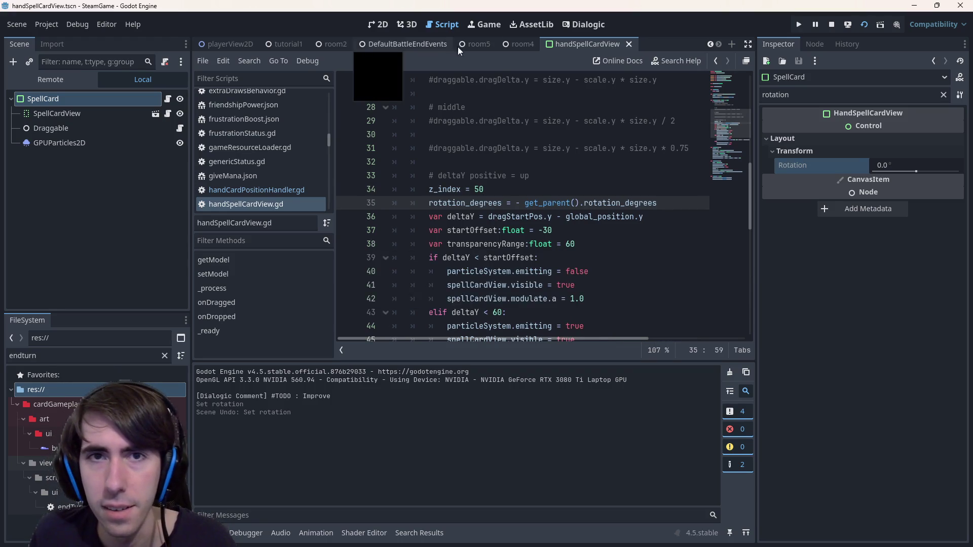
click(464, 44)
click(848, 26)
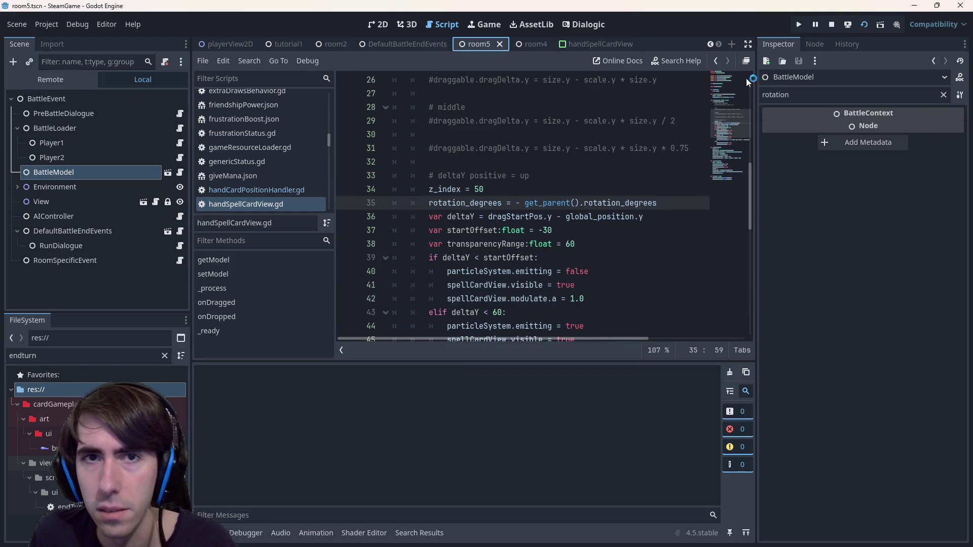
scroll(638, 209, up, 2)
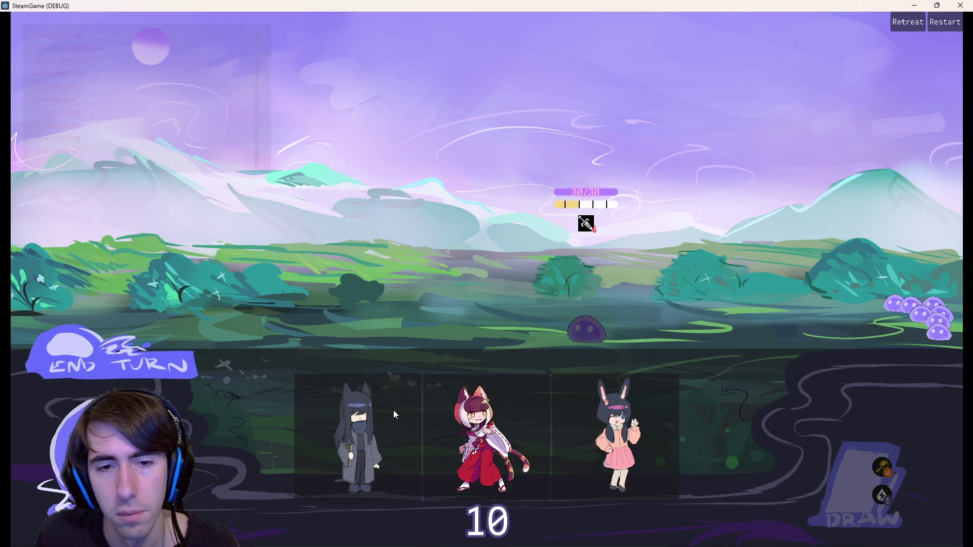
Place the dark character on the battlefield, check the hand cards, and close the game
mouse_move(394, 410)
mouse_down()
mouse_move(418, 281)
mouse_move(393, 292)
mouse_up()
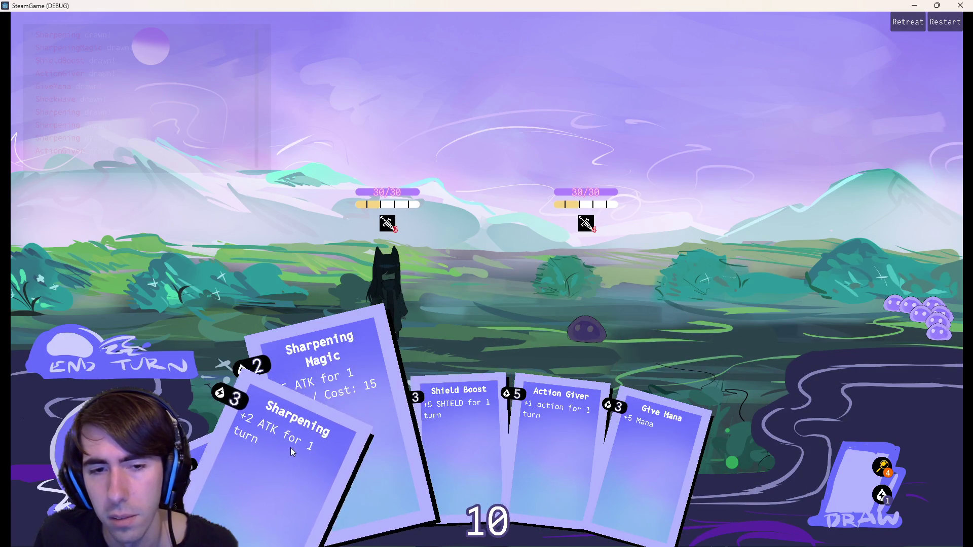
click(962, 6)
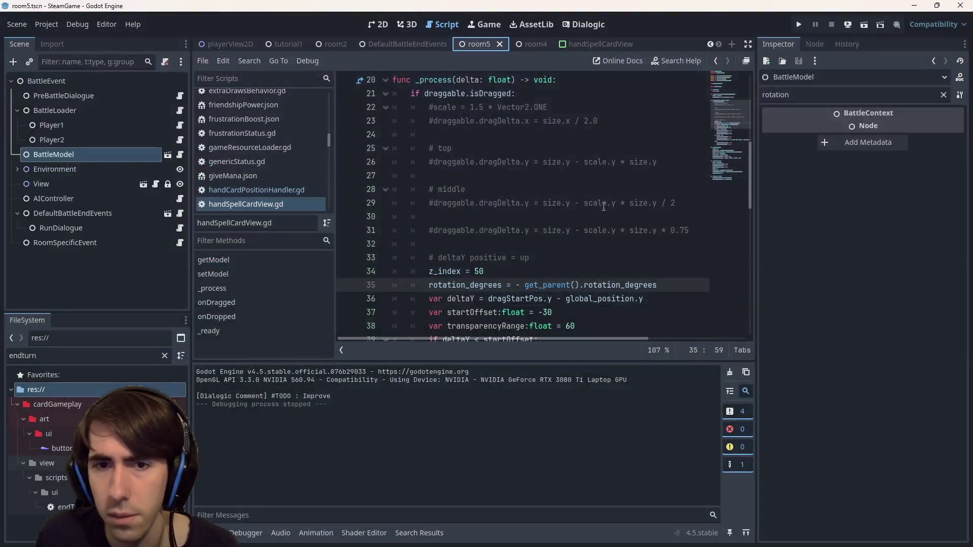
Delete the minus so line 35 reads rotation_degrees = get_parent().rotation_degrees, save, and run the scene
double_click(586, 284)
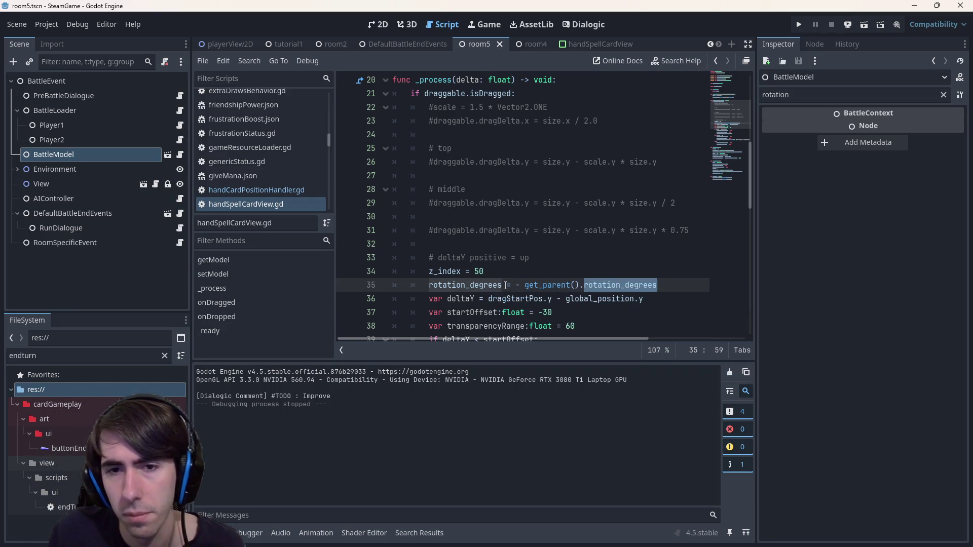
mouse_move(502, 285)
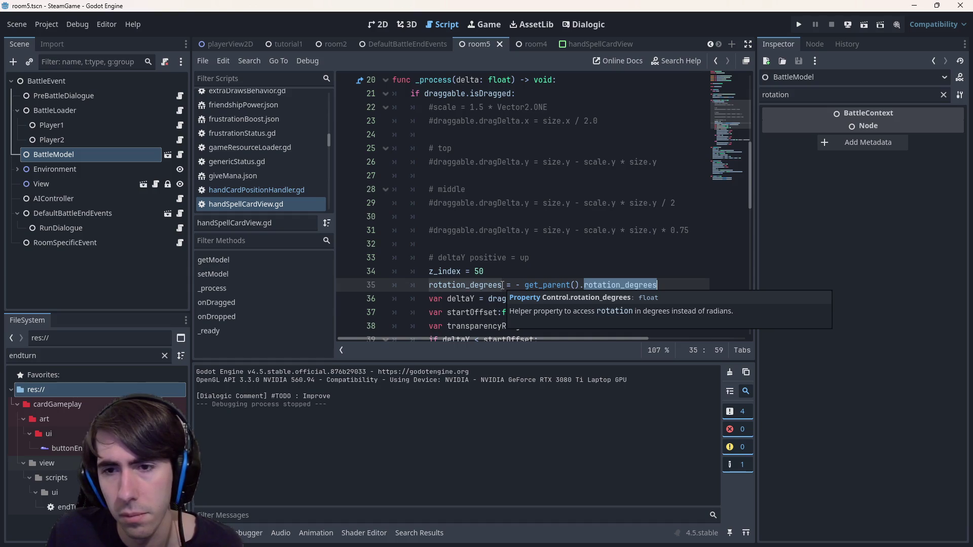
drag(511, 285, 527, 282)
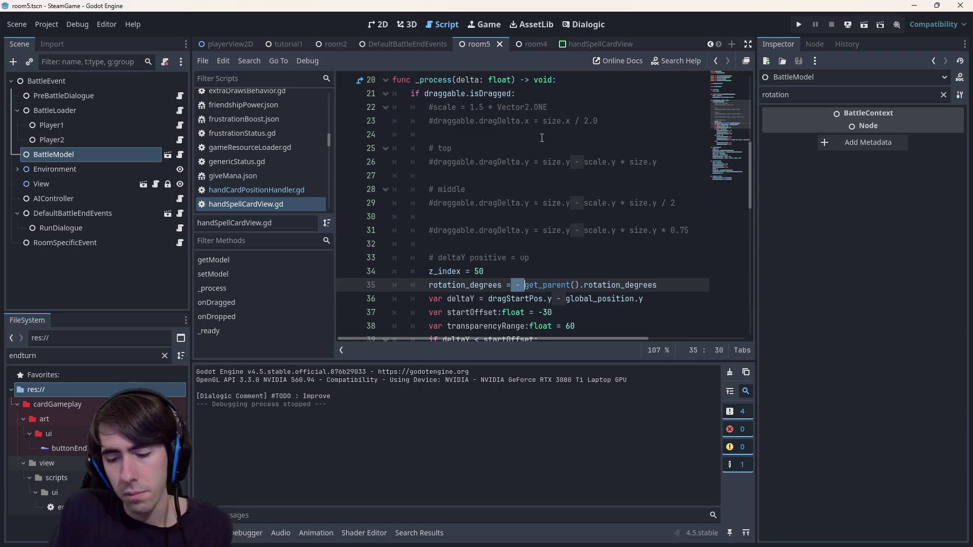
key(BackSpace)
key(ctrl+s)
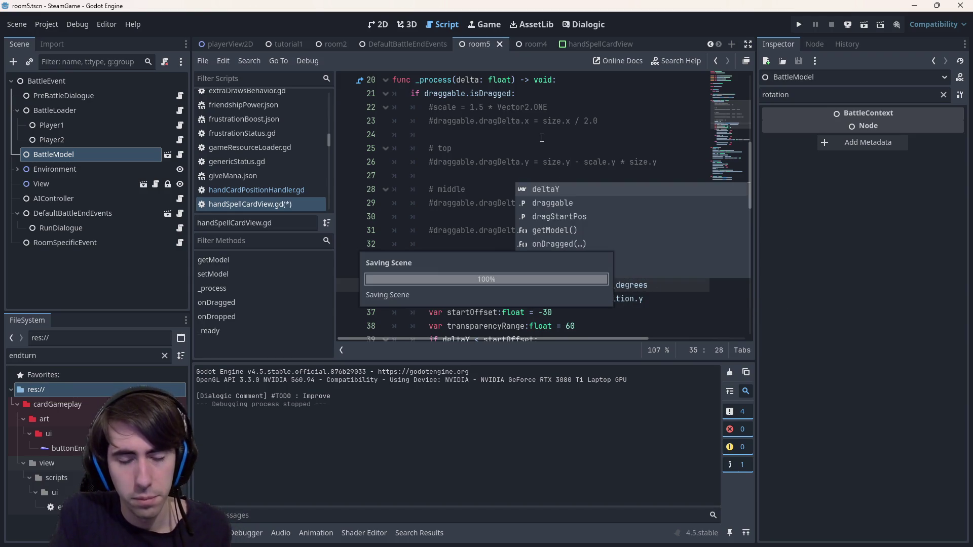
click(848, 26)
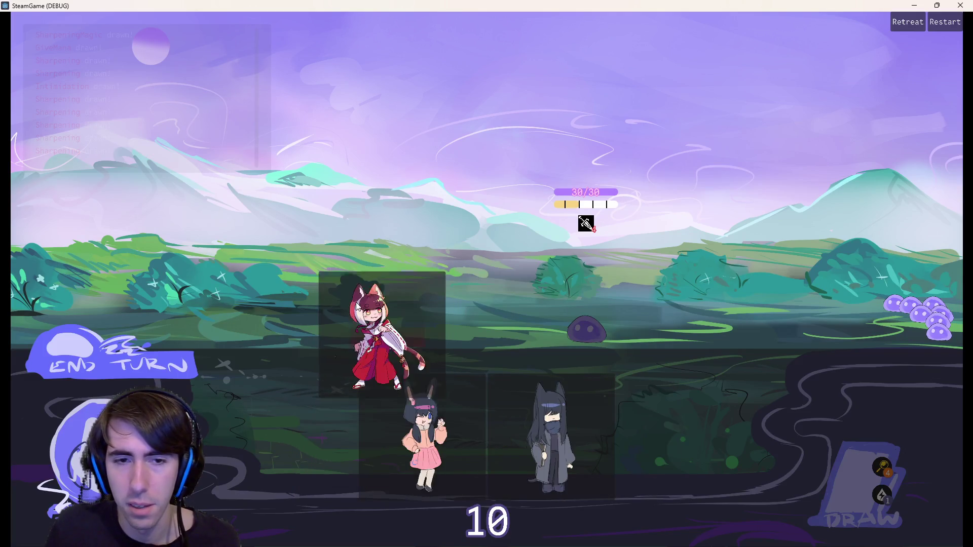
click(357, 306)
drag(344, 379, 362, 283)
drag(383, 411, 303, 278)
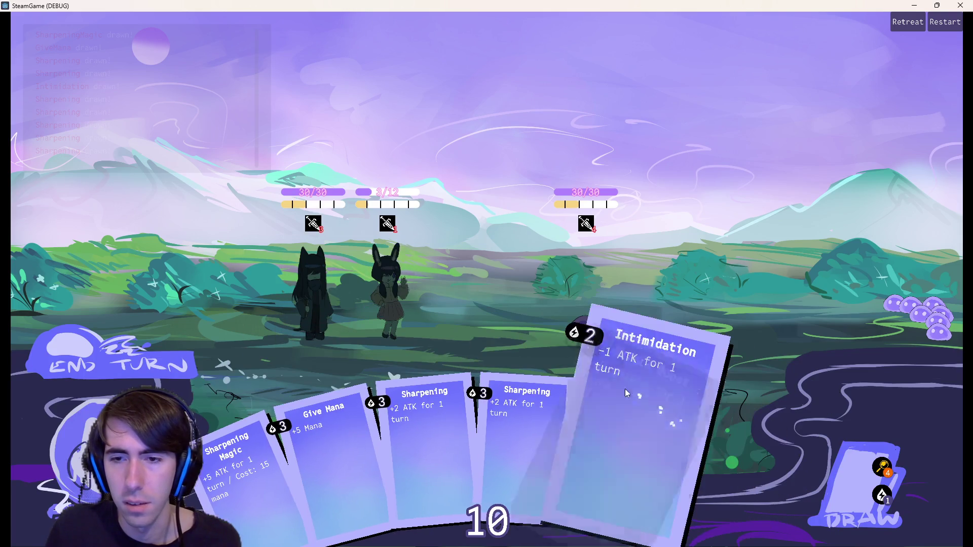
click(958, 5)
key(Escape)
double_click(465, 285)
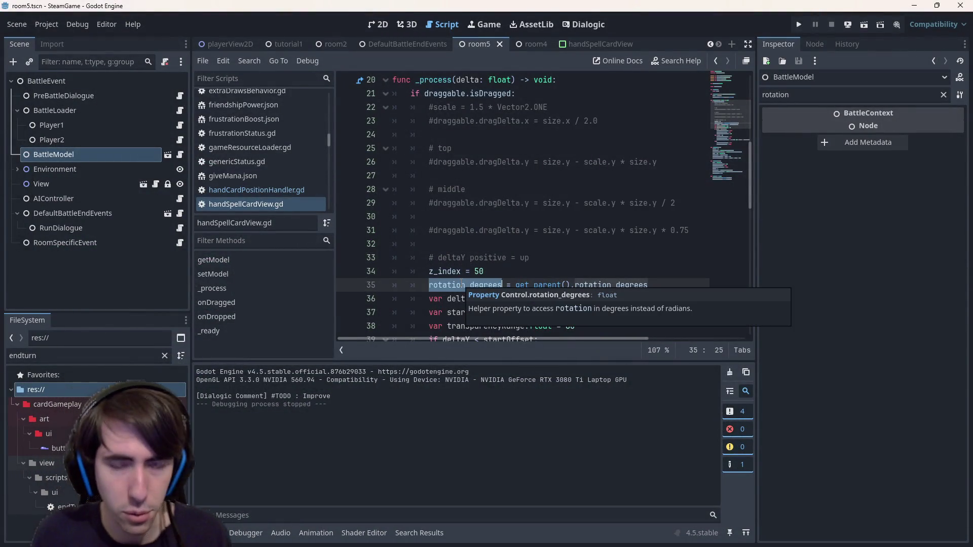
key(ctrl+f)
key(Return)
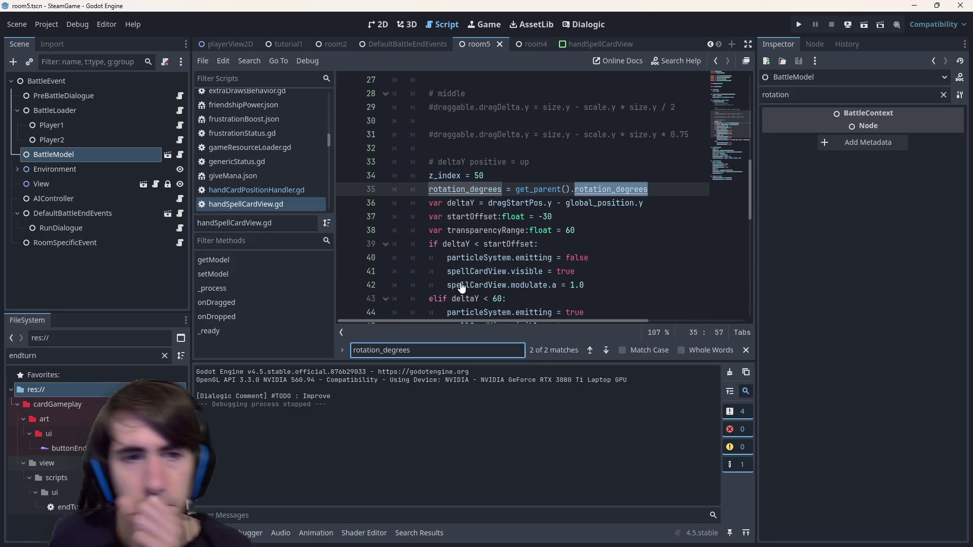
scroll(544, 225, up, 1)
click(272, 189)
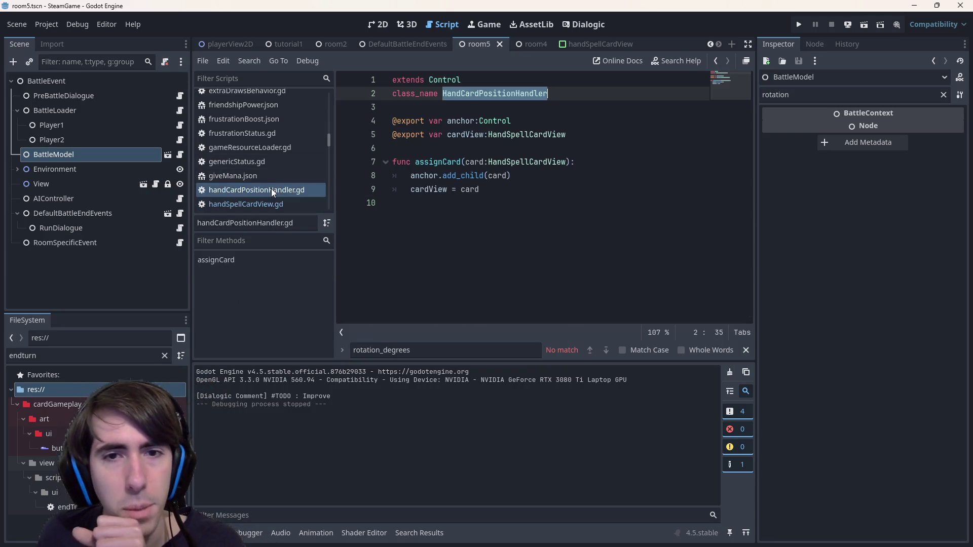
click(483, 157)
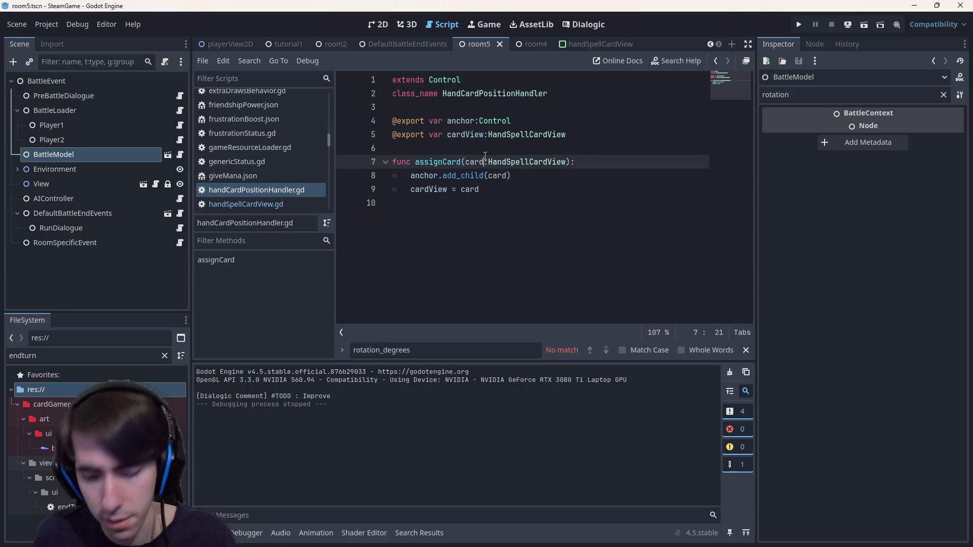
key(alt+Left)
scroll(485, 156, up, 7)
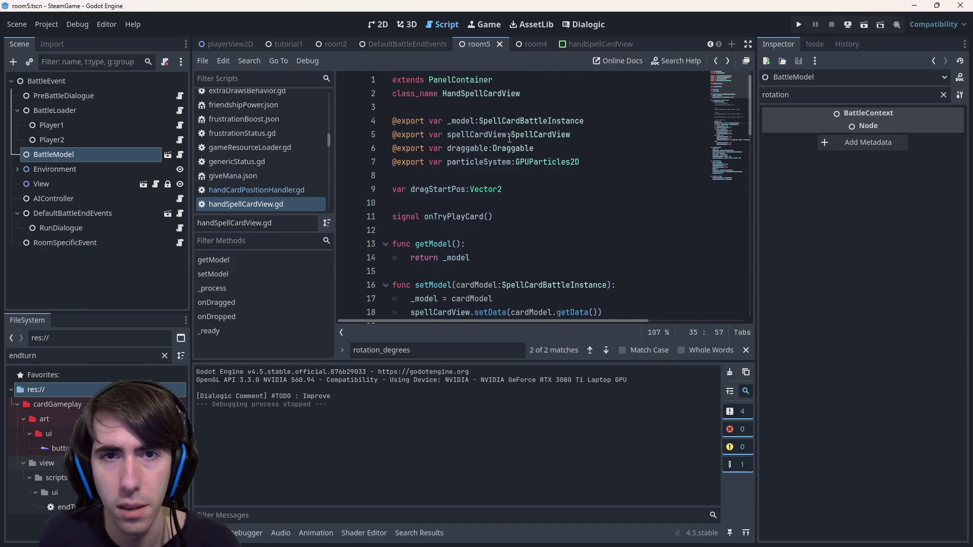
ctrl+click(524, 150)
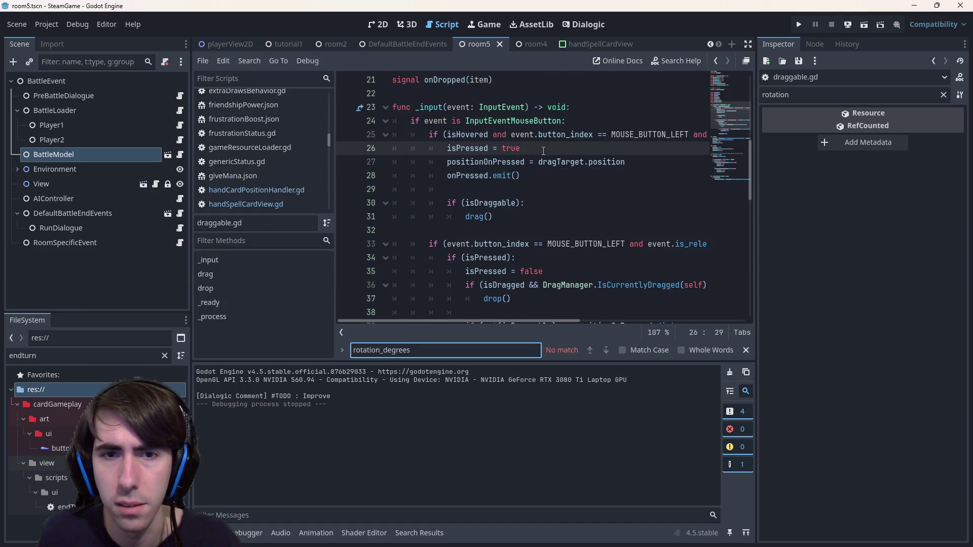
key(Escape)
key(ctrl+f)
text(rotation)
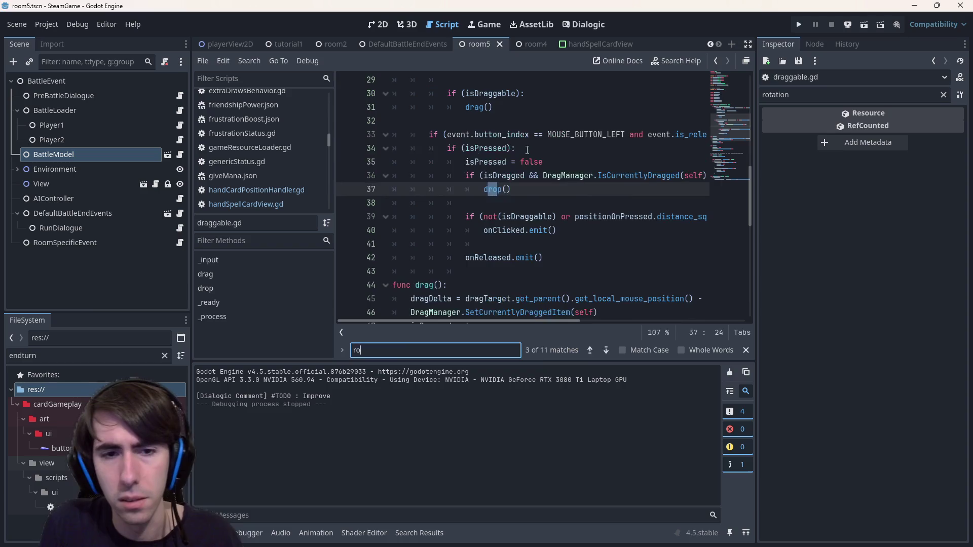
key(Escape)
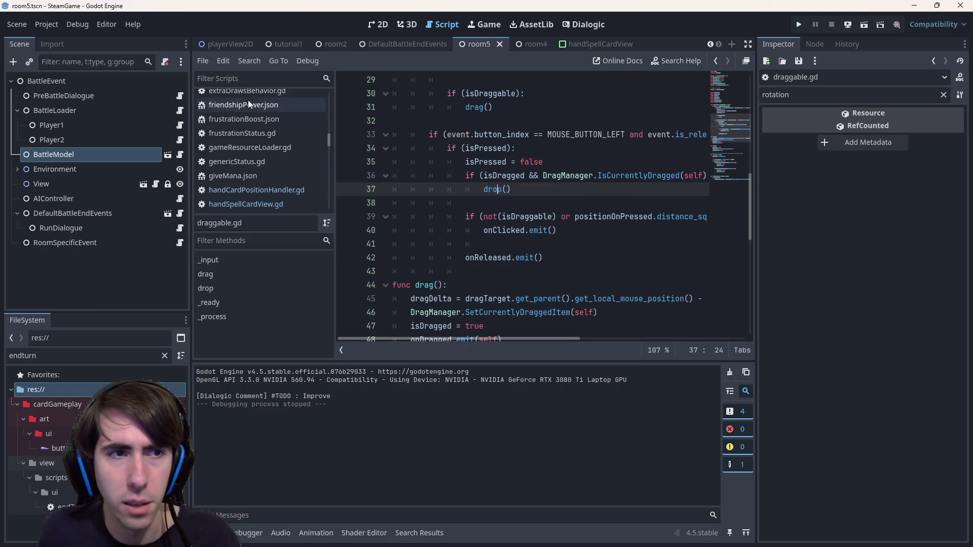
click(175, 159)
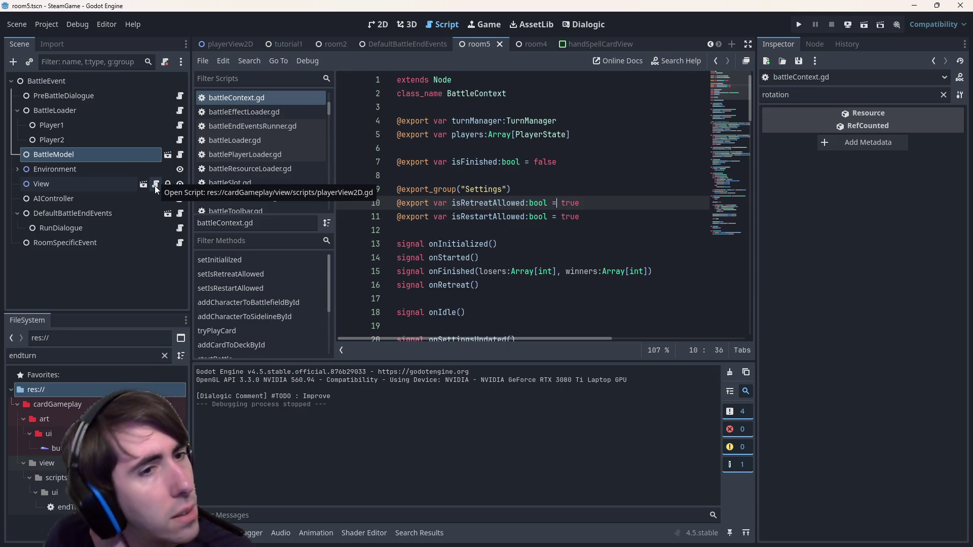
scroll(250, 147, down, 5)
scroll(258, 183, down, 5)
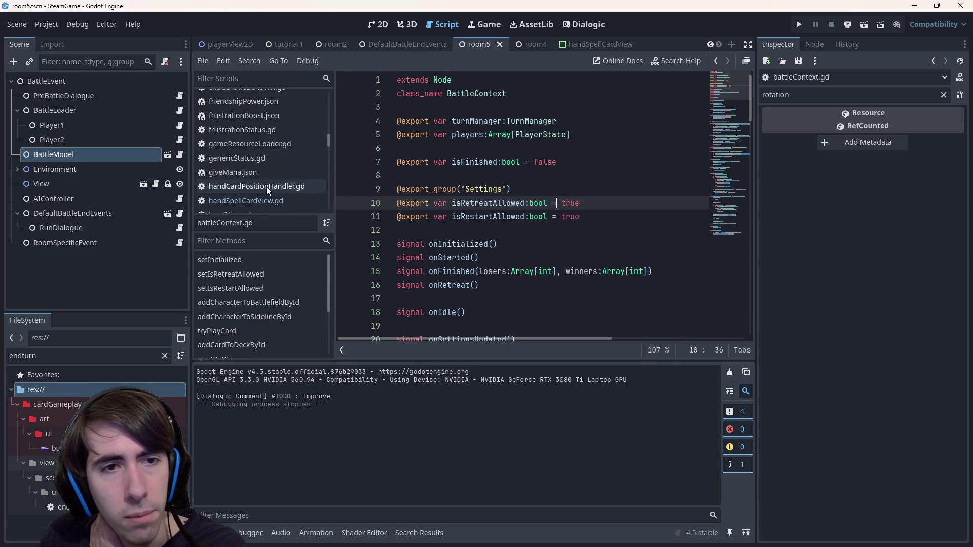
click(270, 201)
scroll(457, 194, down, 3)
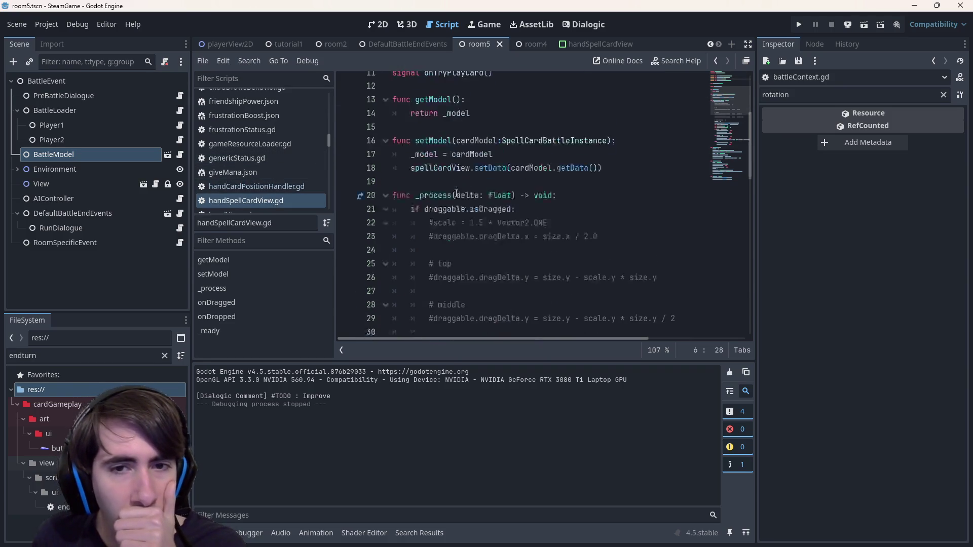
scroll(456, 194, down, 5)
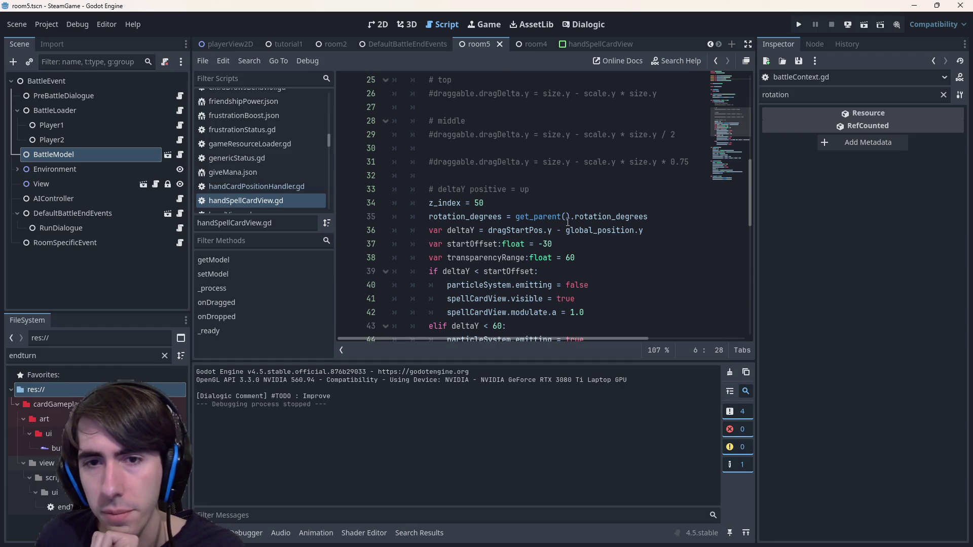
scroll(568, 222, up, 5)
scroll(539, 228, down, 3)
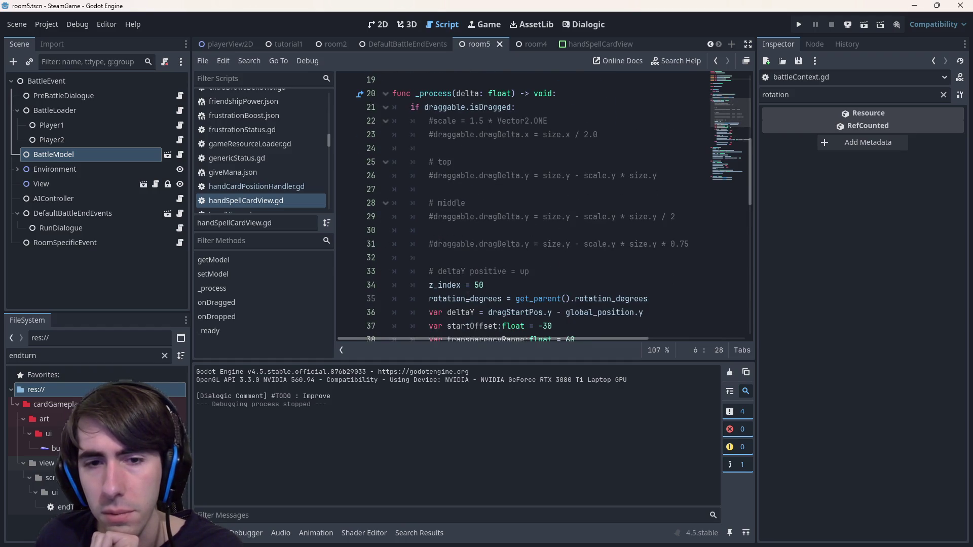
mouse_move(468, 297)
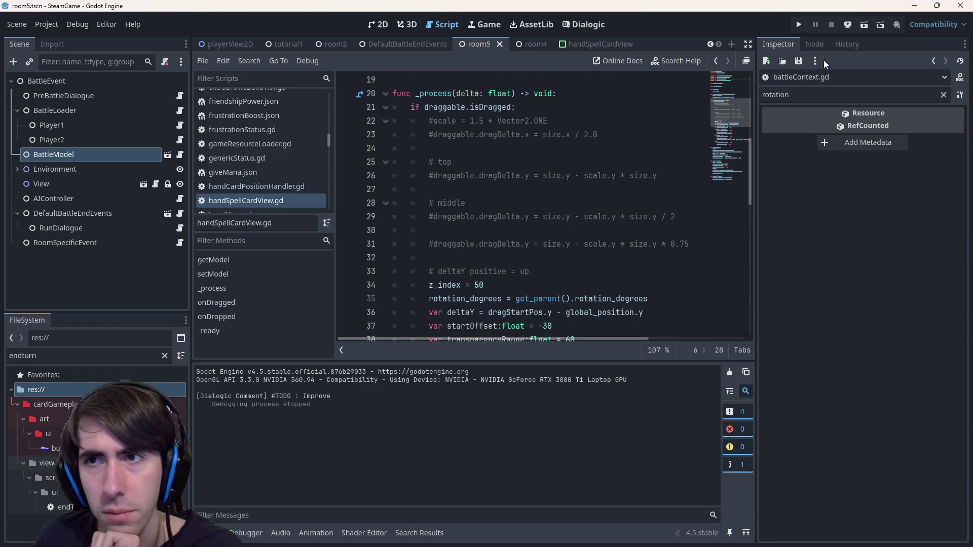
scroll(603, 171, down, 2)
scroll(603, 170, down, 8)
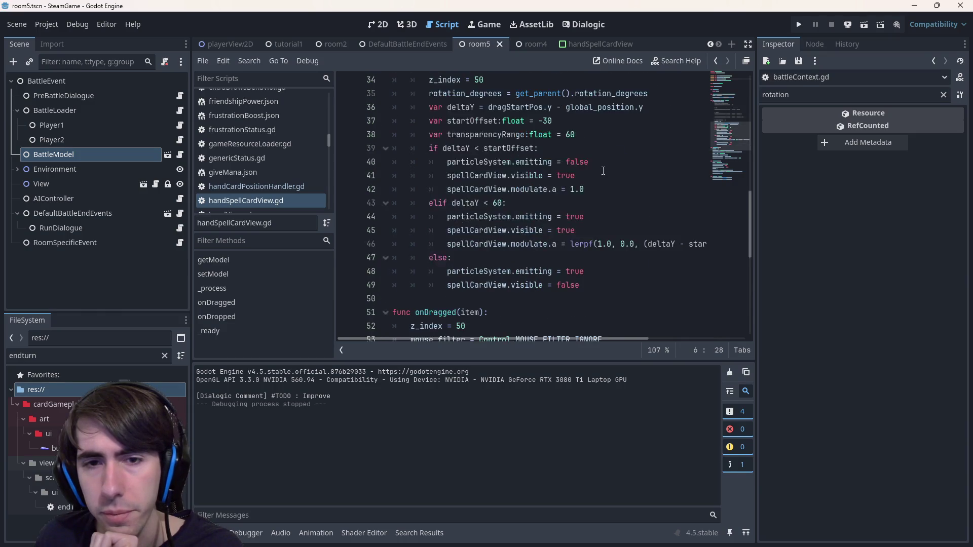
double_click(446, 107)
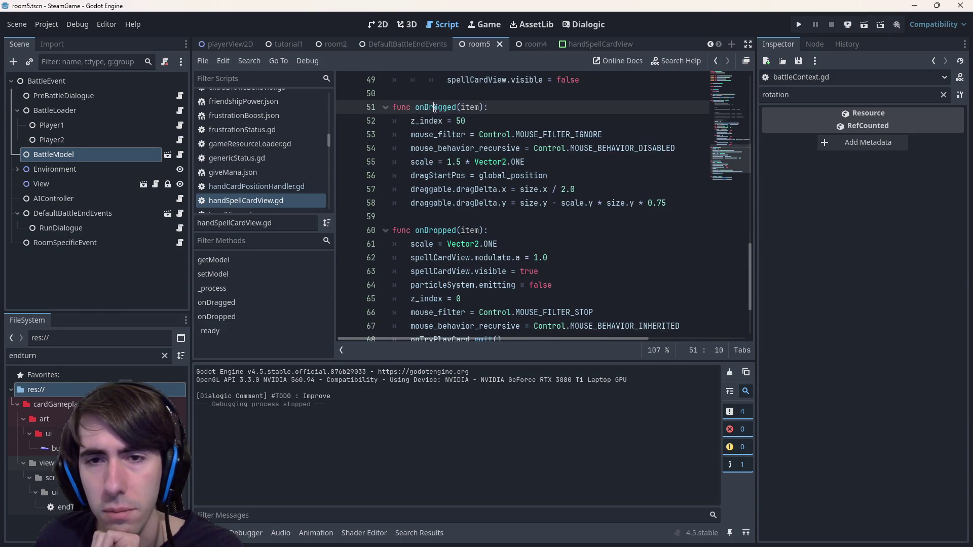
scroll(521, 176, down, 2)
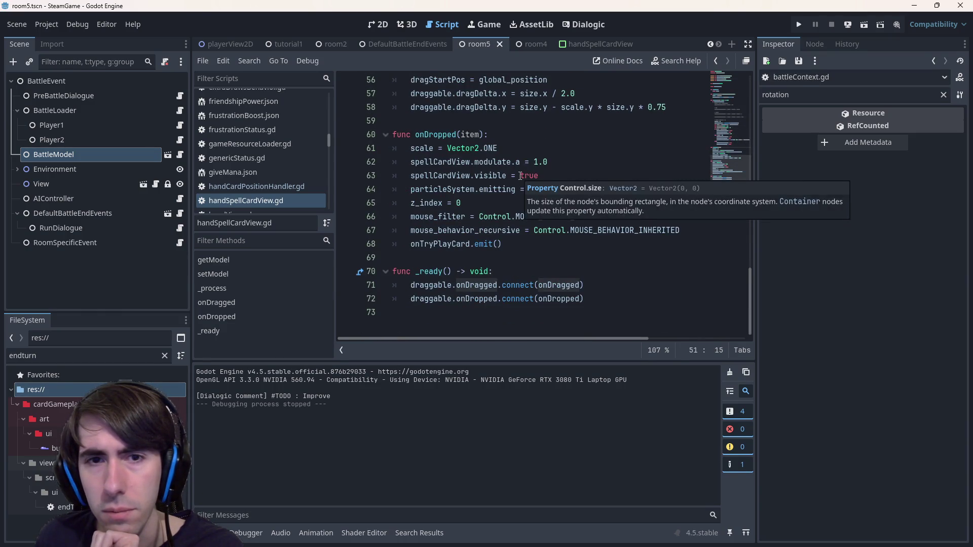
scroll(539, 143, up, 1)
scroll(538, 142, down, 1)
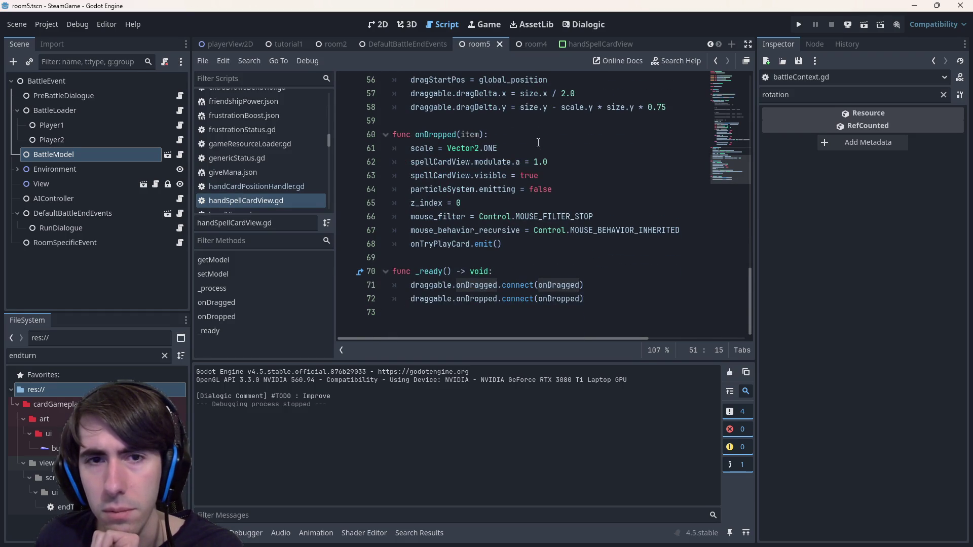
scroll(538, 143, up, 14)
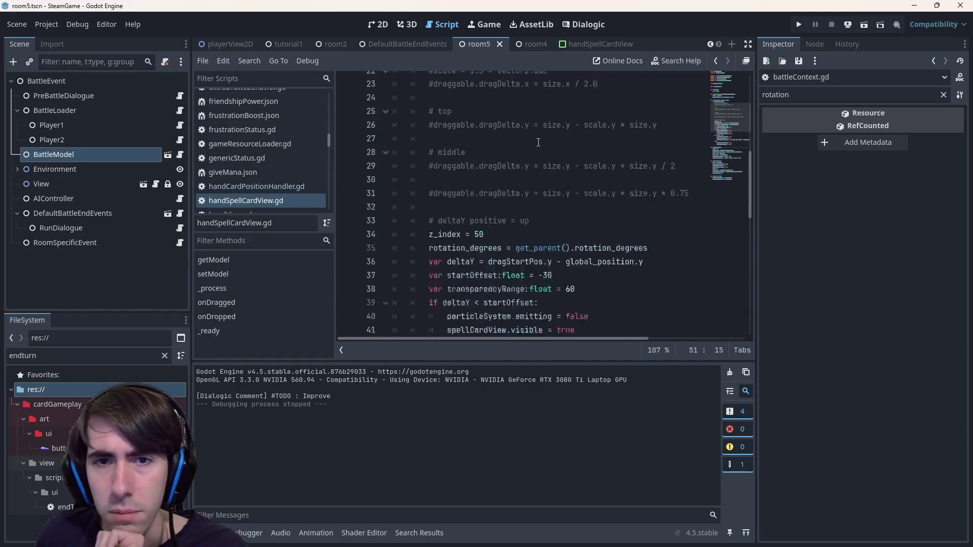
scroll(538, 142, down, 3)
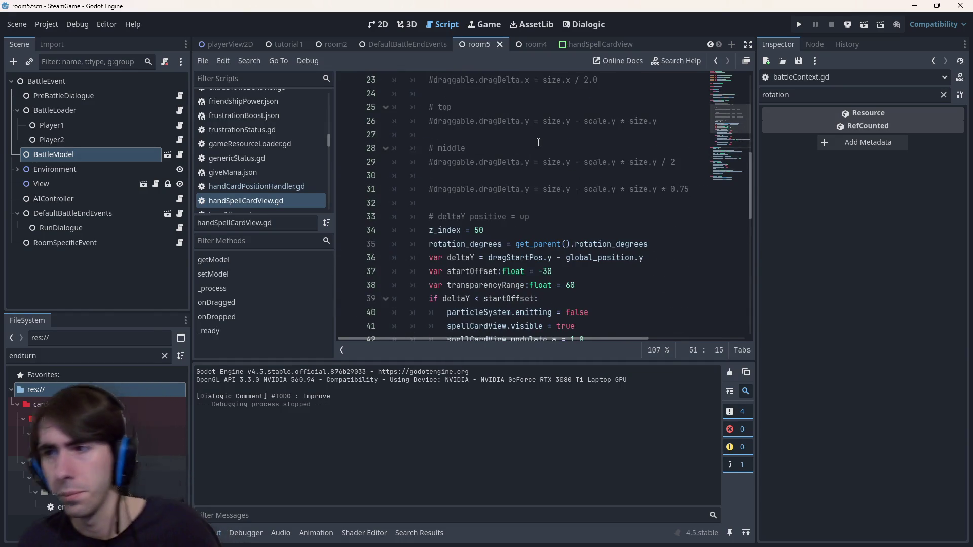
click(518, 231)
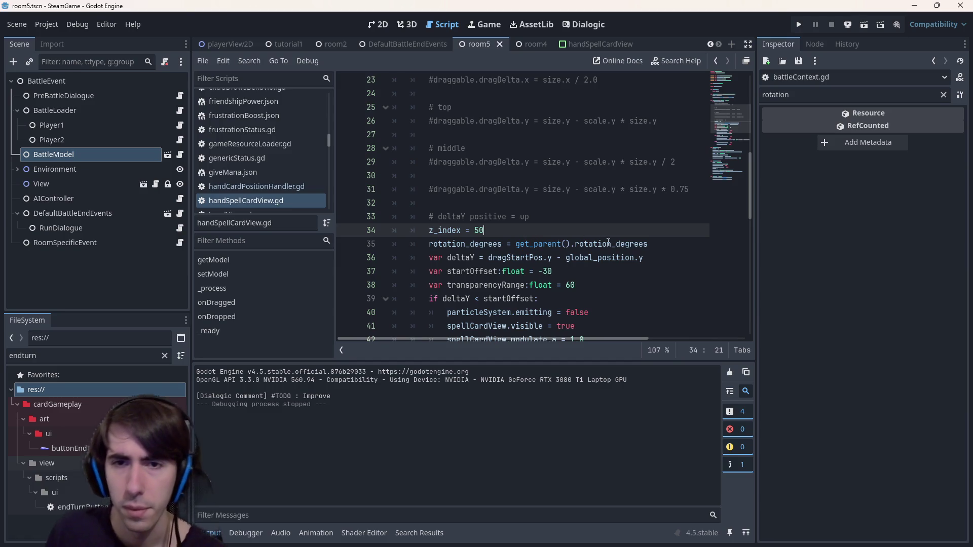
click(659, 238)
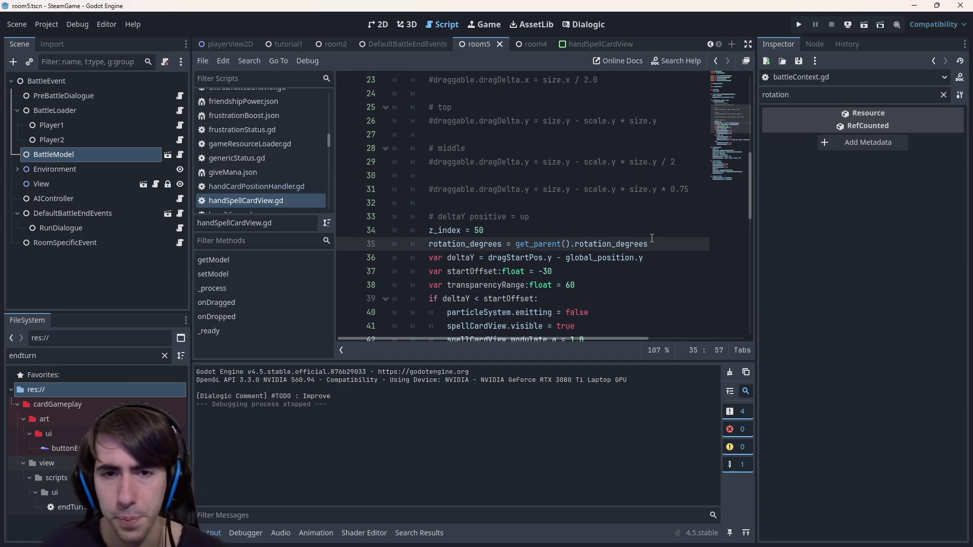
scroll(597, 246, up, 2)
scroll(515, 273, down, 2)
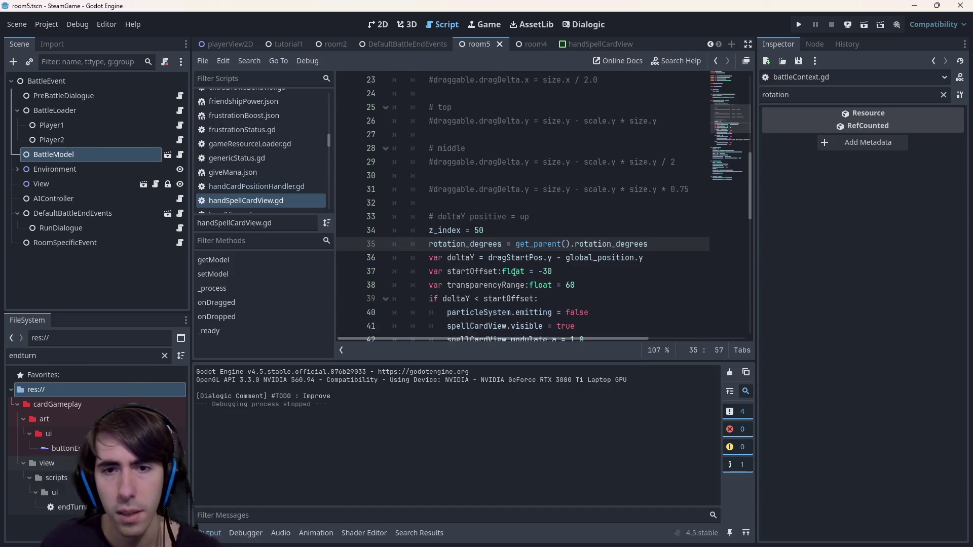
click(513, 244)
text(Time.)
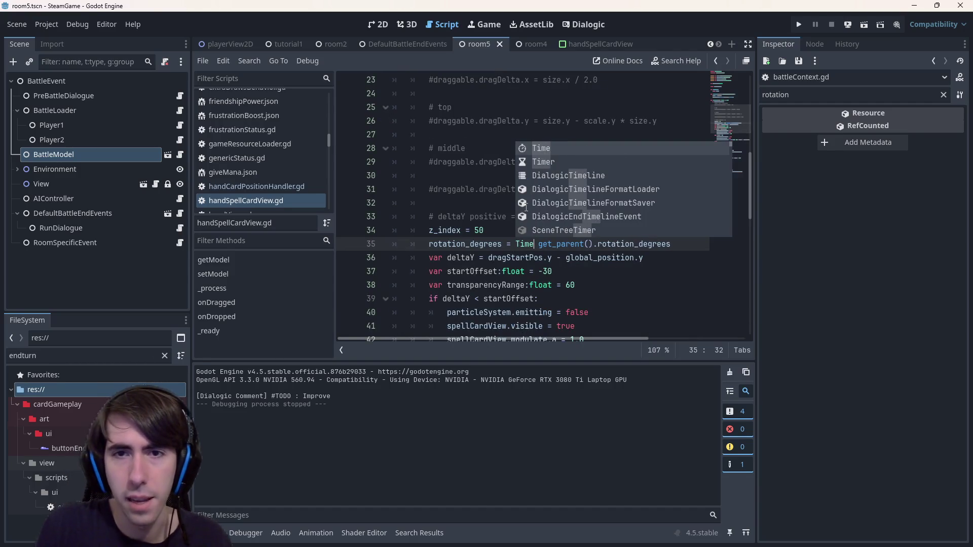
text(time)
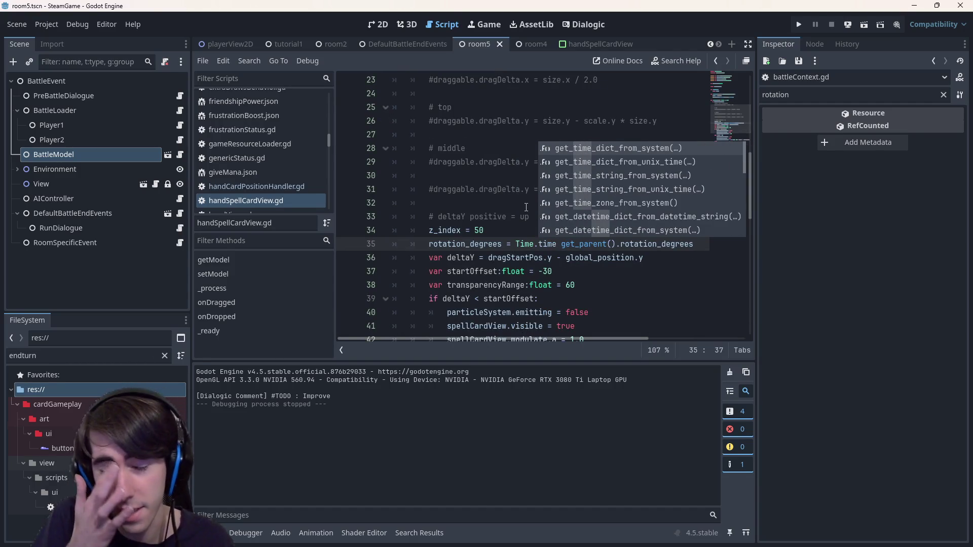
Make line 35 use Time.get_ticks_msec() / 1000, drop the trailing parent rotation term, and save
key(BackSpace)
key(BackSpace)
key(BackSpace)
text(get))
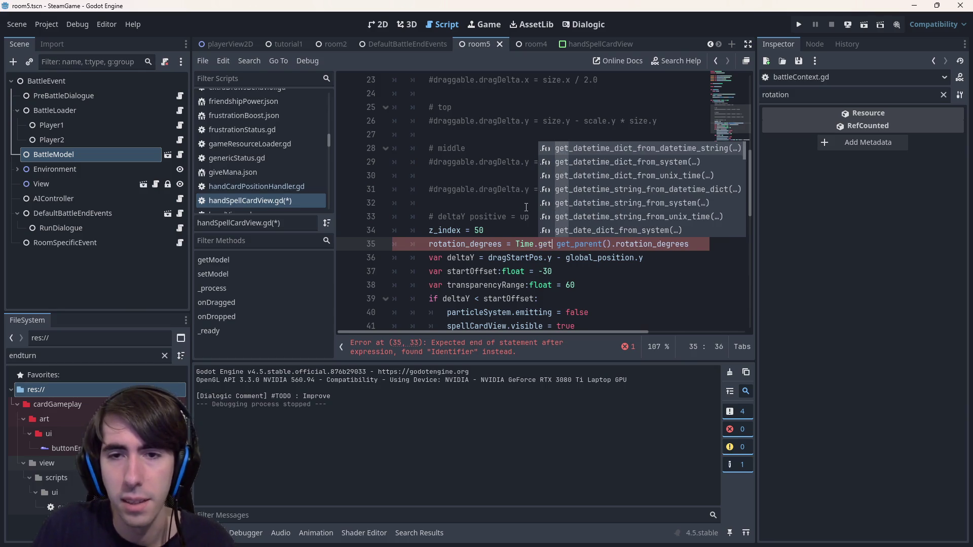
key(BackSpace)
text(_time)
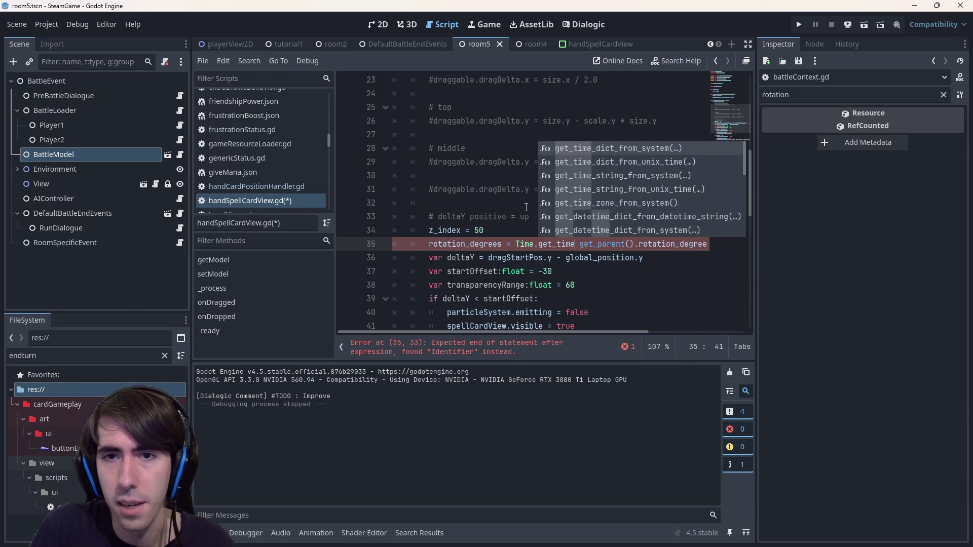
key(BackSpace)
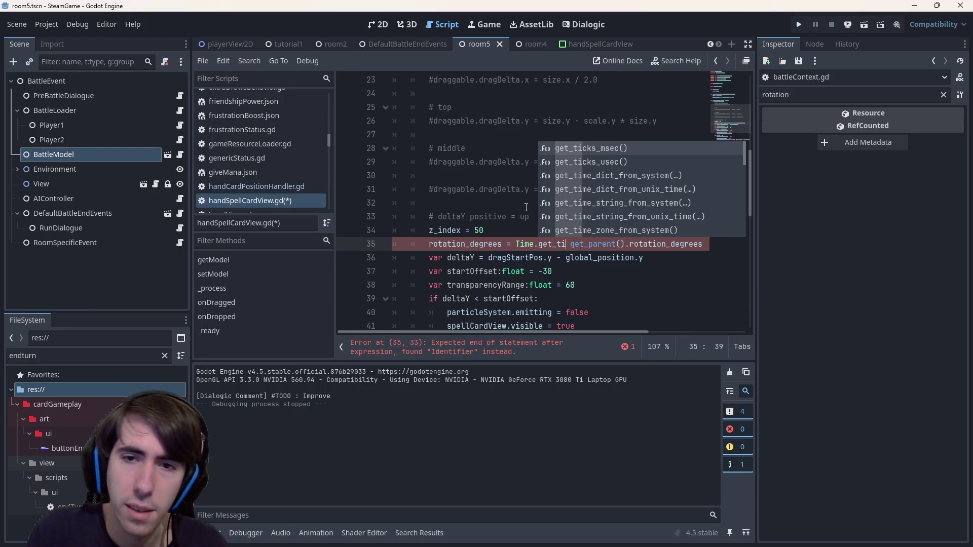
key(Return)
text(/ 1000)
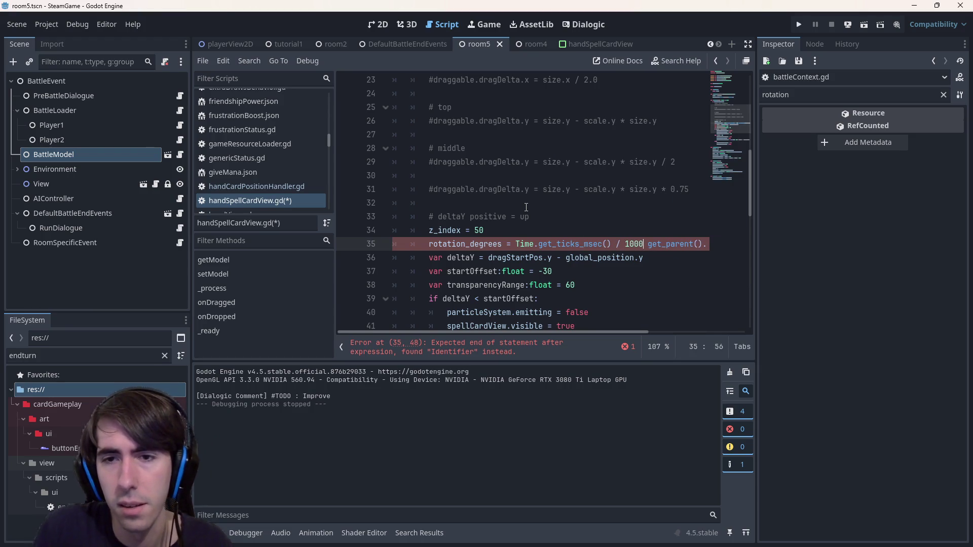
key(shift+End)
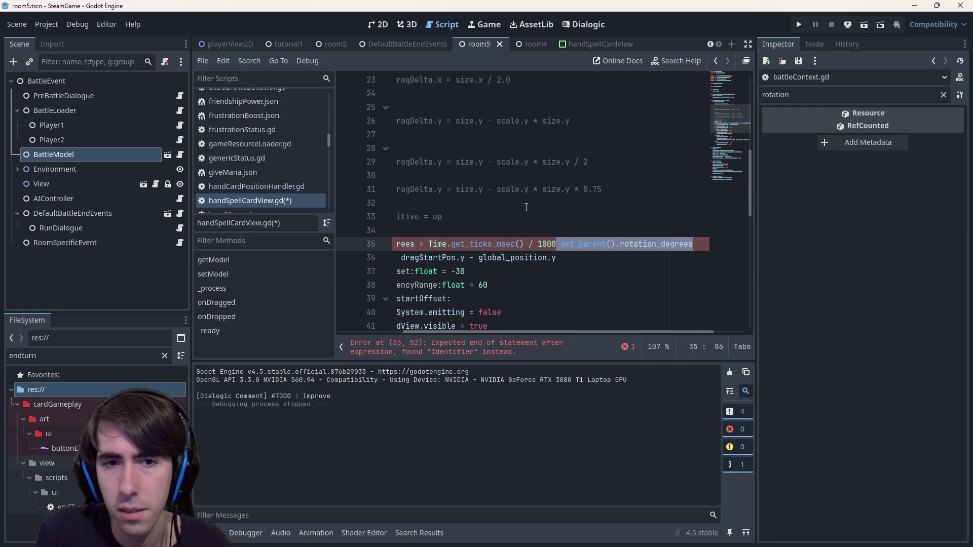
key(Delete)
key(ctrl+s)
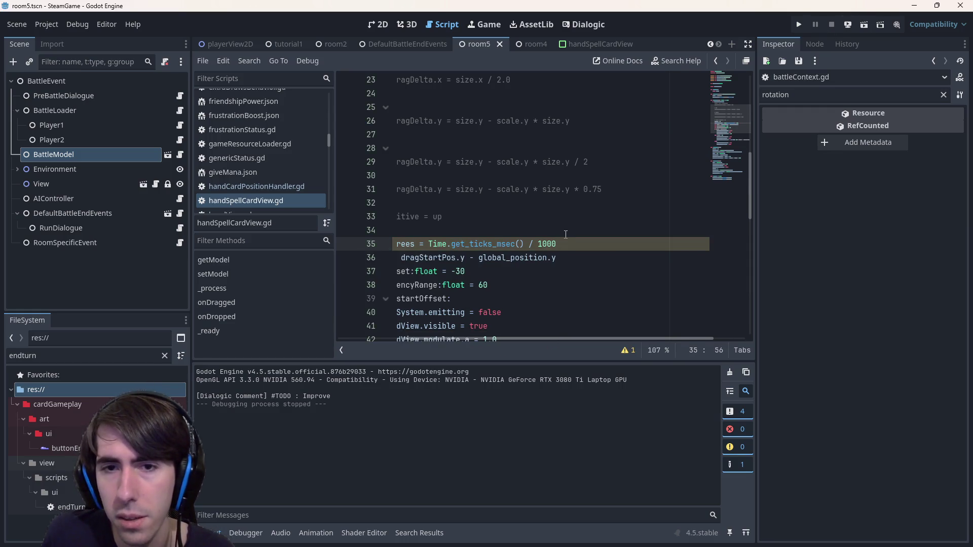
Check the integer division warning and wrap get_ticks_msec() in float(), then save
key(Home)
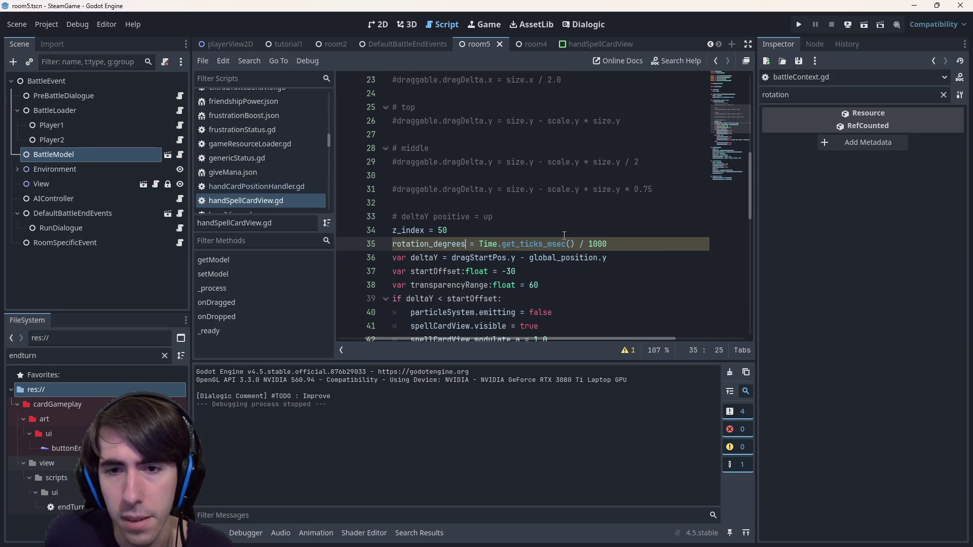
click(624, 349)
click(624, 246)
key(ctrl+s)
key(Left)
key(ctrl+Left)
key(ctrl+Left)
key(ctrl+Left)
text(float()
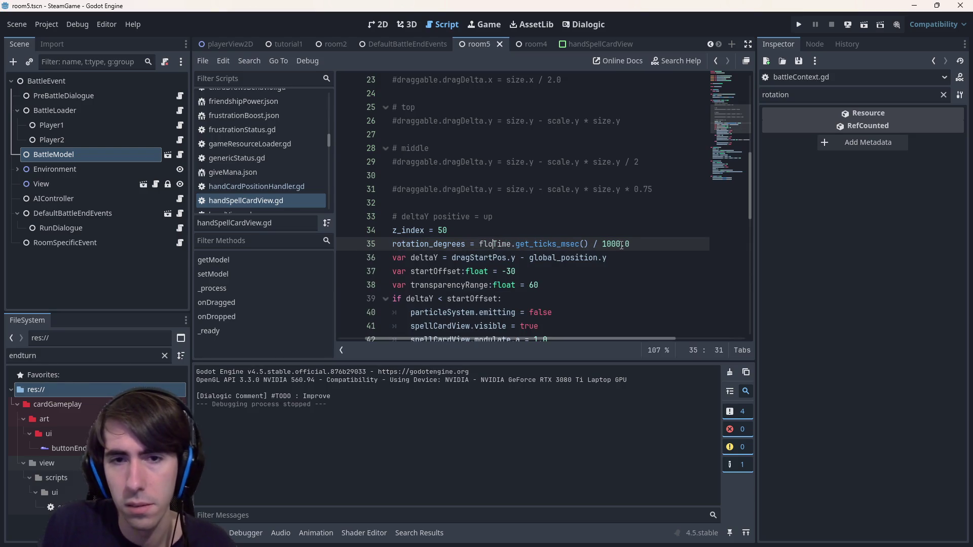
text())
key(ctrl+s)
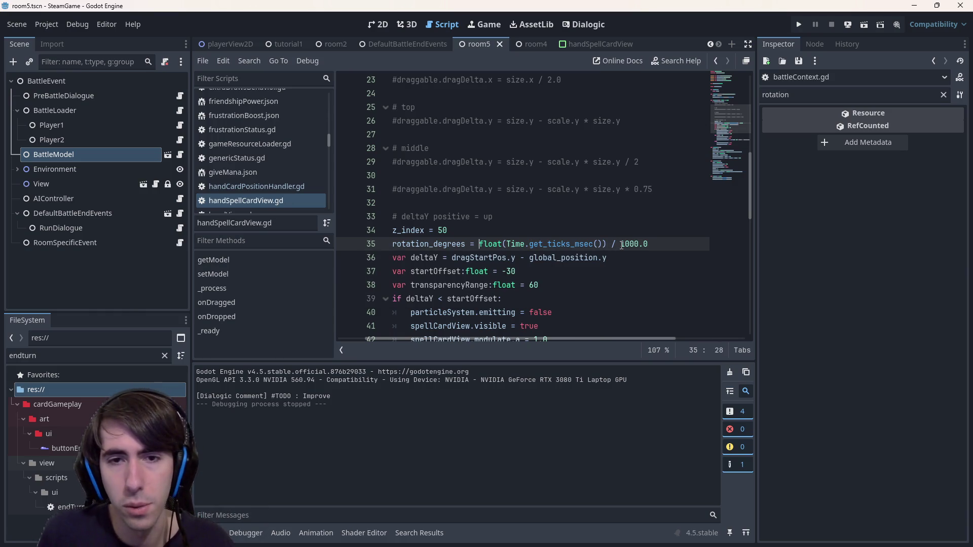
Prefix the expression with 20.0 *, save, and run the current scene
text(20*)
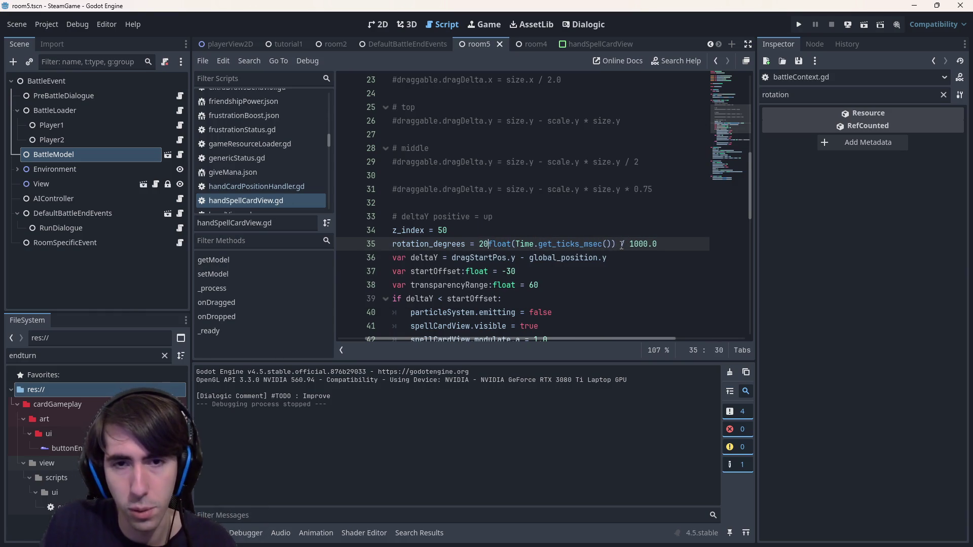
key(BackSpace)
text(.0 *)
key(ctrl+s)
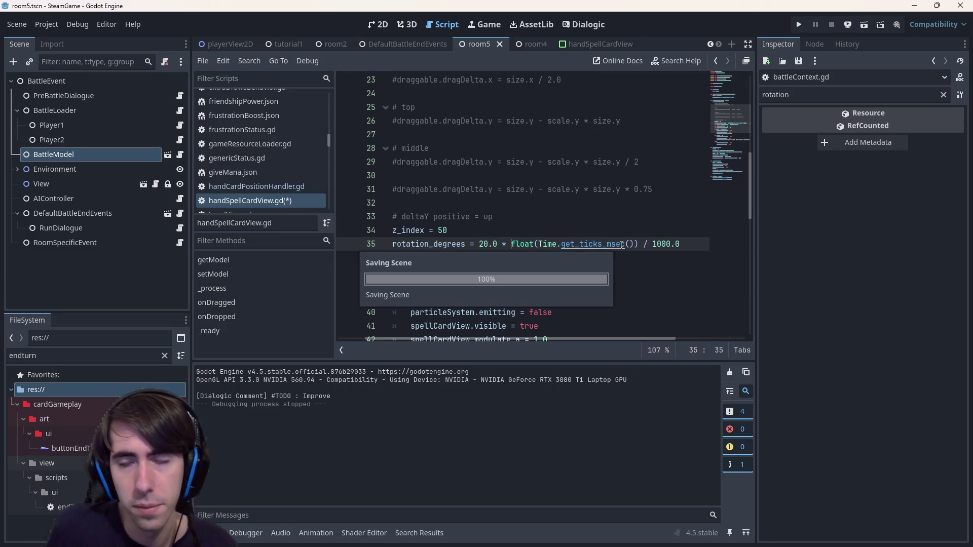
click(862, 29)
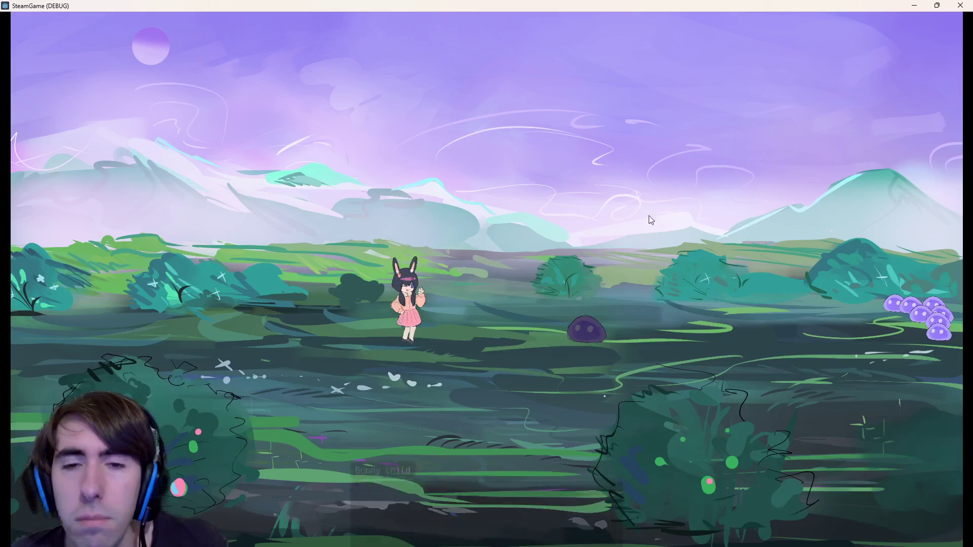
Start the battle, place the grey-haired character, drag the Shield Boost card around to watch its tilt, then close
click(482, 383)
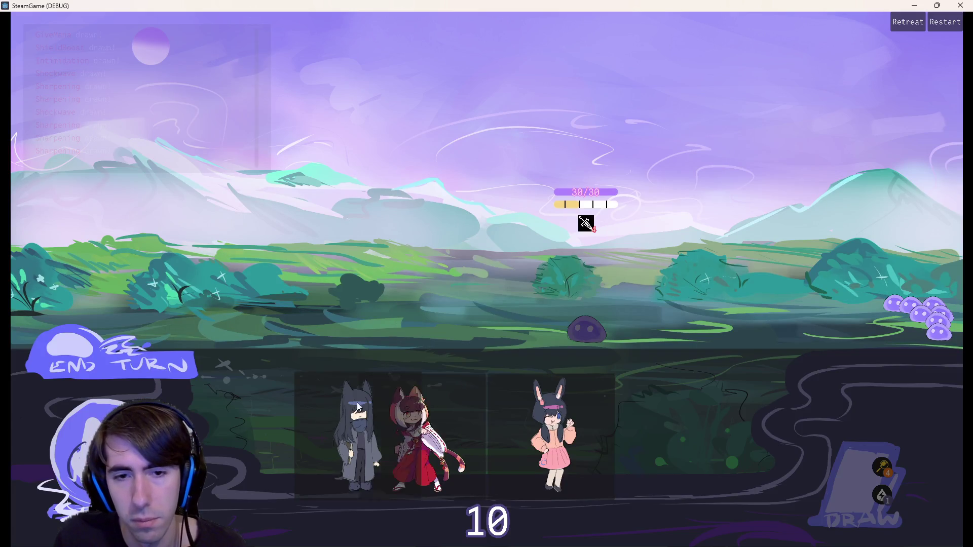
drag(358, 407, 390, 297)
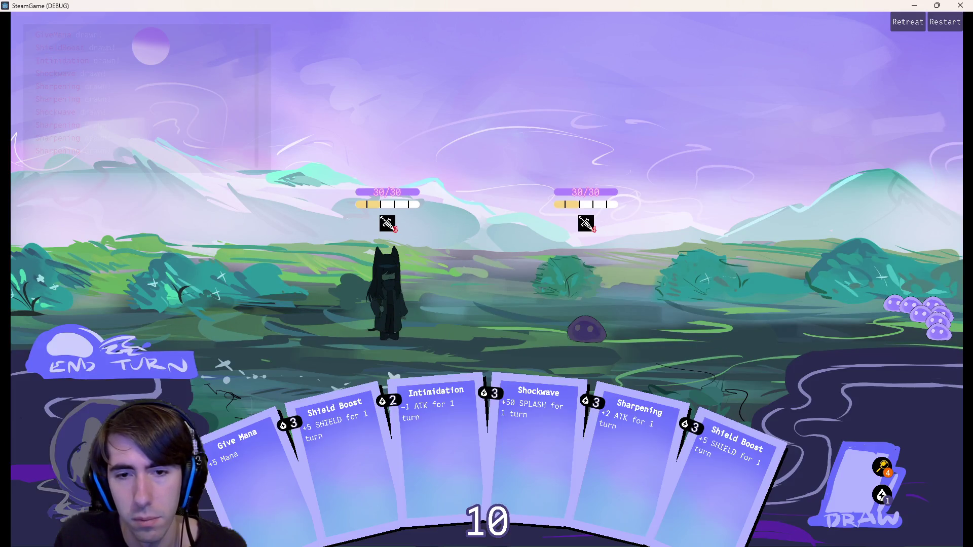
drag(720, 473, 671, 329)
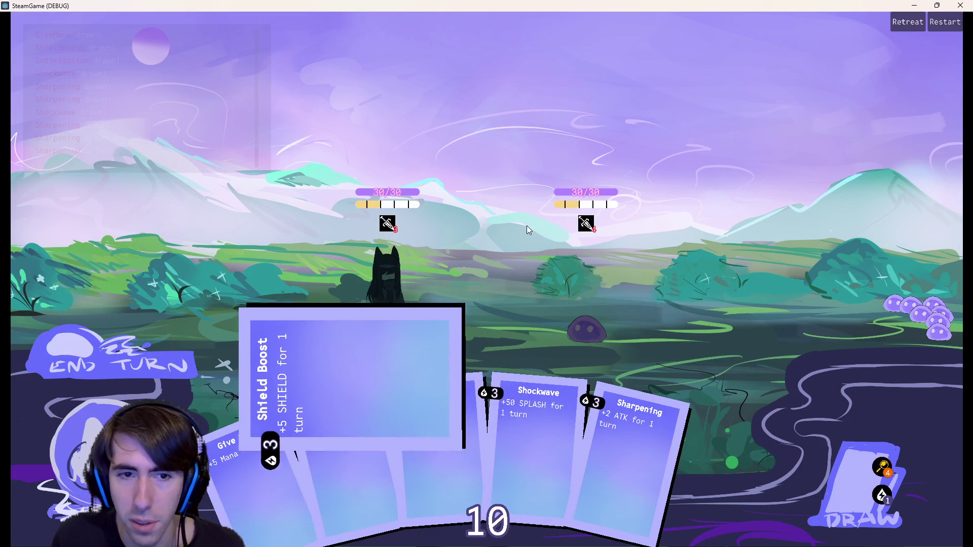
mouse_move(448, 242)
mouse_down()
mouse_move(521, 318)
mouse_move(691, 375)
mouse_move(643, 361)
mouse_up()
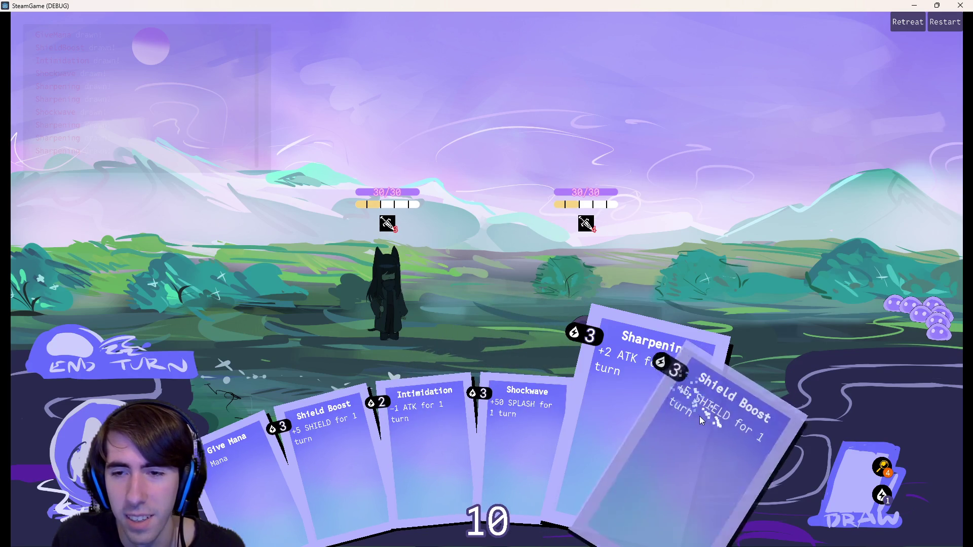
click(958, 5)
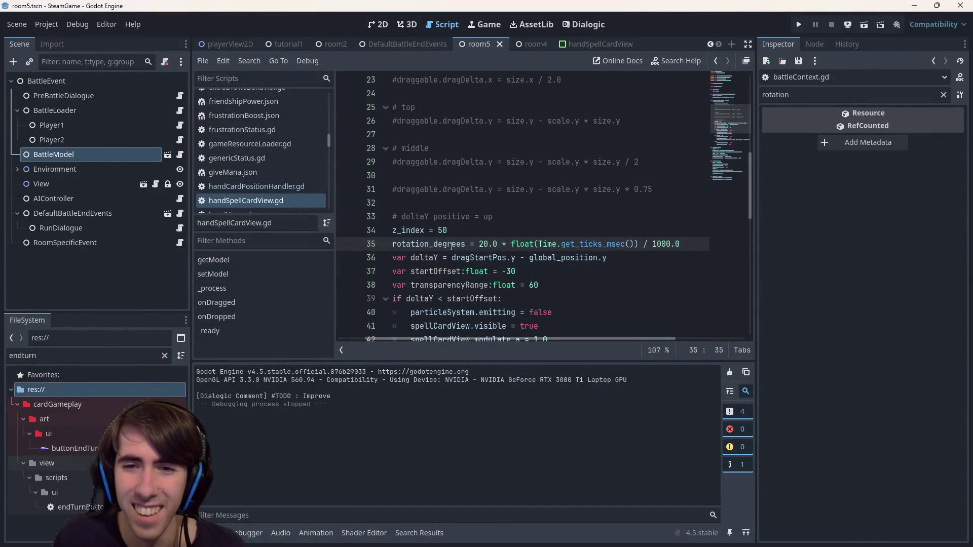
Select lines 35 and 36 to inspect the rotation and global_position code
triple_click(451, 245)
click(511, 242)
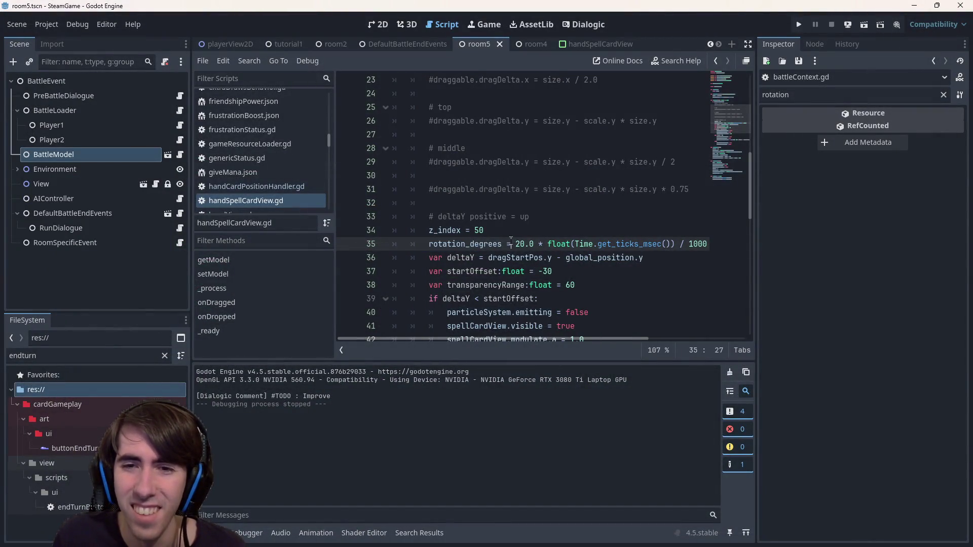
double_click(591, 259)
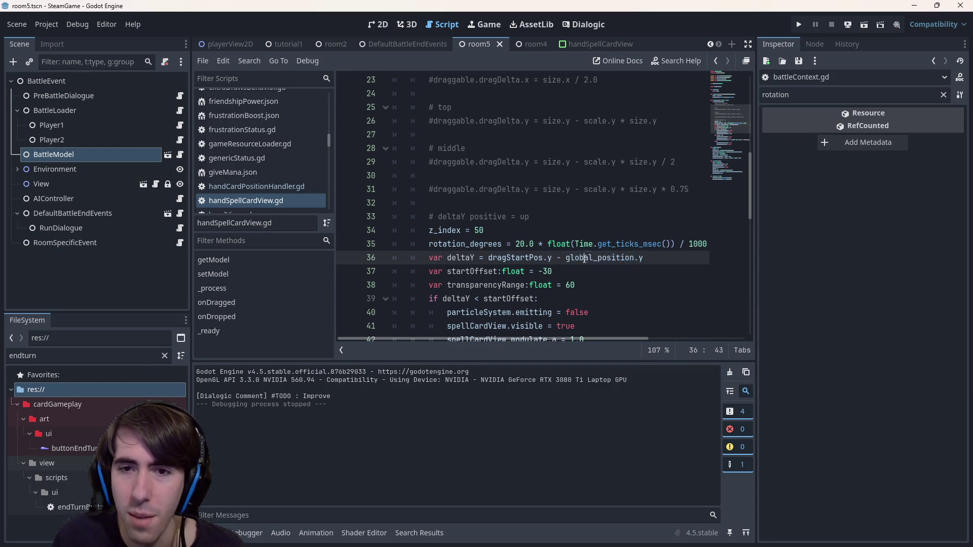
triple_click(586, 258)
click(582, 259)
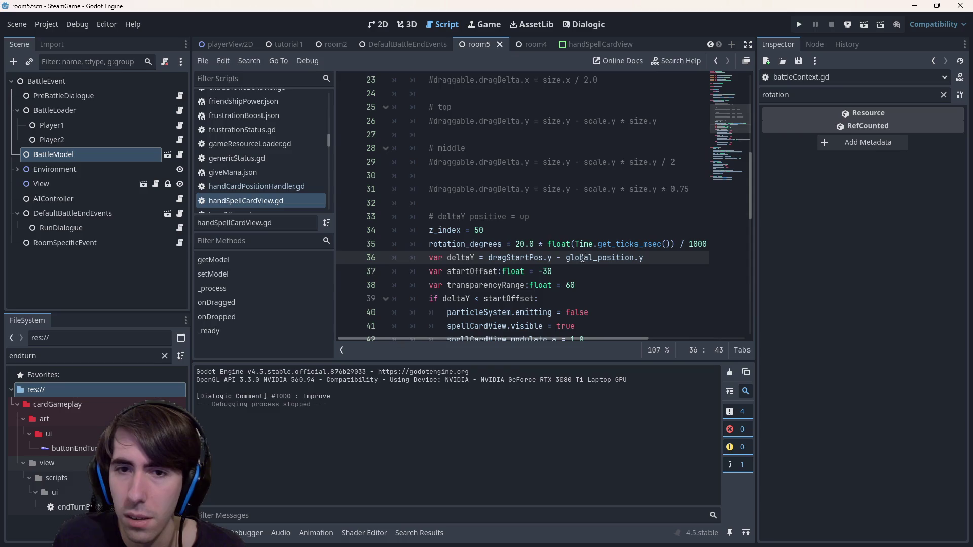
Add var parentRot = get_parent().rotation_degrees after z_index = 50, save, and run the scene
click(600, 235)
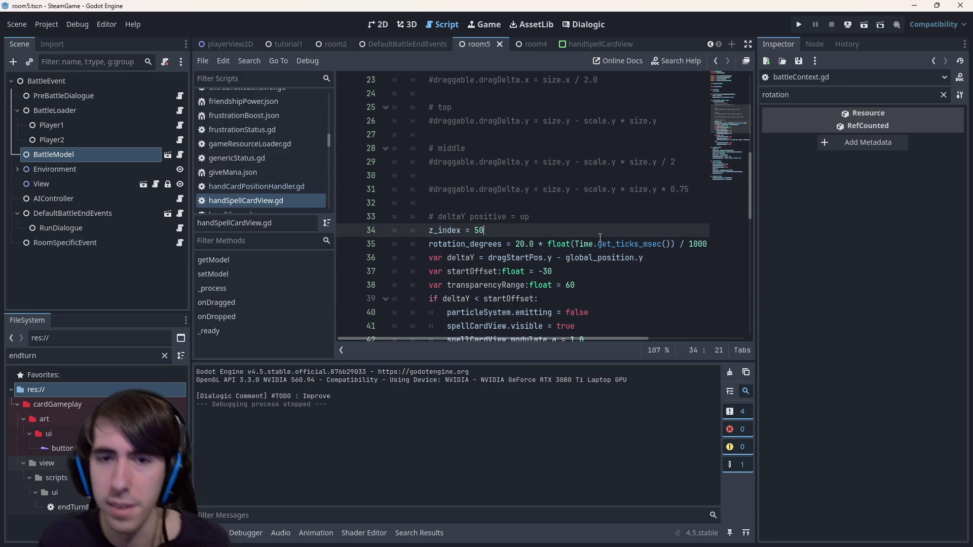
key(Return)
text(var parentRot =)
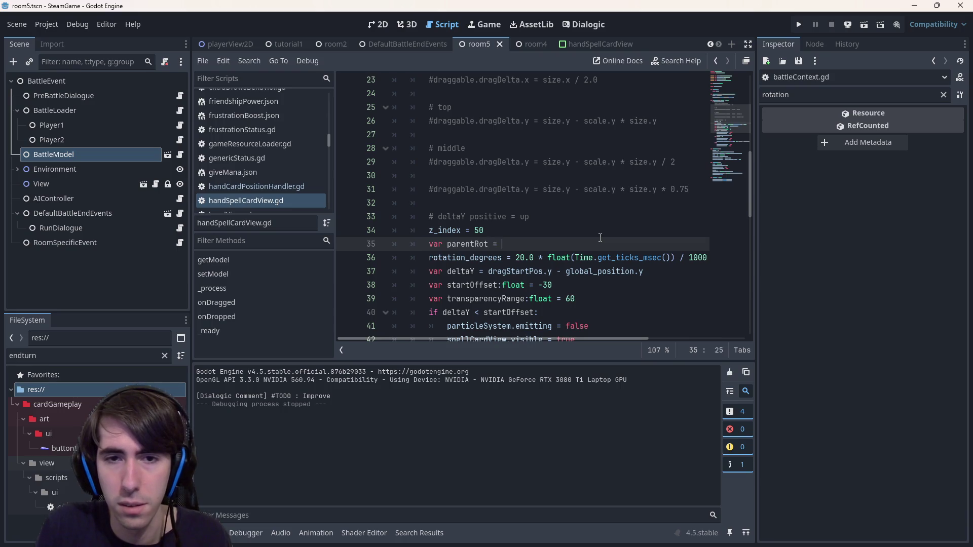
key(Home)
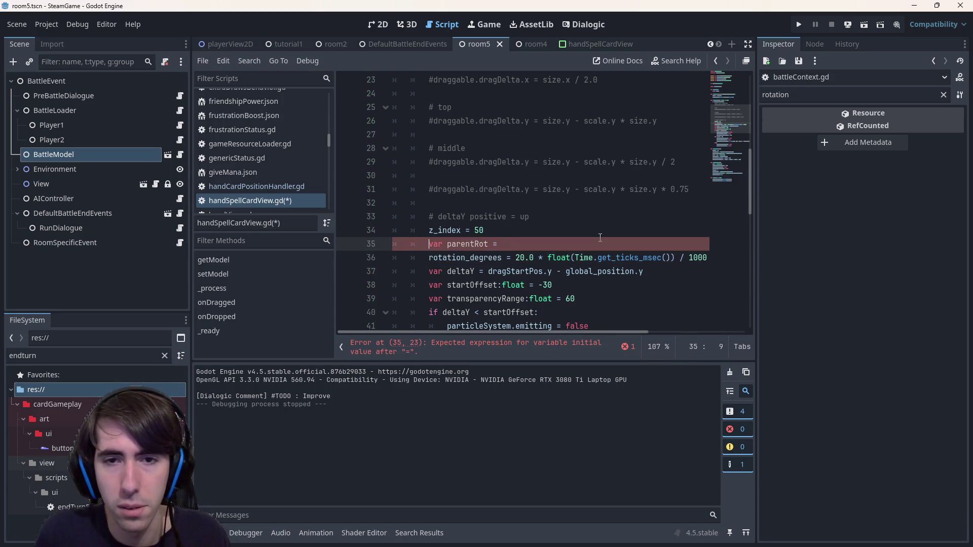
text(et_parent)
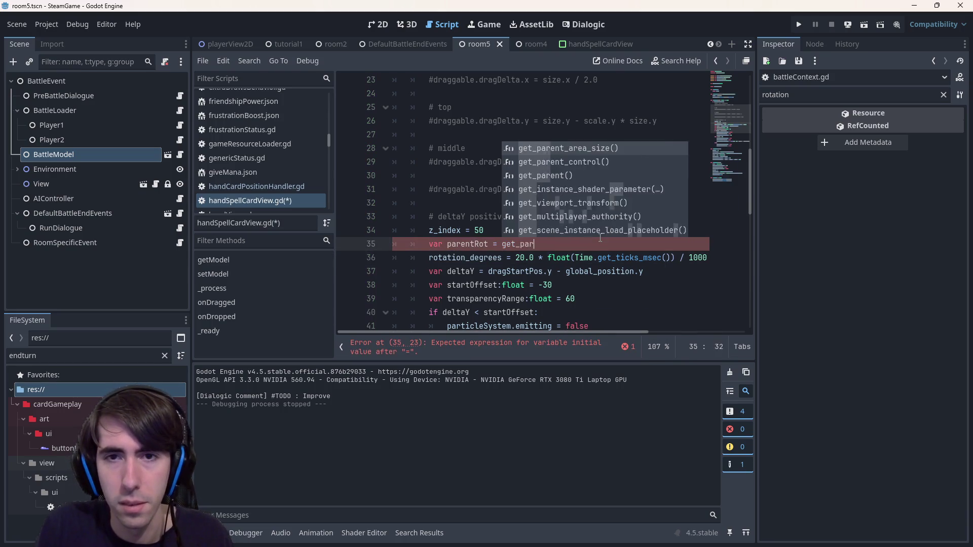
key(Down)
key(Down)
key(Return)
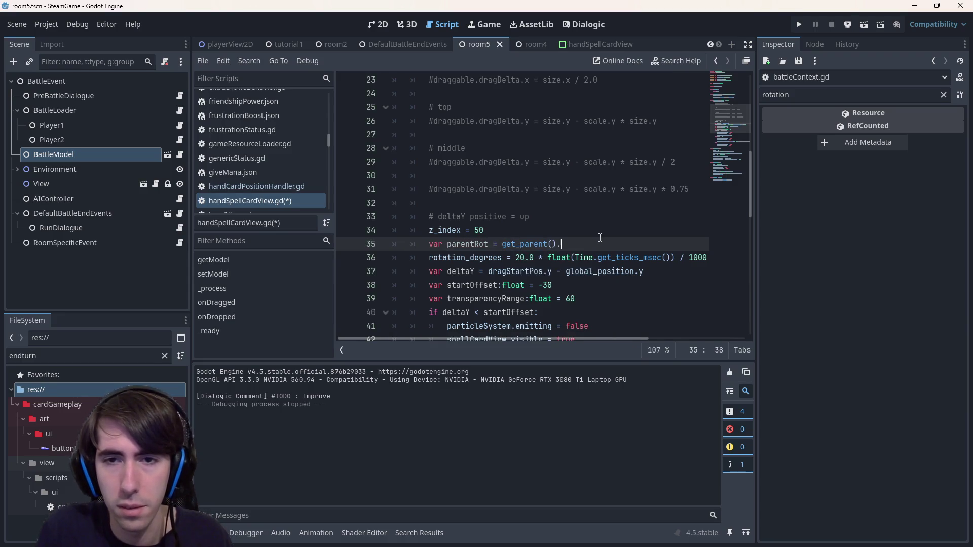
text(.rotation_degrees)
key(ctrl+s)
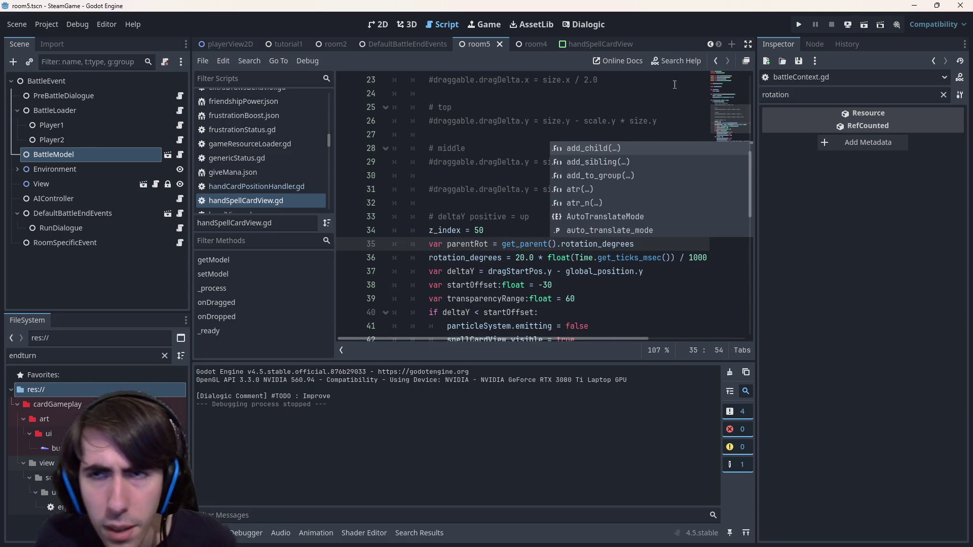
click(863, 25)
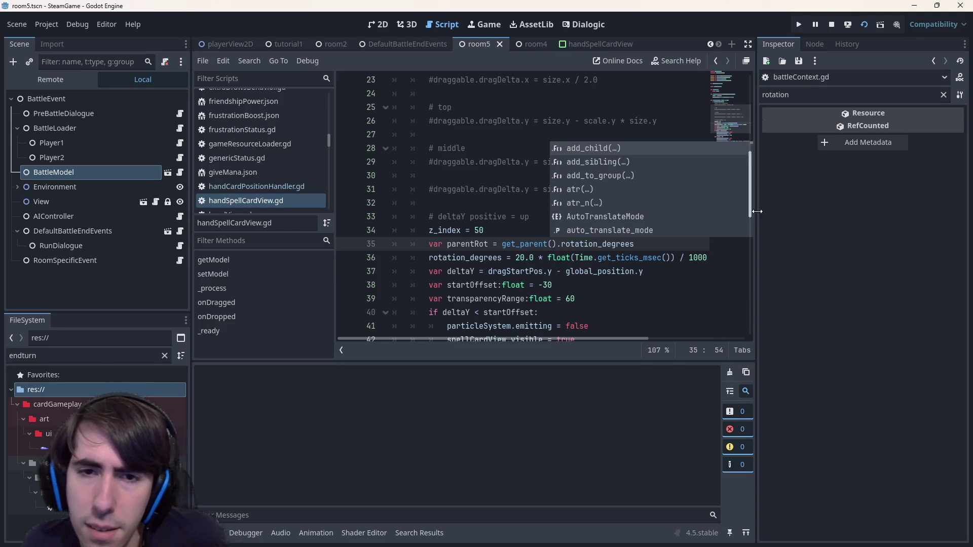
click(609, 299)
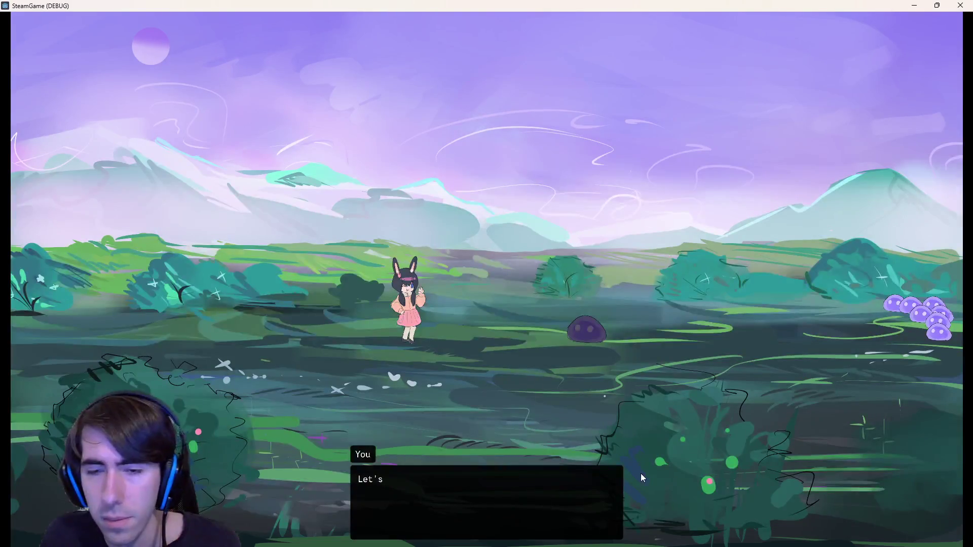
Dismiss the opening dialogue so the battle loads
click(640, 472)
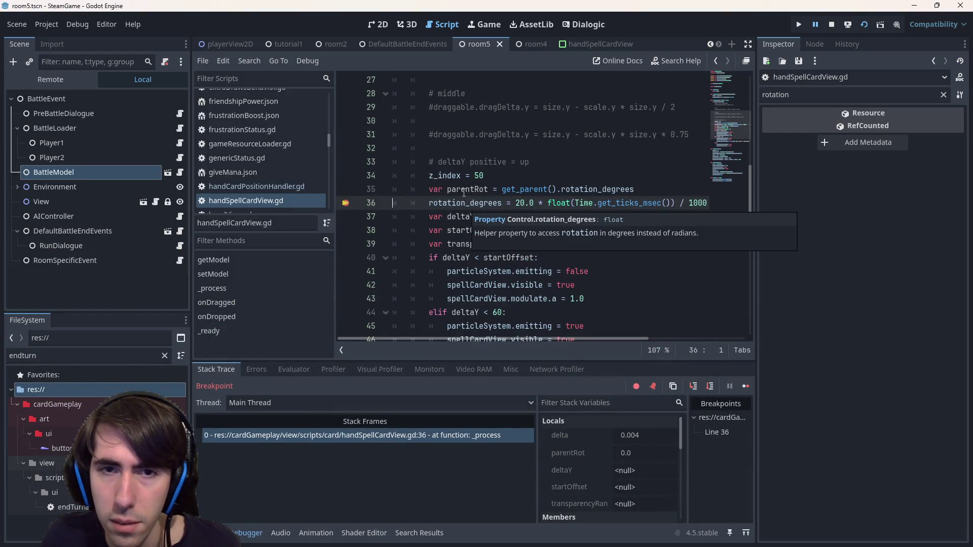
Check that parentRot reads 0.0 at the line 36 breakpoint, then show the room5 2D canvas
mouse_move(455, 189)
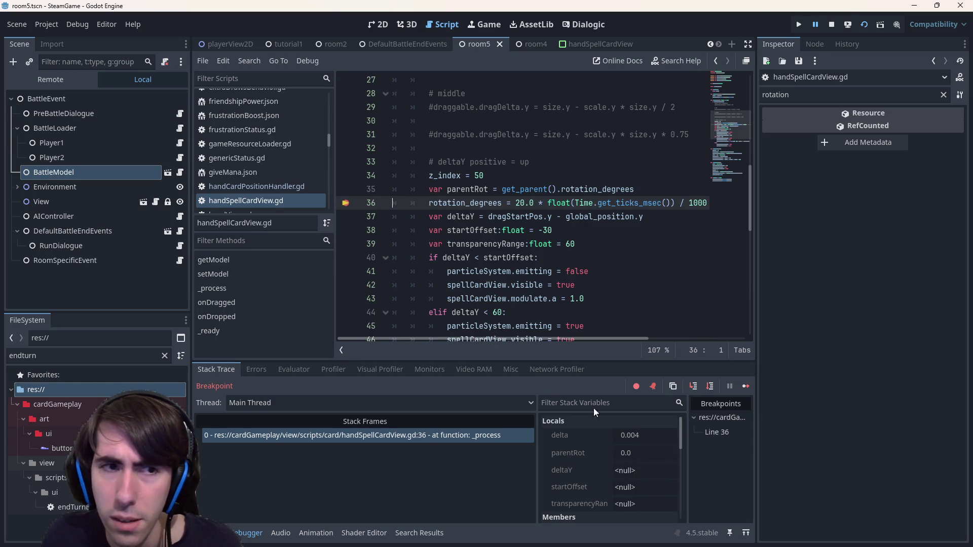
click(370, 25)
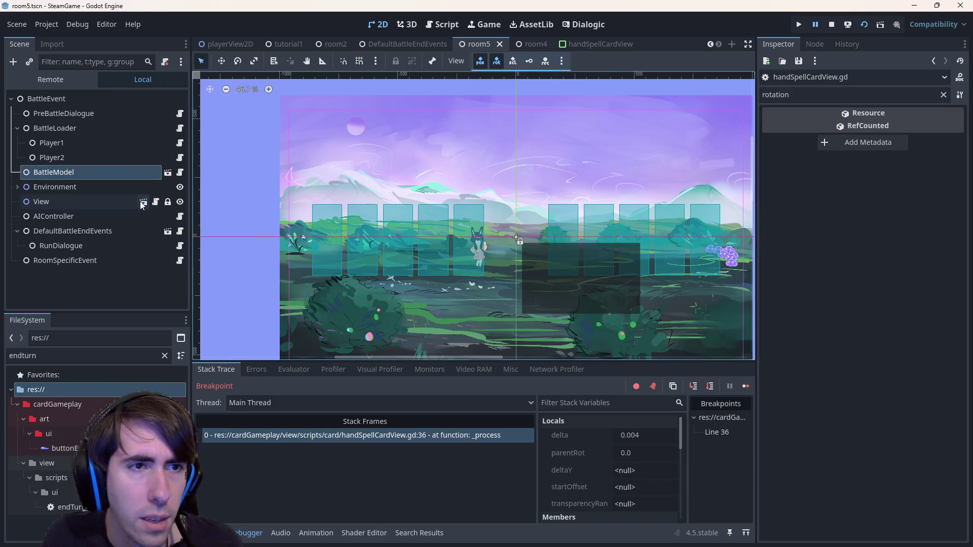
Expand the live Remote tree through BattleEvent, View and PlayerCanvas to CardDragCanvasLayer
click(83, 78)
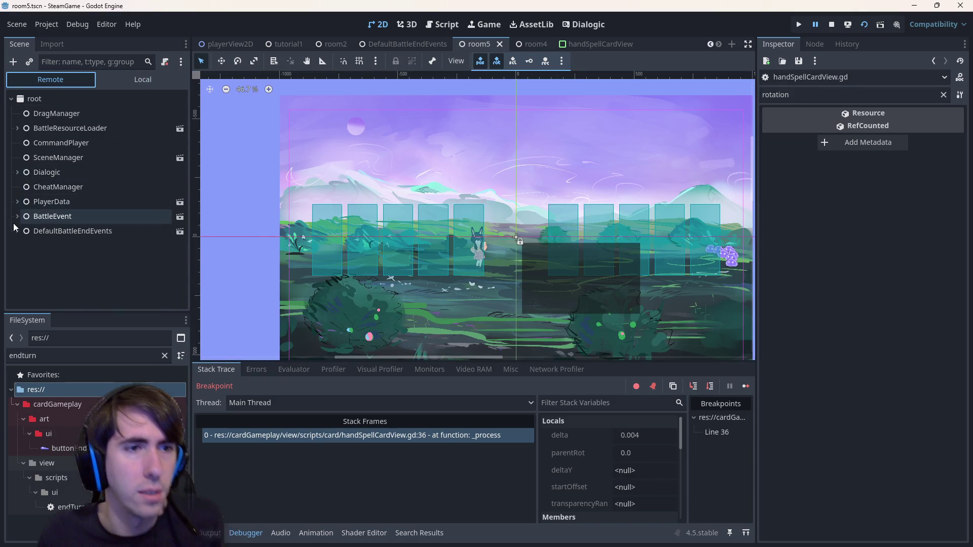
click(16, 218)
scroll(59, 248, down, 1)
click(21, 265)
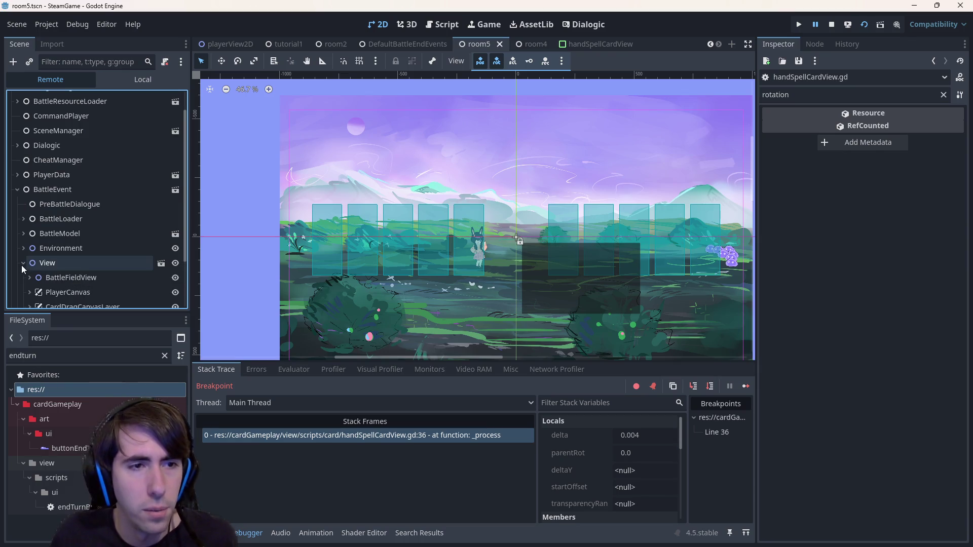
scroll(21, 266, down, 1)
click(29, 238)
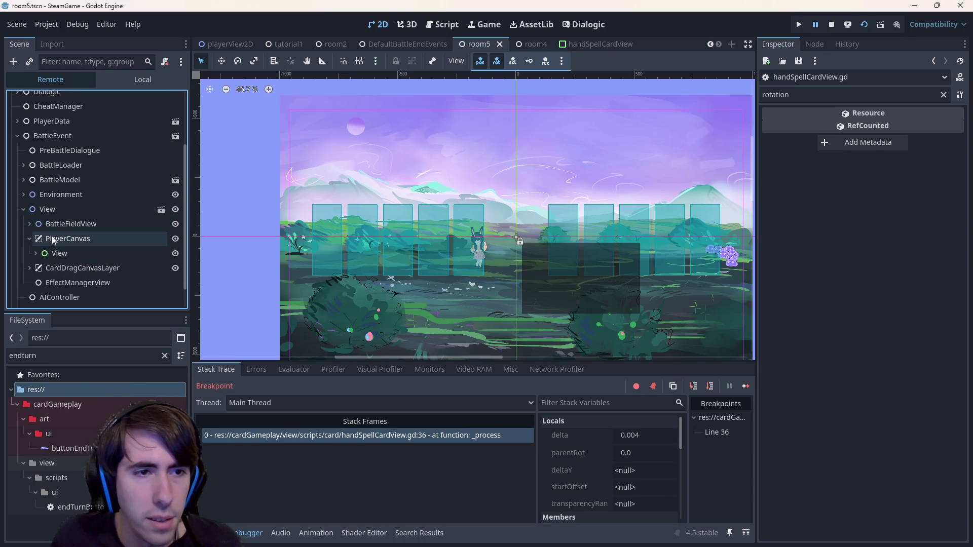
scroll(39, 245, down, 1)
click(31, 241)
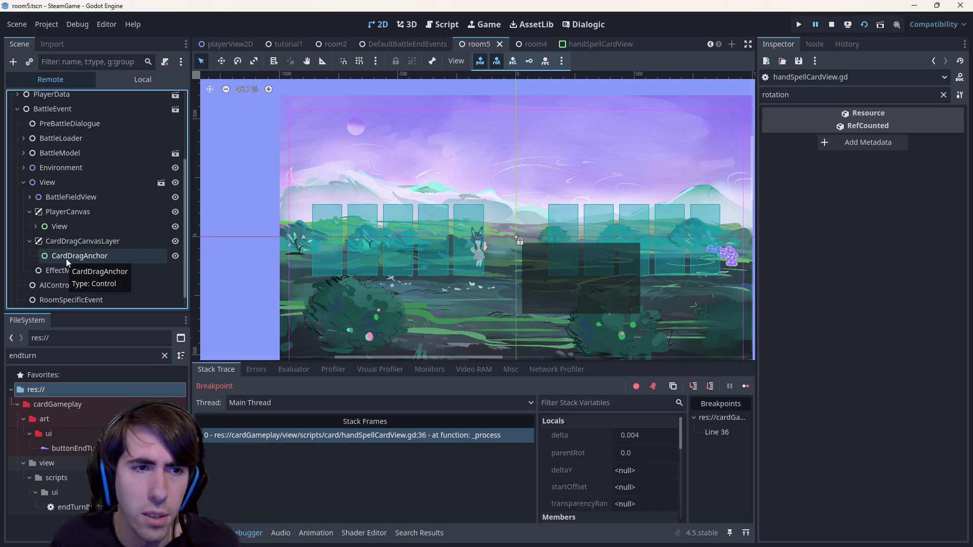
Inspect the running CardDragAnchor and CardDragCanvasLayer (rotation 0.0), then return to handSpellCardView.gd's onDropped
click(84, 254)
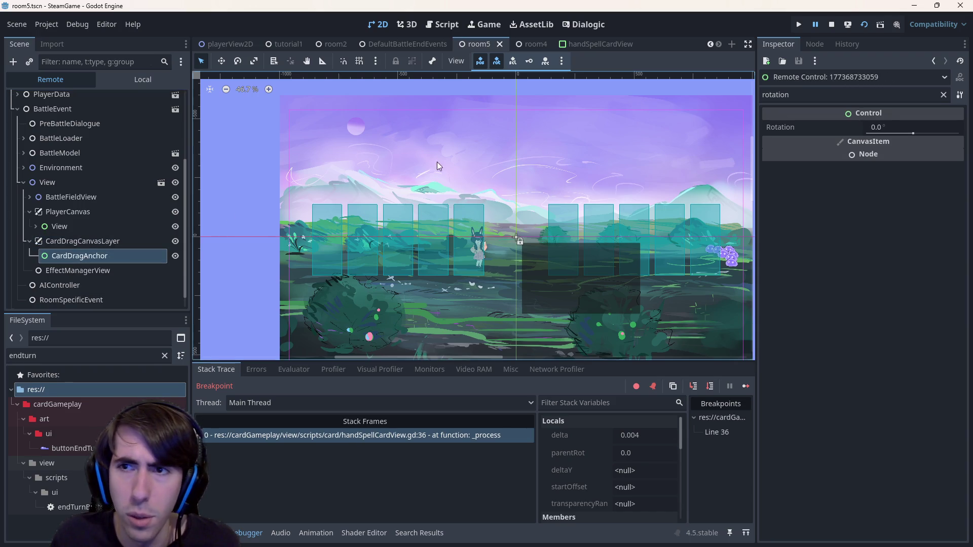
click(944, 94)
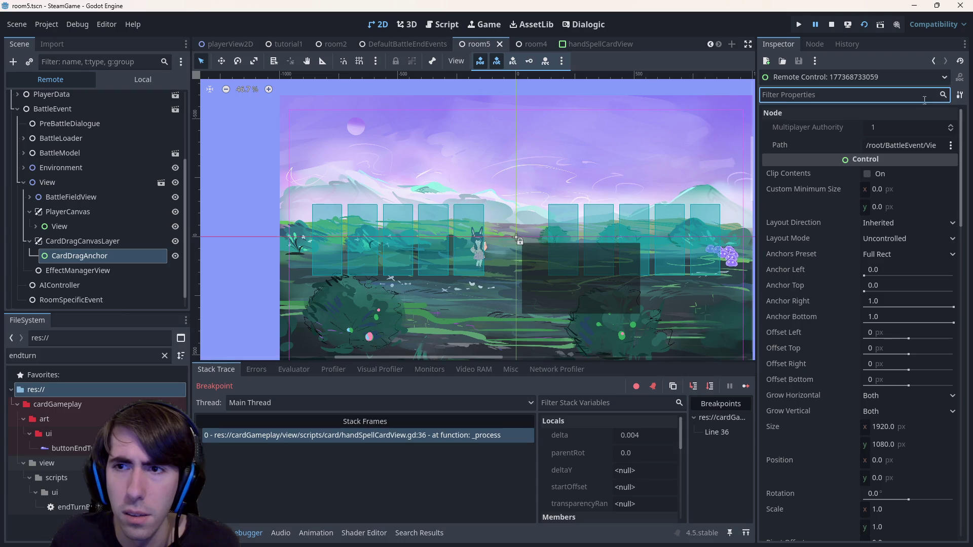
click(119, 242)
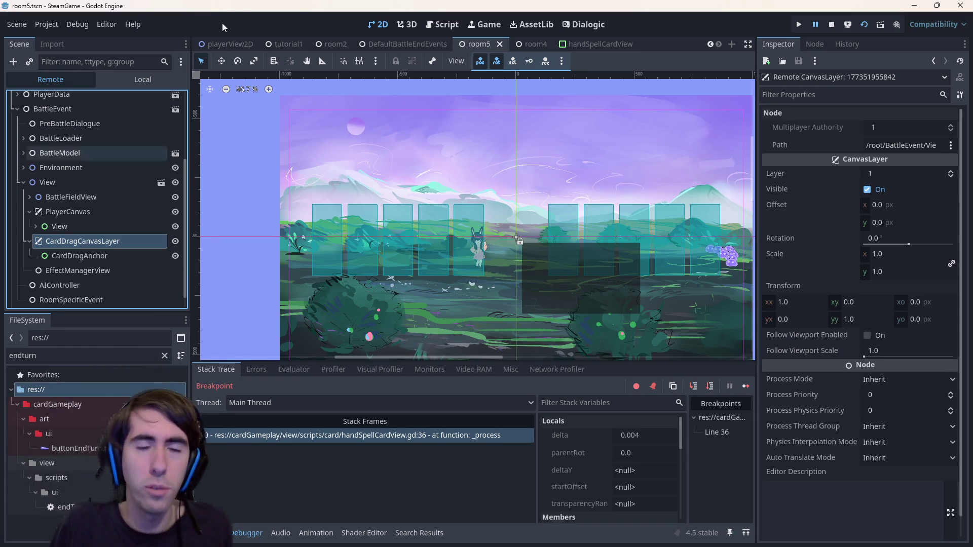
click(435, 25)
scroll(557, 257, down, 10)
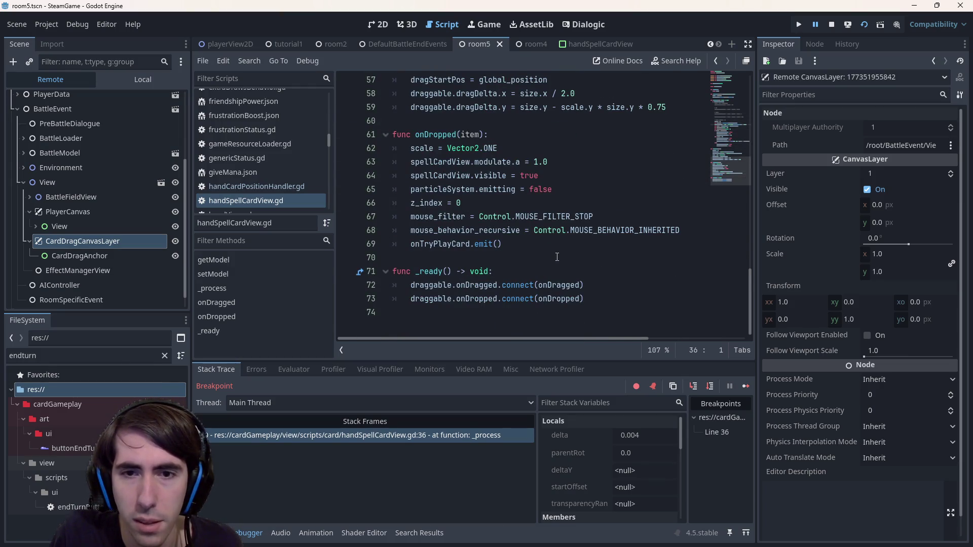
Search the whole project for onTryPlayCard and visit its effectManagerView.gd matches
double_click(438, 244)
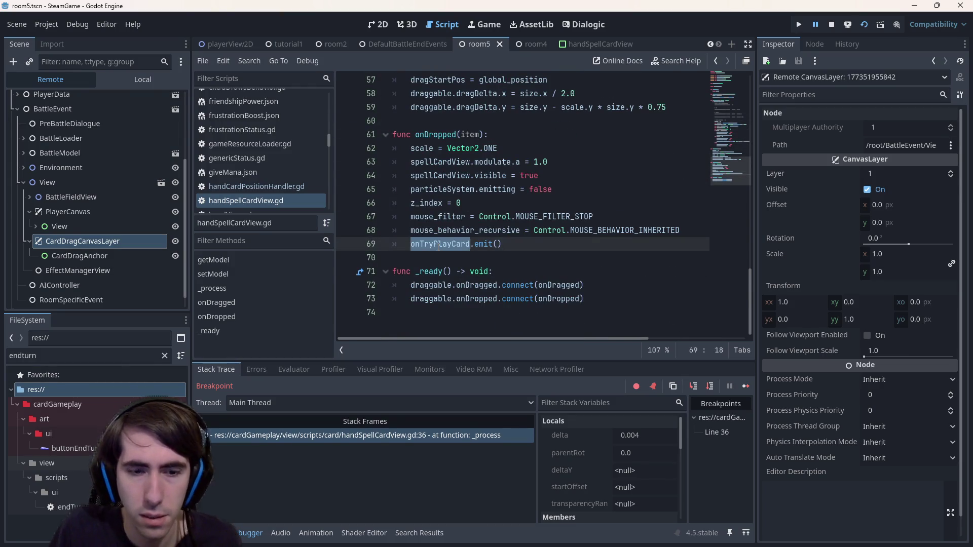
key(ctrl+shift+f)
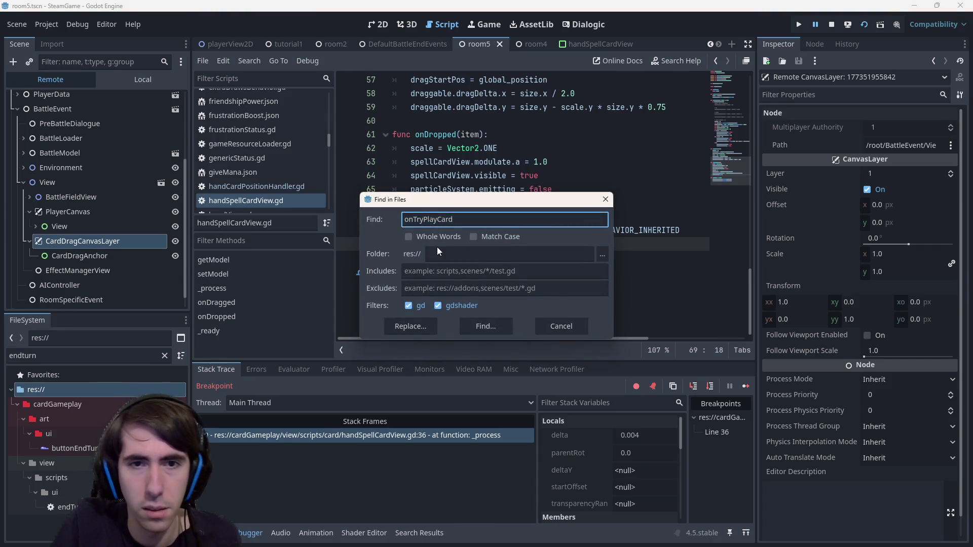
key(Return)
scroll(324, 482, down, 5)
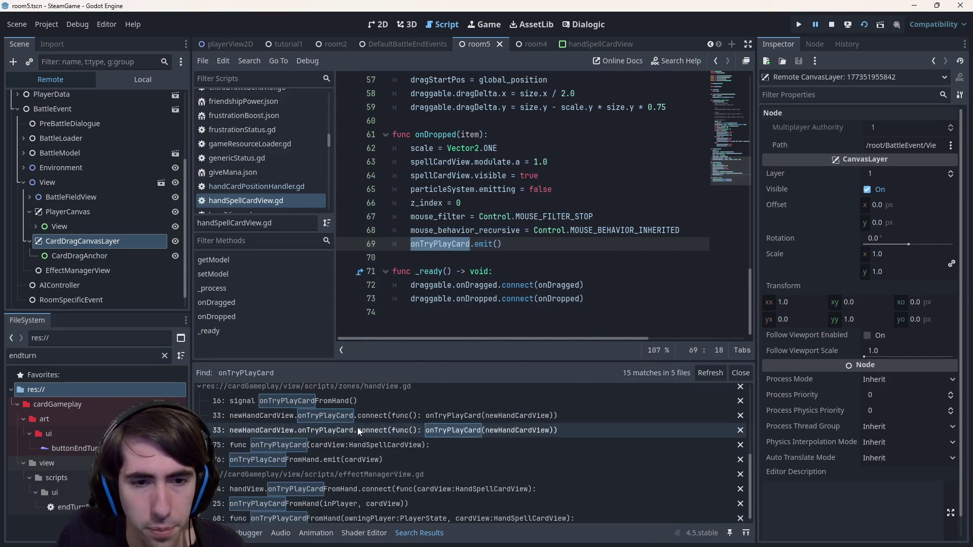
click(323, 482)
scroll(470, 315, up, 3)
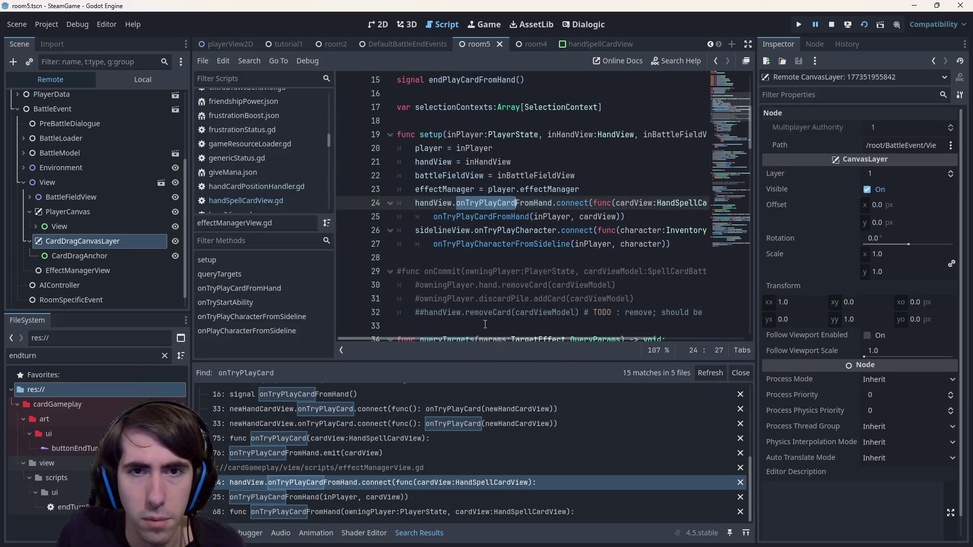
click(420, 495)
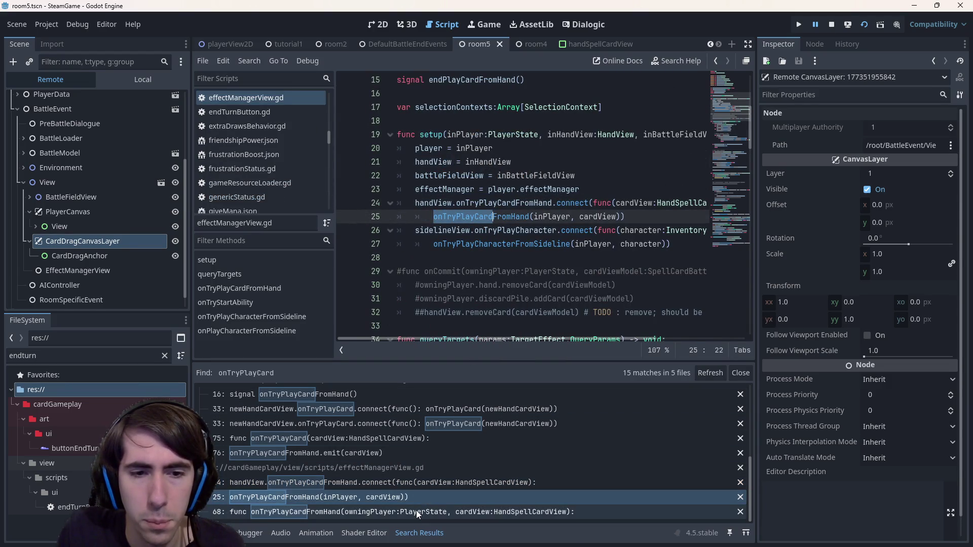
click(416, 510)
Trace onTryPlayCard through handView.gd's function, onTryPlayCardFromHand declaration and line-33 connection
click(403, 441)
scroll(404, 443, up, 2)
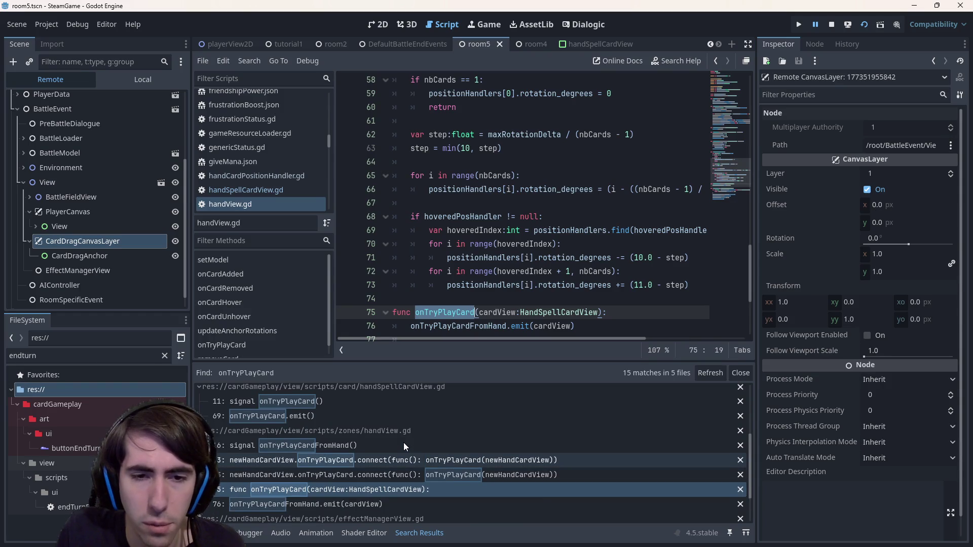
scroll(385, 445, up, 2)
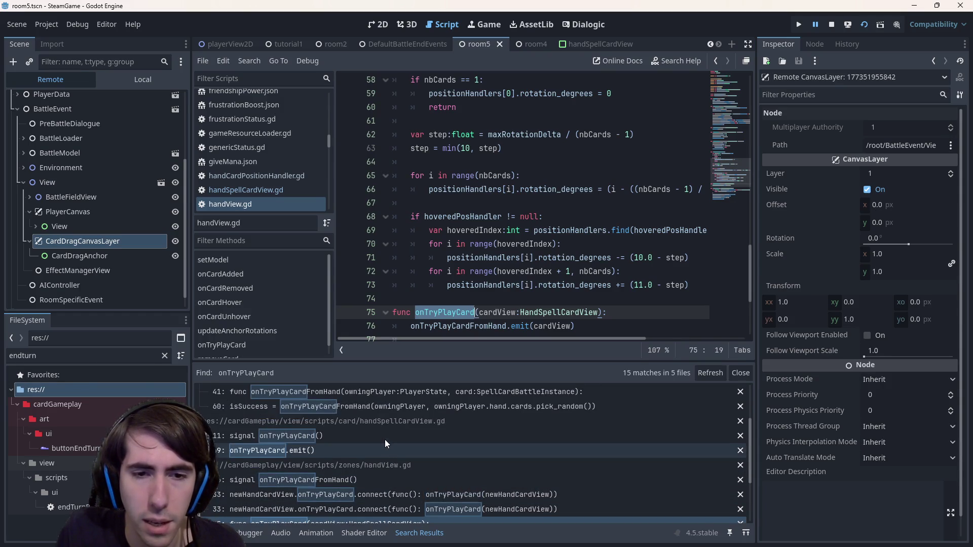
click(383, 483)
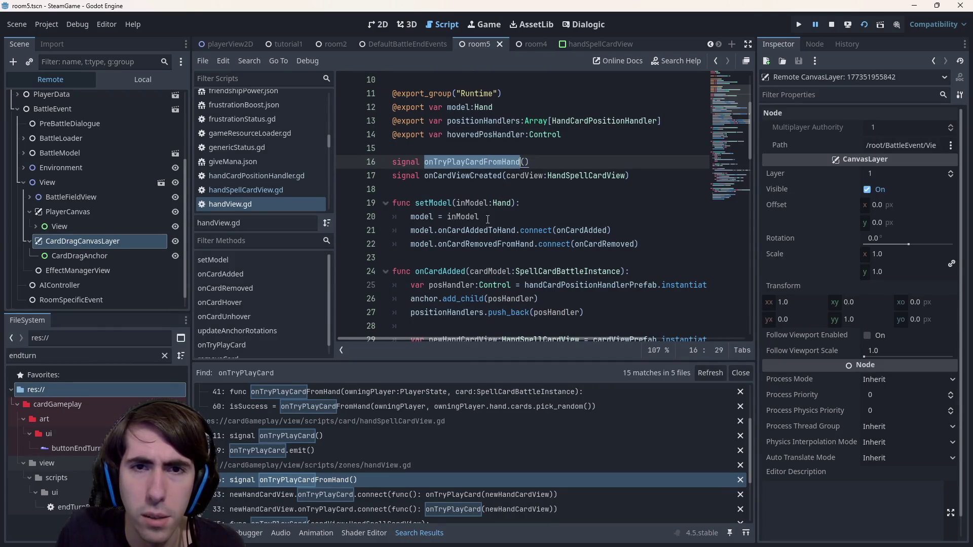
scroll(488, 219, down, 10)
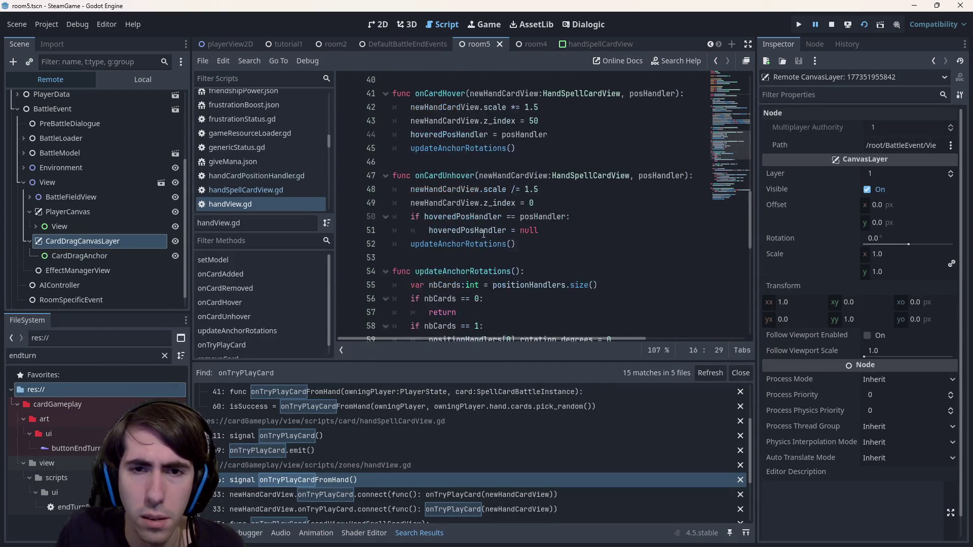
click(385, 495)
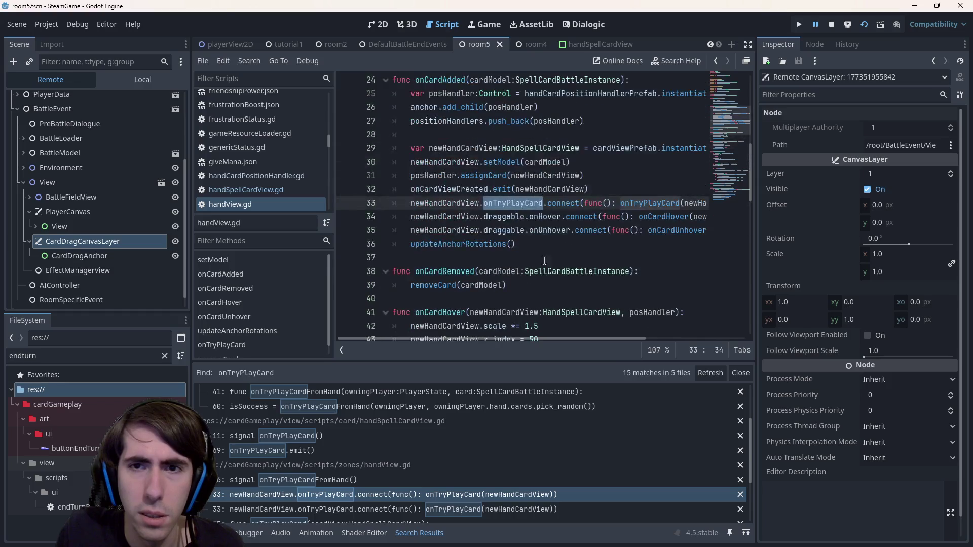
click(656, 203)
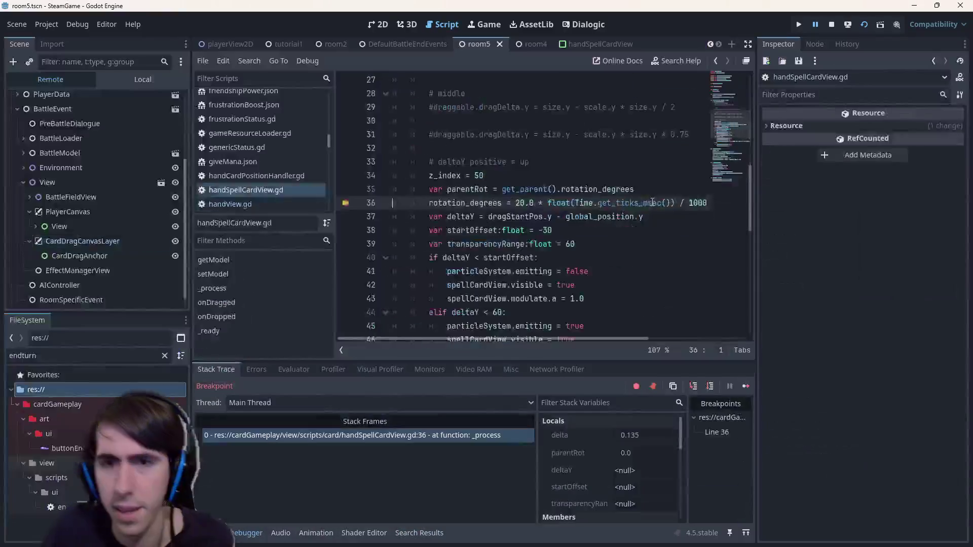
click(418, 435)
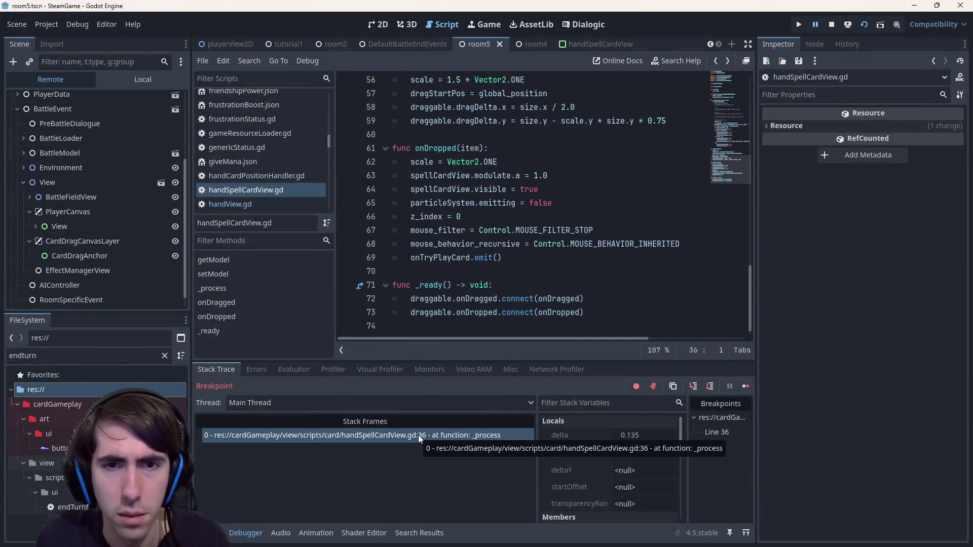
Reopen handView.gd's onTryPlayCard definition and search the project for onTryPlayCardFromHand
key(ctrl+shift+f)
key(Return)
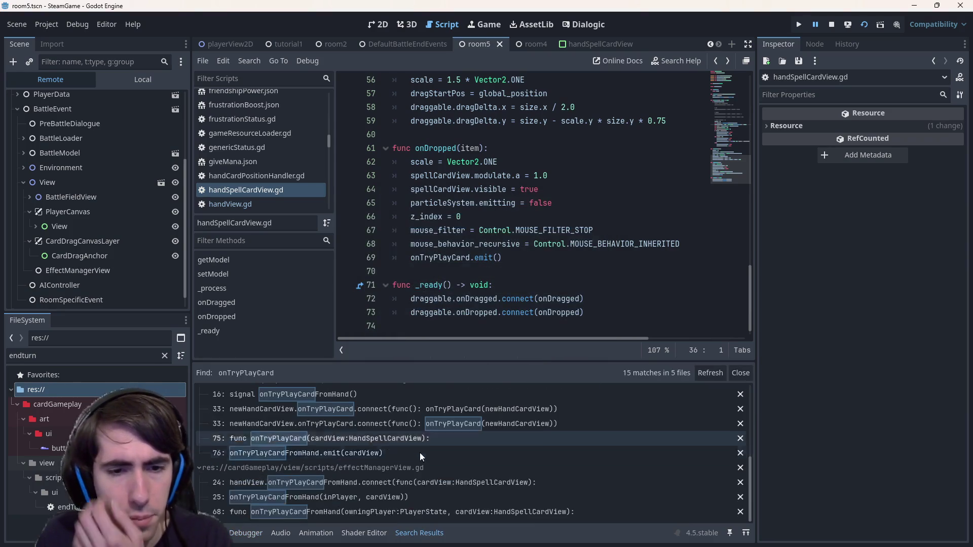
click(420, 422)
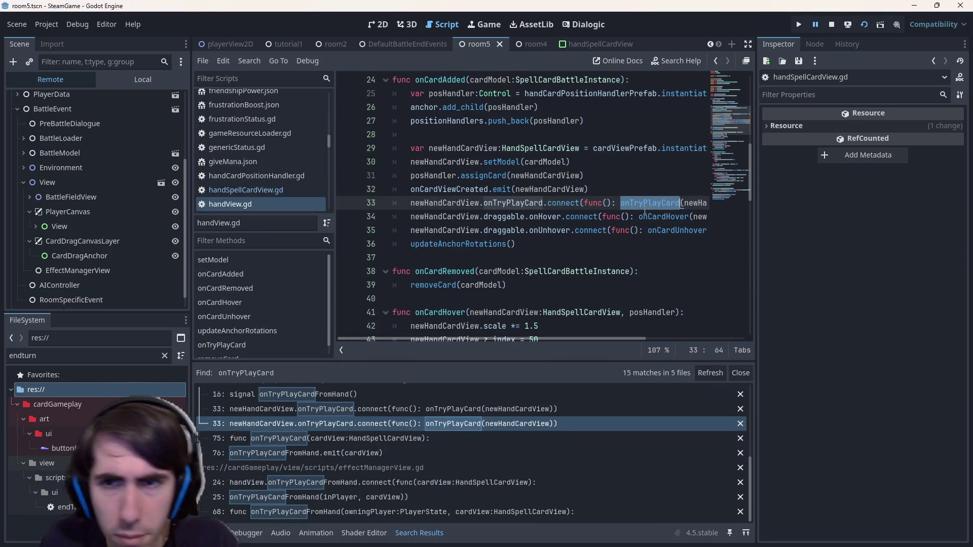
ctrl+click(640, 207)
drag(579, 228, 314, 222)
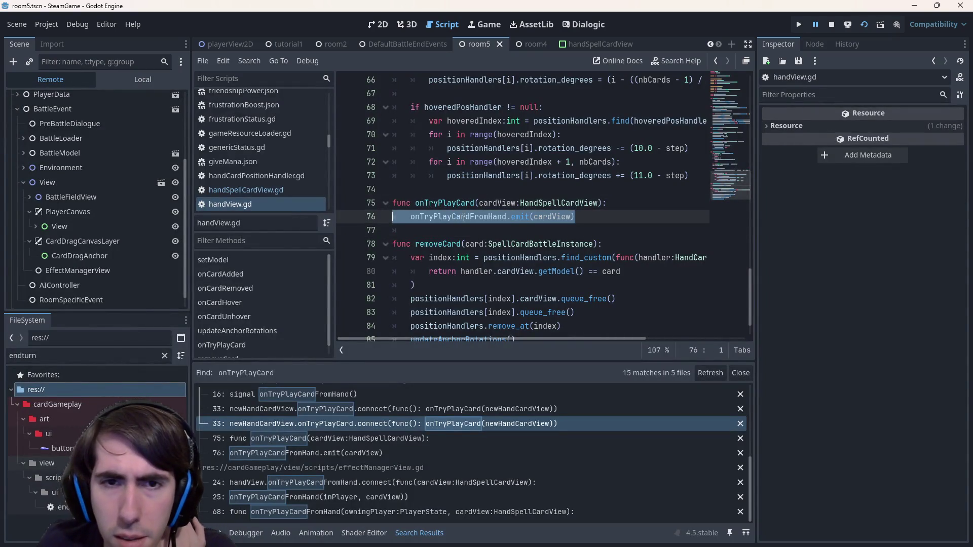
click(462, 217)
double_click(476, 221)
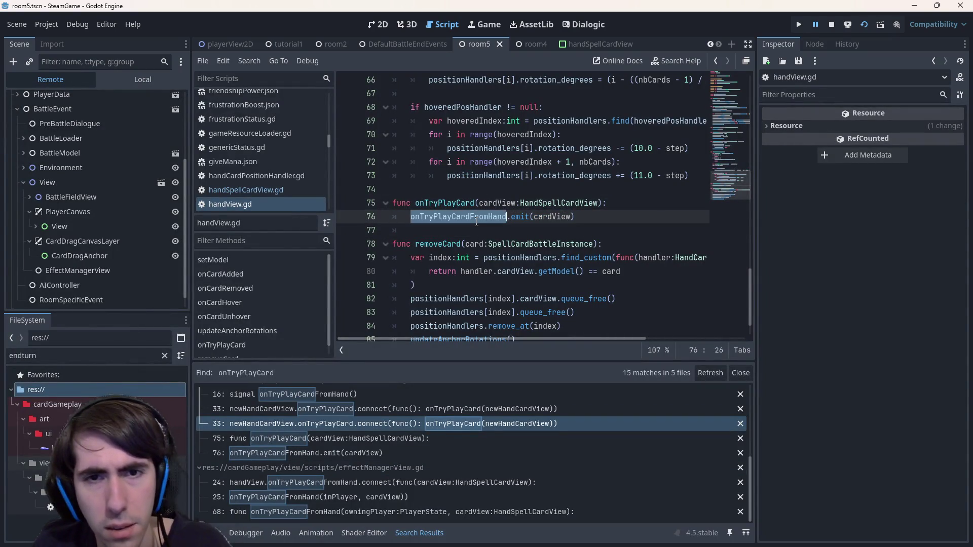
key(ctrl+shift+f)
Run the onTryPlayCardFromHand search and visit randomAIController.gd lines 41, 64 and effectManagerView.gd line 24
key(Return)
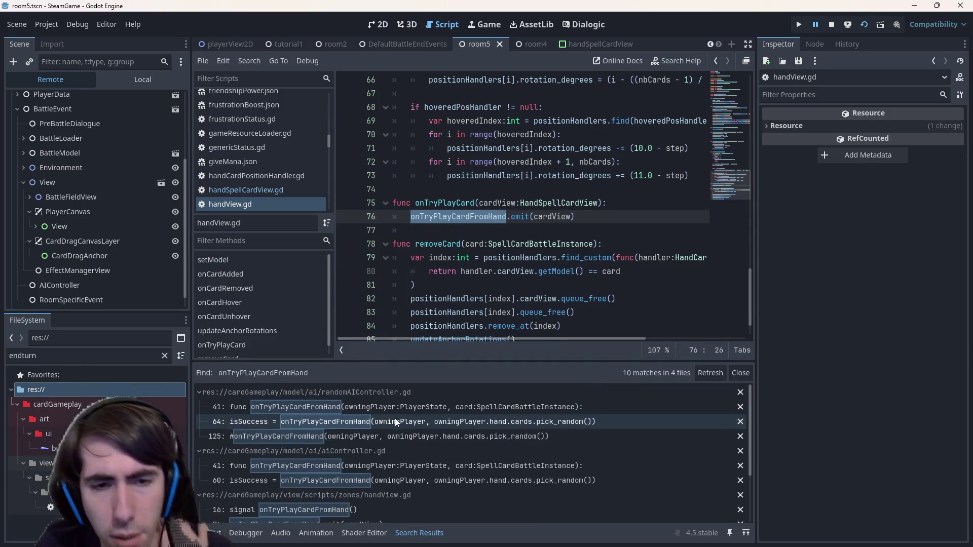
click(394, 406)
click(391, 421)
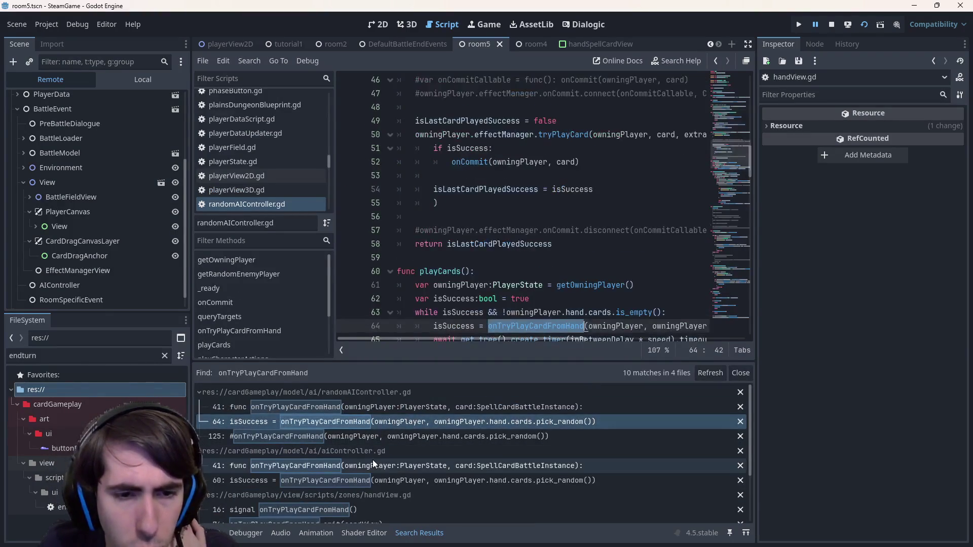
scroll(373, 461, down, 2)
scroll(378, 473, down, 3)
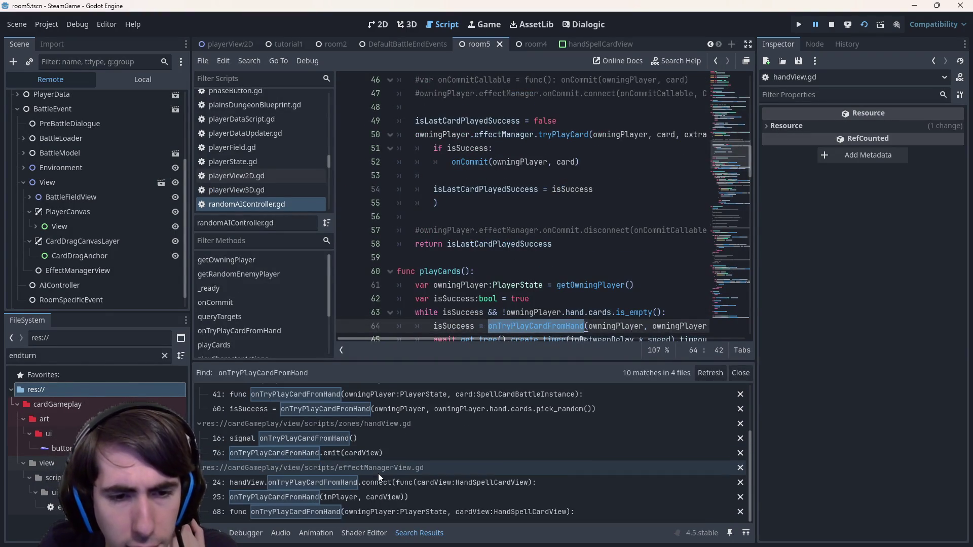
click(418, 483)
scroll(503, 324, up, 3)
scroll(550, 258, down, 2)
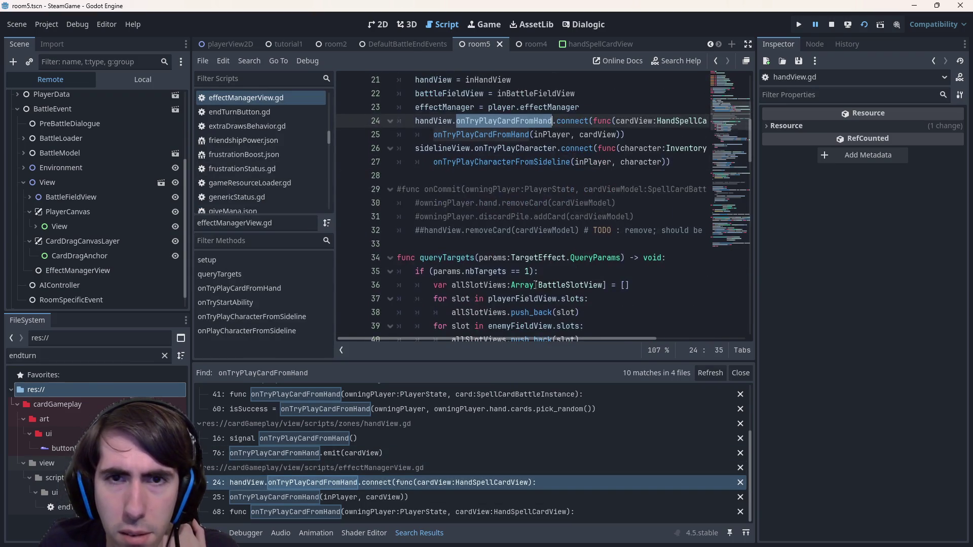
scroll(536, 284, up, 2)
click(485, 216)
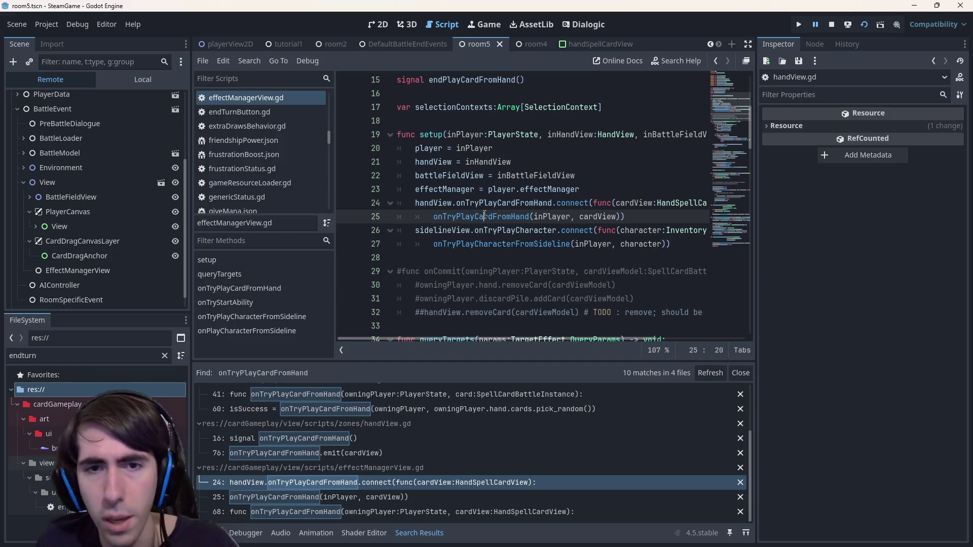
ctrl+click(485, 217)
Review effectManagerView.gd's handler, then open handView.gd at line 16's onTryPlayCardFromHand signal
scroll(547, 264, down, 2)
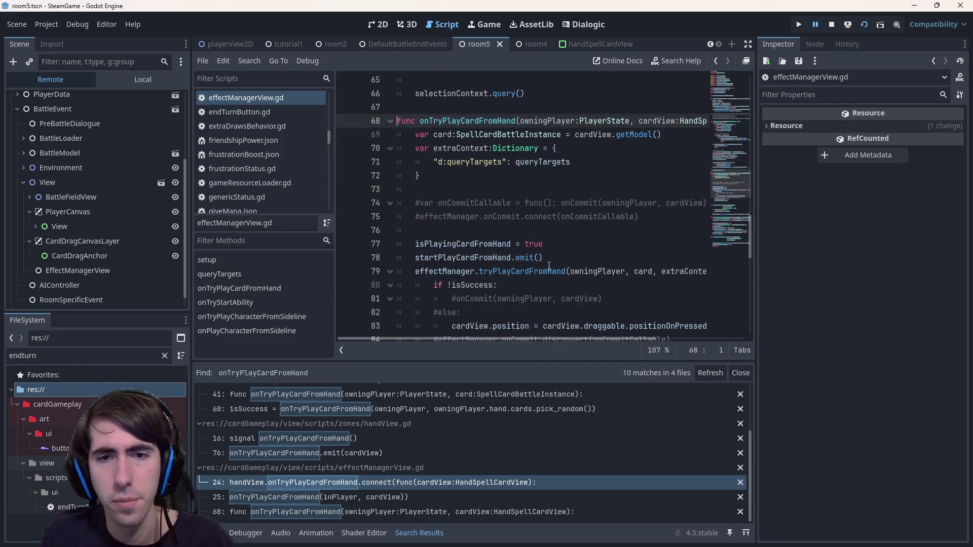
scroll(534, 237, down, 3)
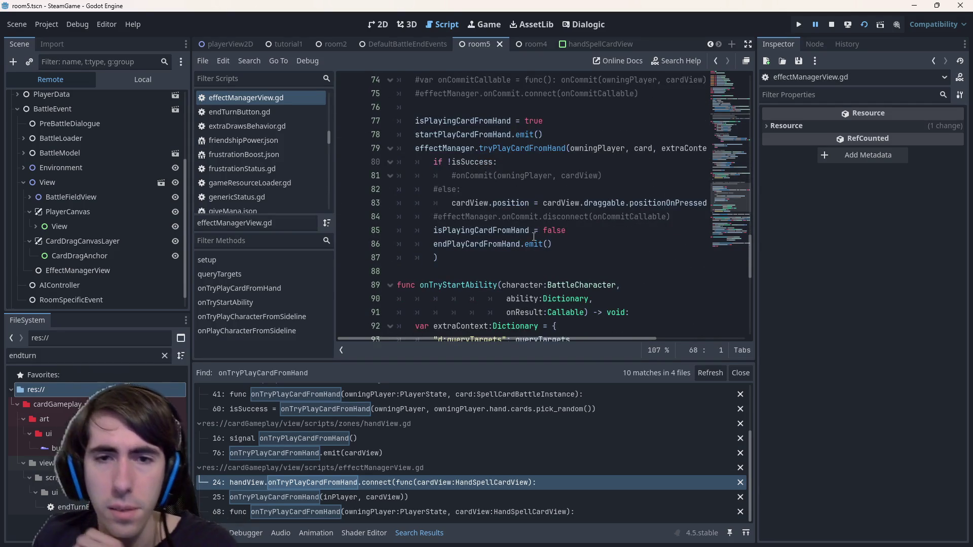
scroll(485, 457, up, 4)
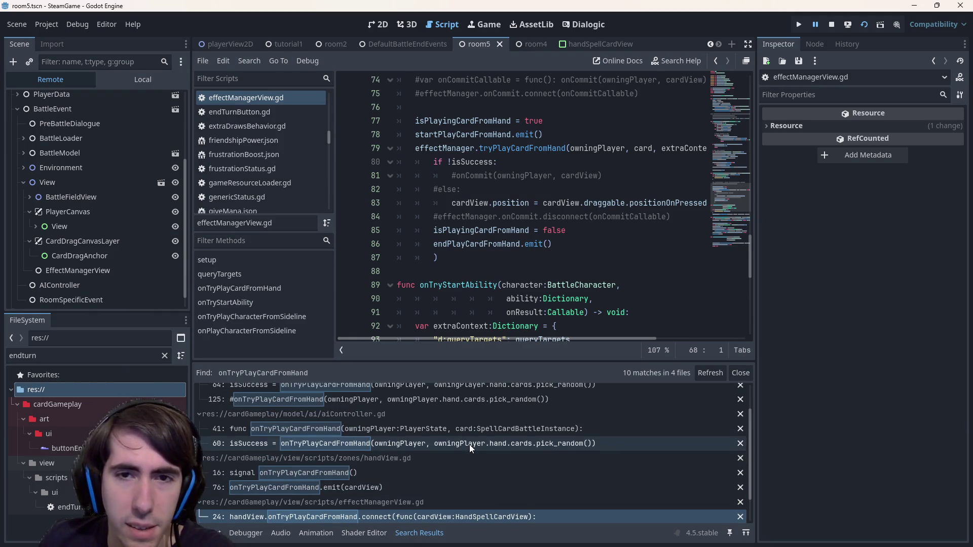
mouse_move(522, 340)
mouse_down()
mouse_move(545, 337)
mouse_move(507, 339)
mouse_up()
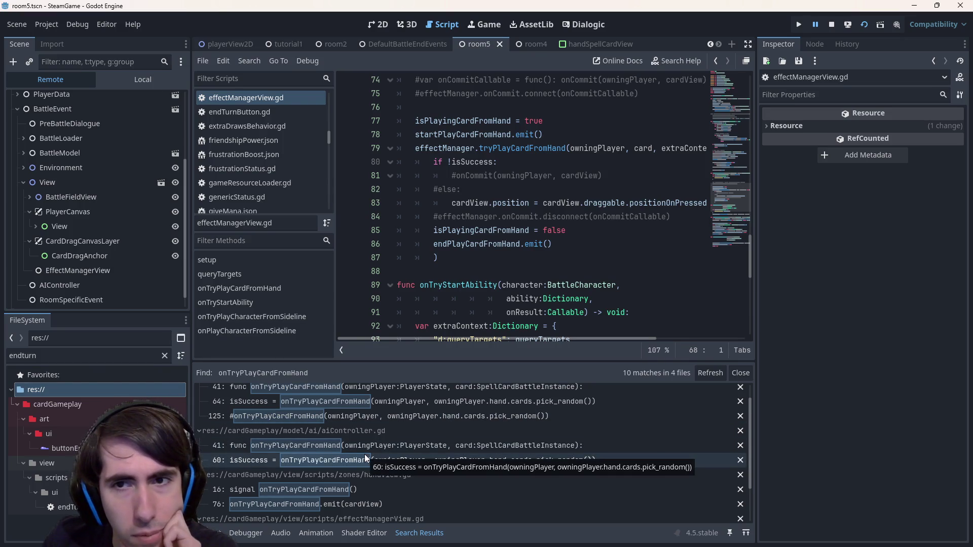
scroll(364, 454, up, 1)
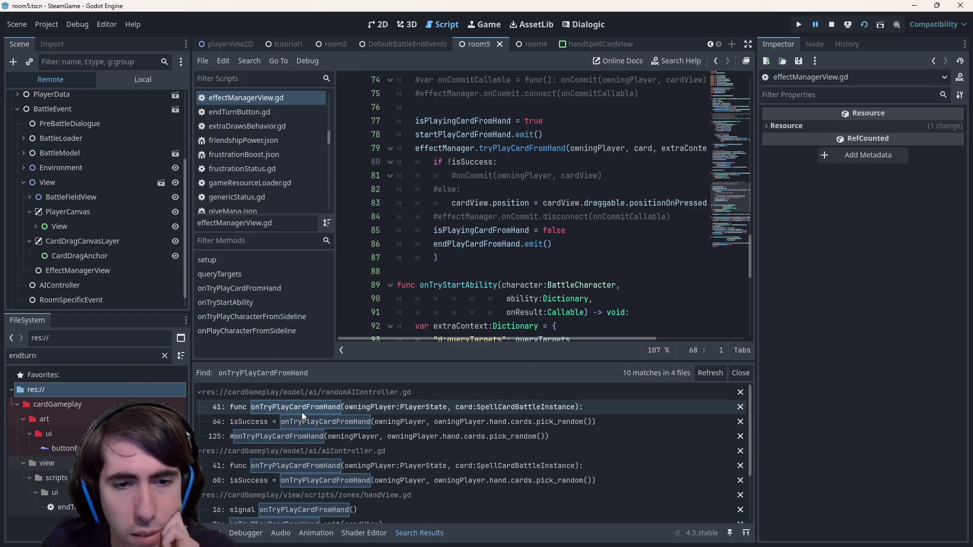
click(302, 412)
scroll(353, 482, down, 2)
click(357, 459)
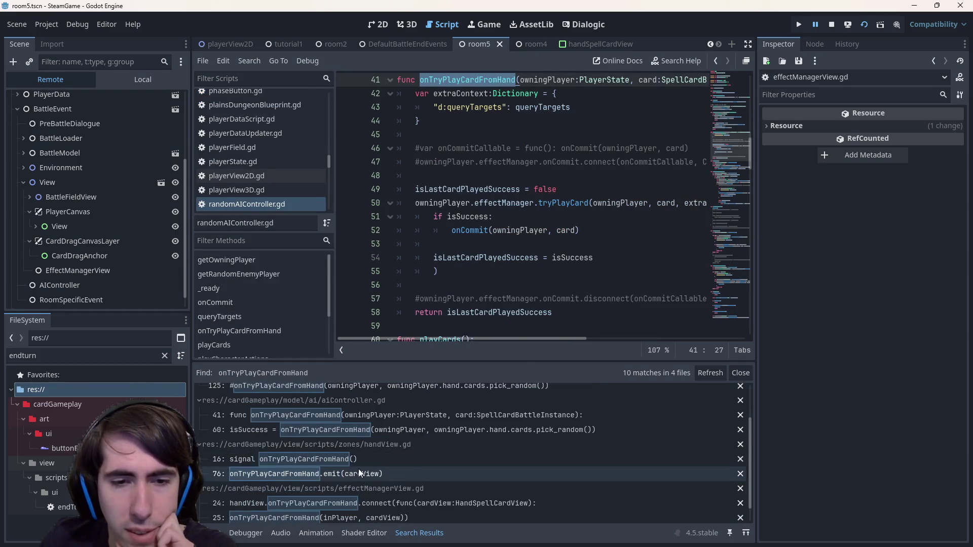
click(528, 220)
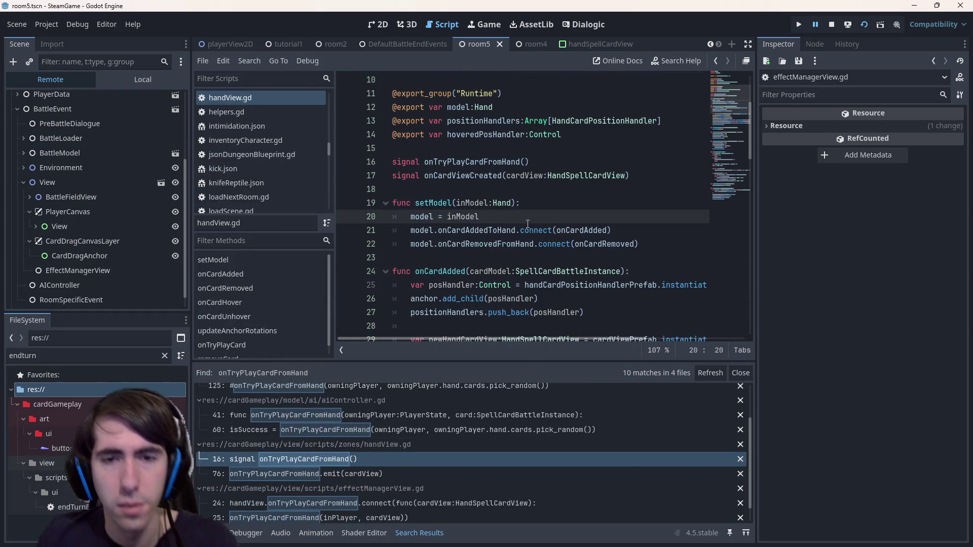
Search handView.gd for add_child and remove_c, then close the find bar
key(ctrl+f)
text(adD_child)
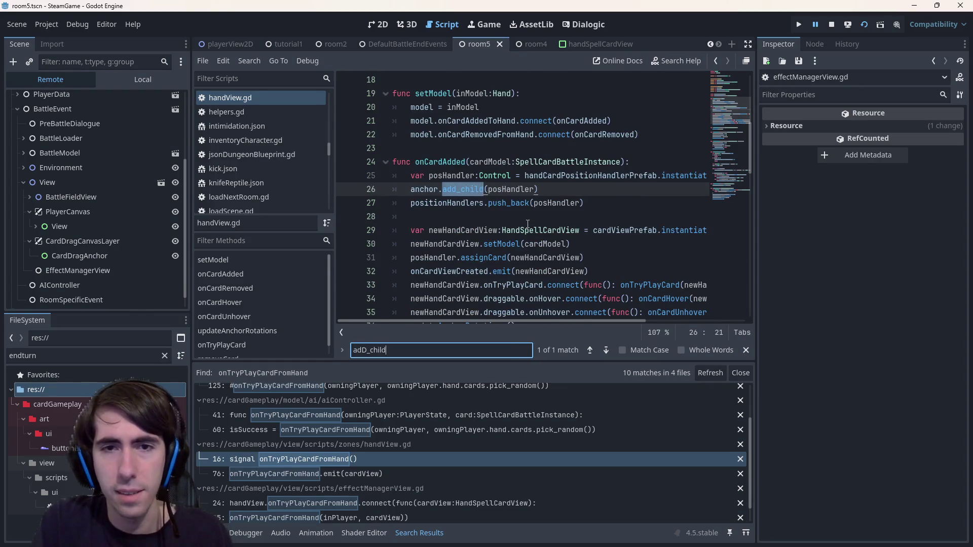
key(BackSpace)
key(BackSpace)
key(BackSpace)
text(remove_c)
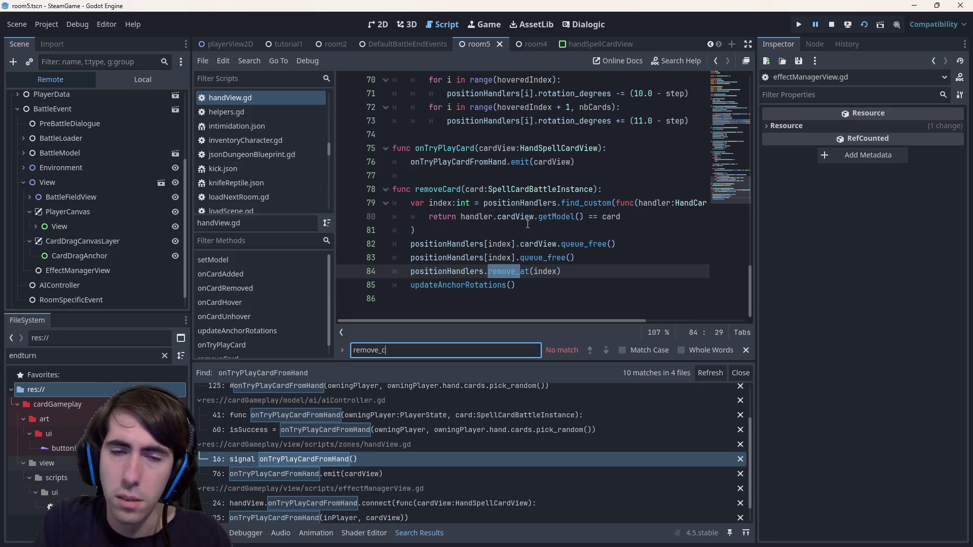
key(BackSpace)
key(BackSpace)
key(BackSpace)
key(Escape)
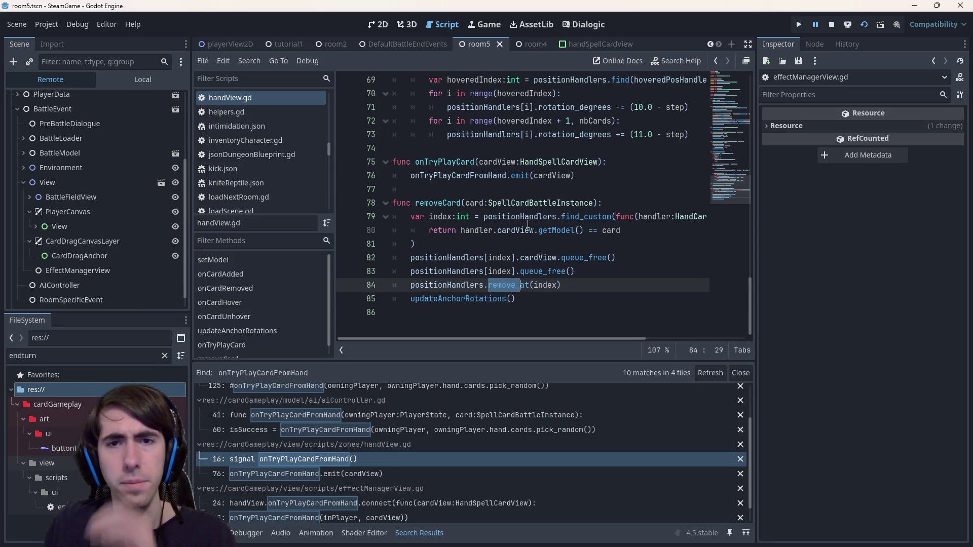
Open handSpellCardView.gd's onDropped code and expand PlayerCanvas's View in the live tree down to Hand
scroll(528, 224, up, 1)
scroll(304, 157, up, 1)
scroll(355, 157, up, 3)
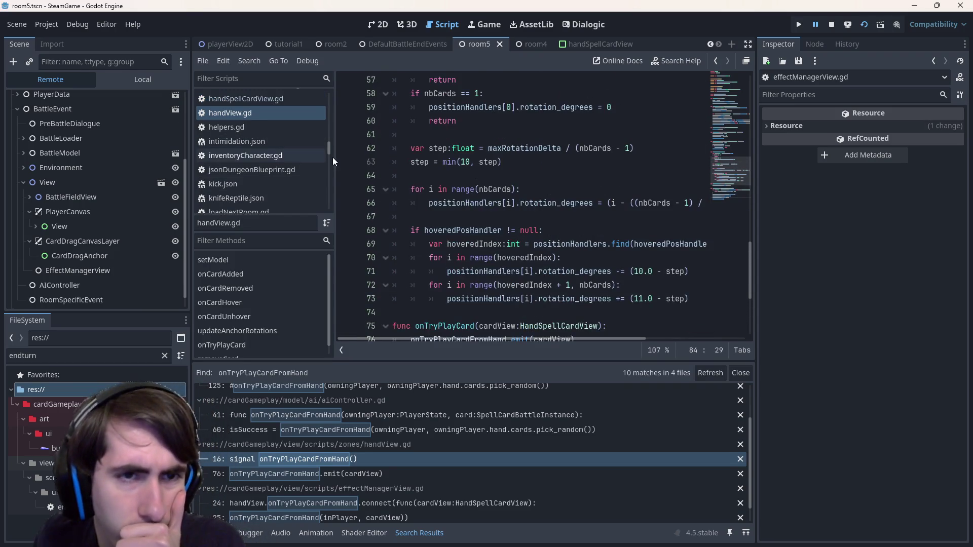
scroll(325, 153, up, 2)
click(267, 146)
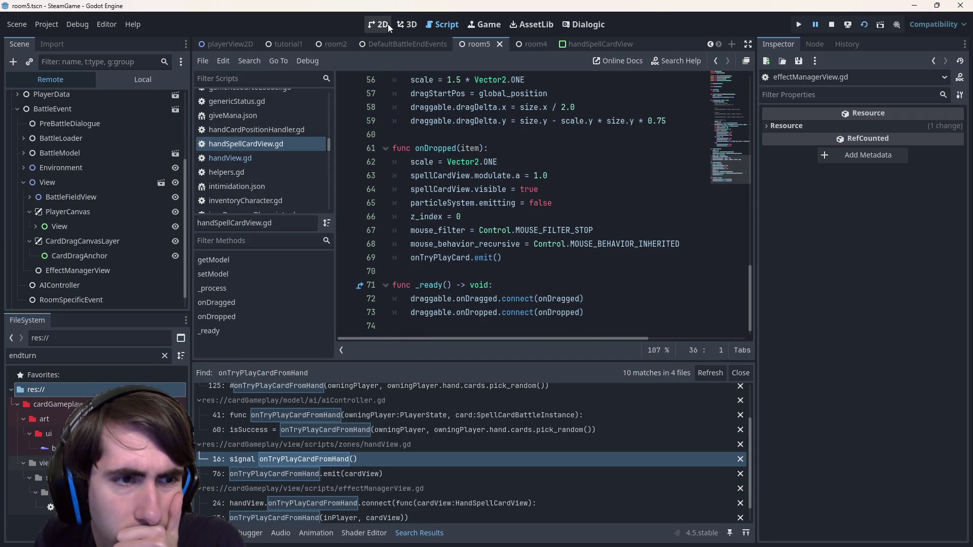
scroll(99, 253, down, 1)
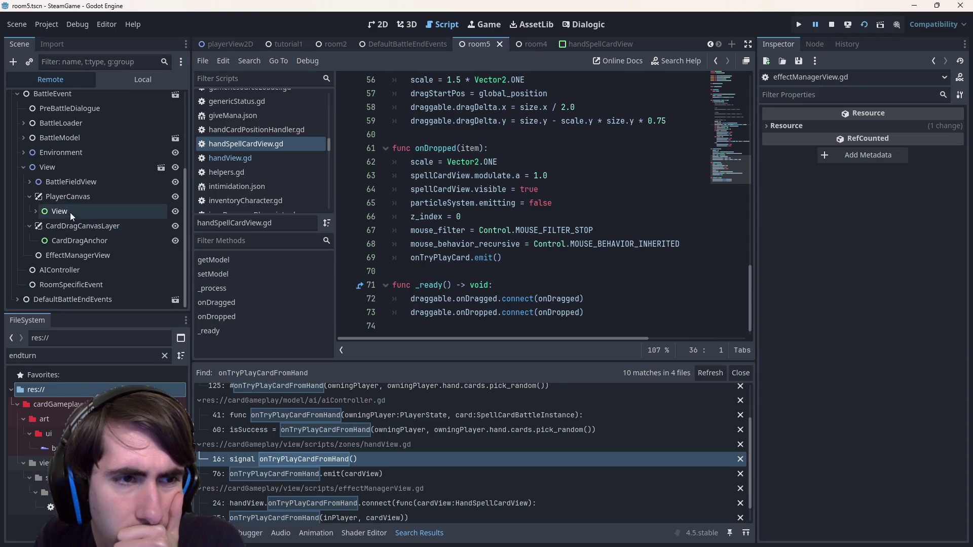
click(41, 212)
scroll(100, 220, down, 2)
scroll(101, 220, down, 3)
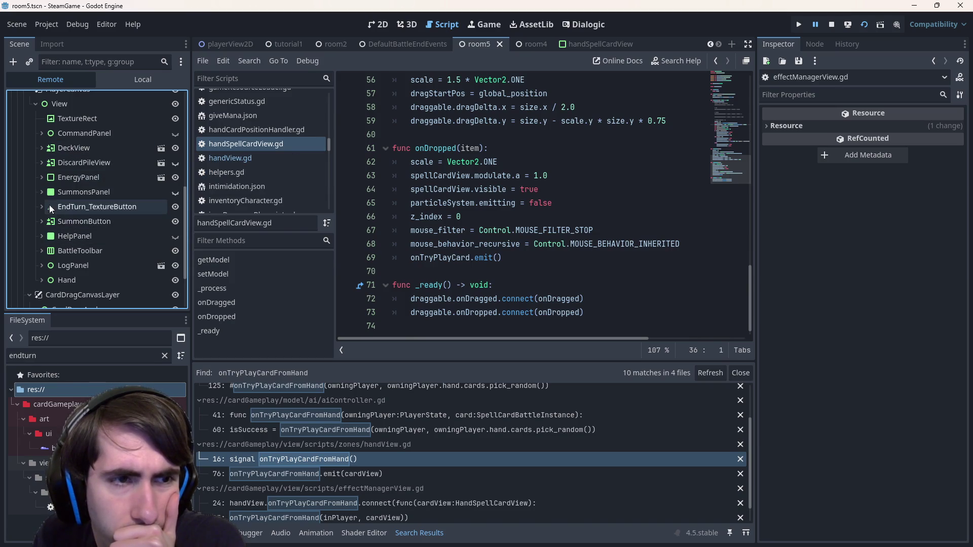
Open the playerView2D scene in the Local tree, filter for 'hand' and inspect Hand's Setup properties
click(117, 83)
click(113, 63)
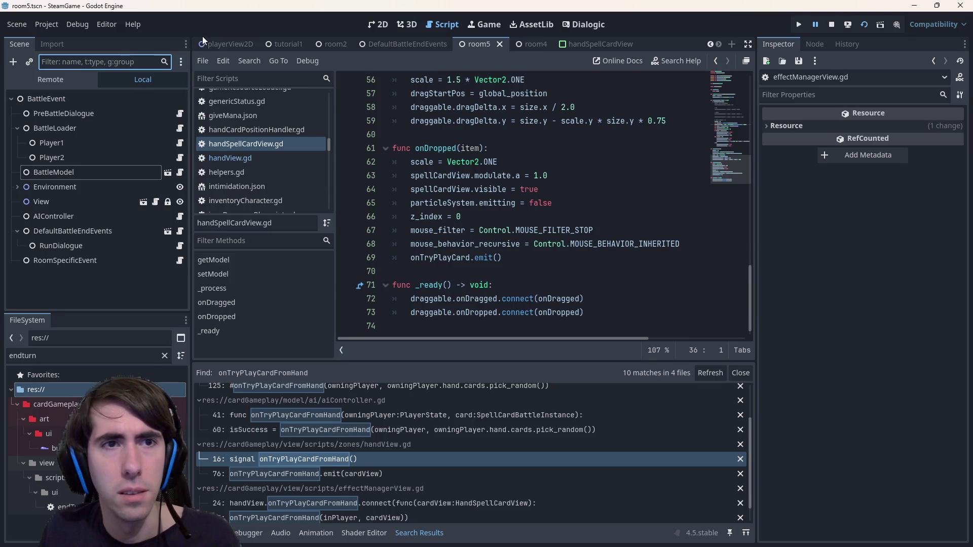
click(206, 44)
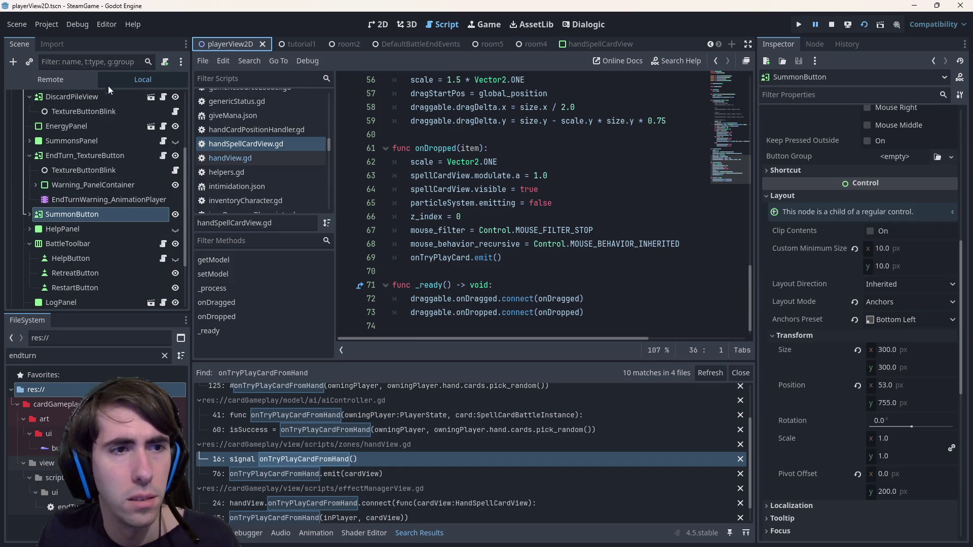
click(121, 62)
text(hand)
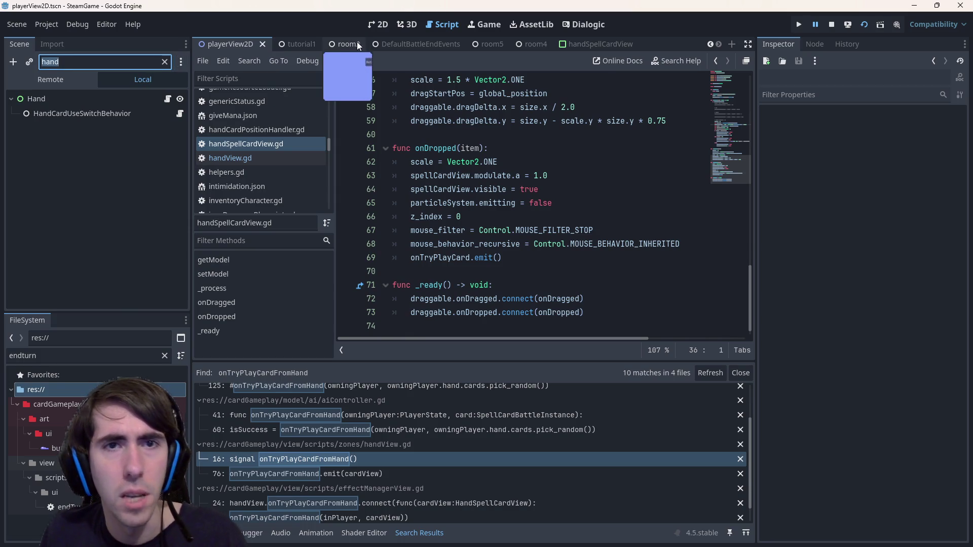
click(64, 98)
click(786, 142)
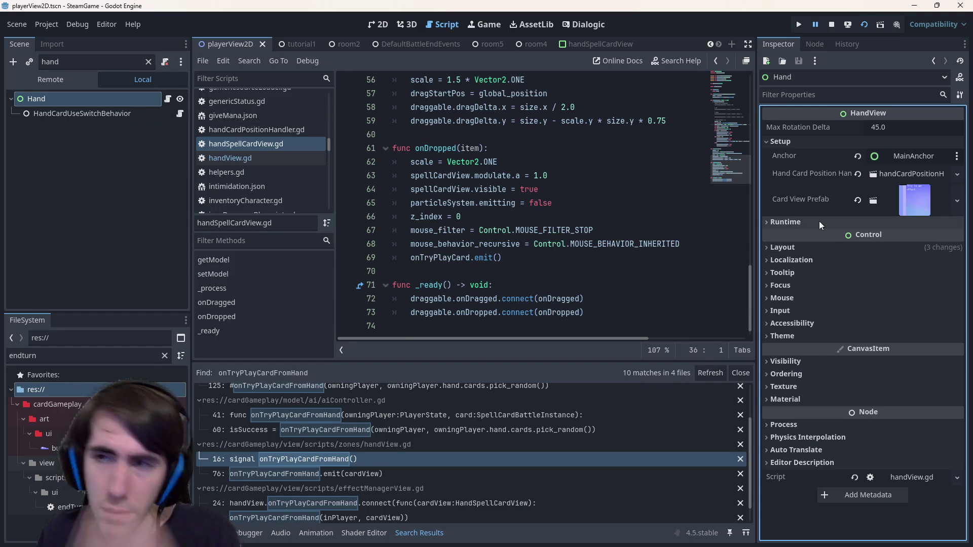
click(148, 62)
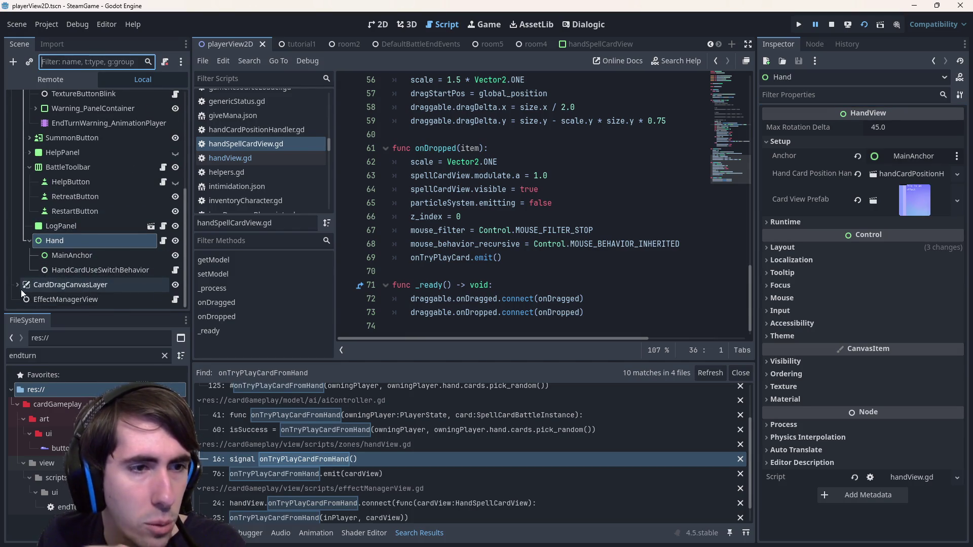
Inspect the CardDragCanvasLayer, CardDragAnchor and HandCardUseSwitchBehavior nodes
click(19, 290)
click(93, 283)
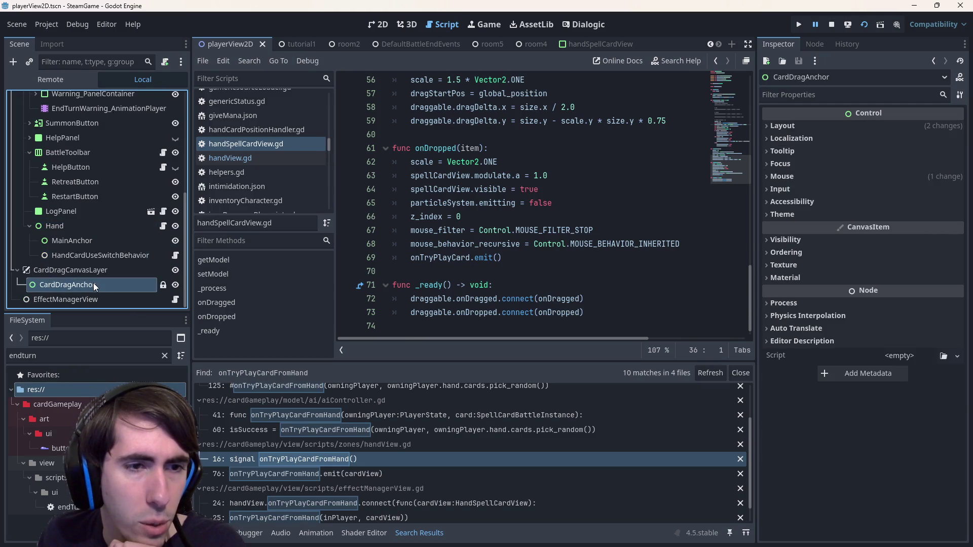
right_click(94, 283)
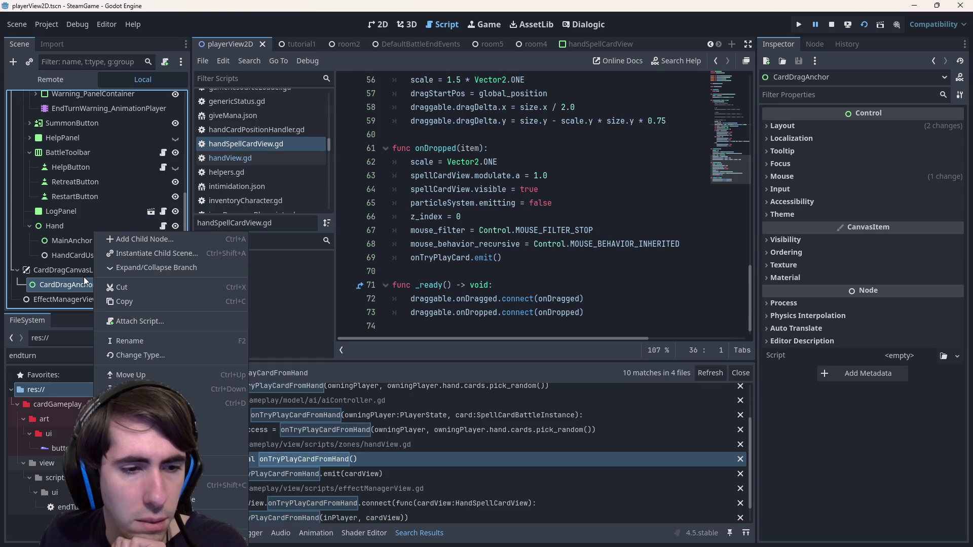
click(71, 259)
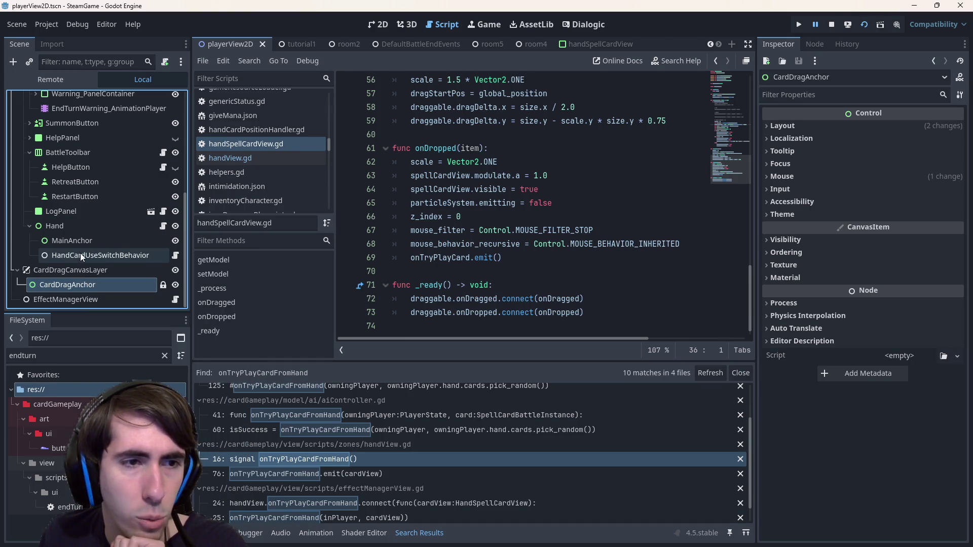
click(86, 256)
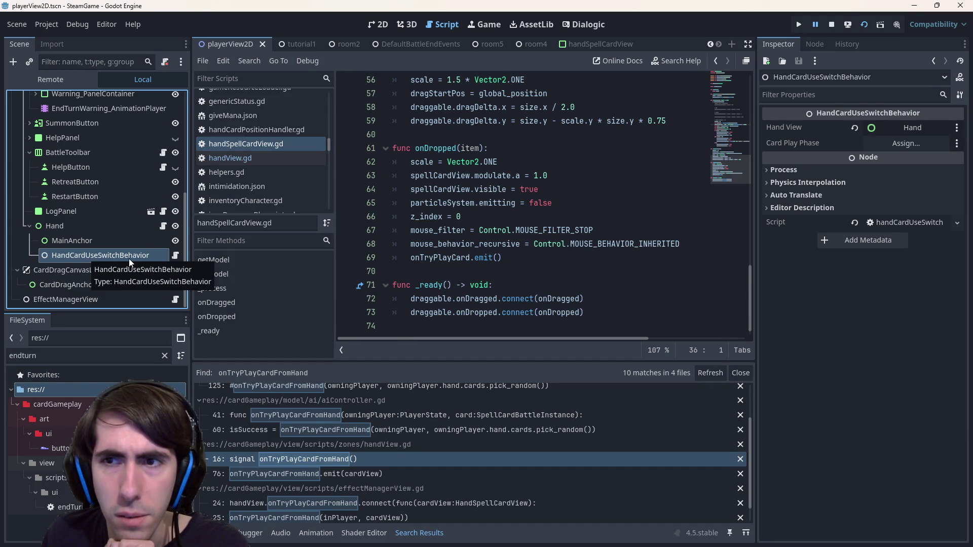
click(83, 274)
click(86, 287)
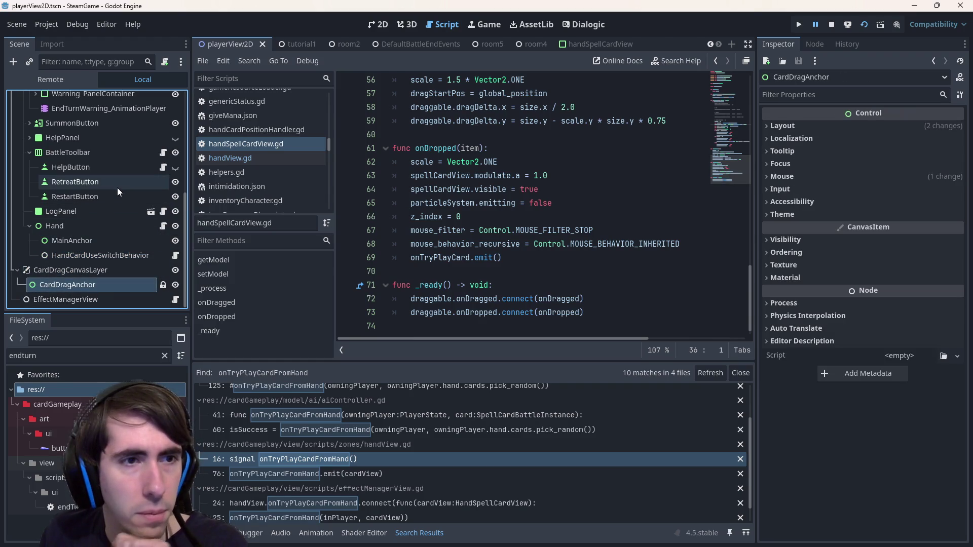
scroll(117, 187, up, 1)
scroll(104, 181, up, 5)
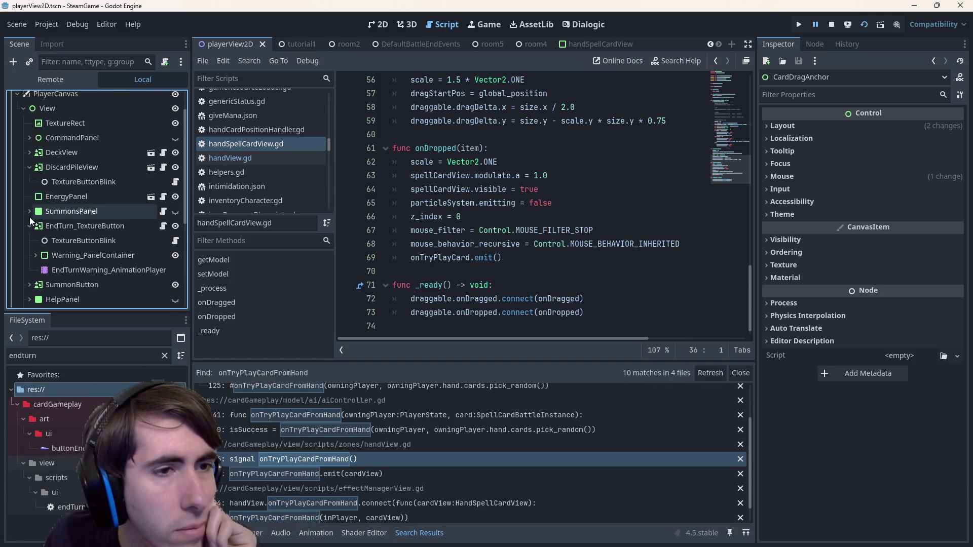
Inspect the SummonsPanel, Hand and LogPanel nodes, then start a debug run with F5
click(29, 217)
scroll(66, 226, down, 1)
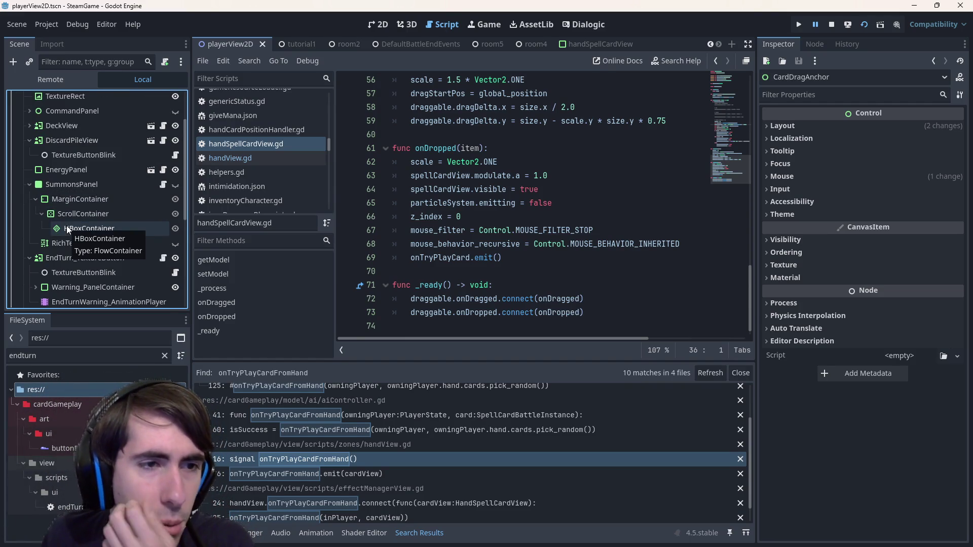
scroll(66, 226, down, 1)
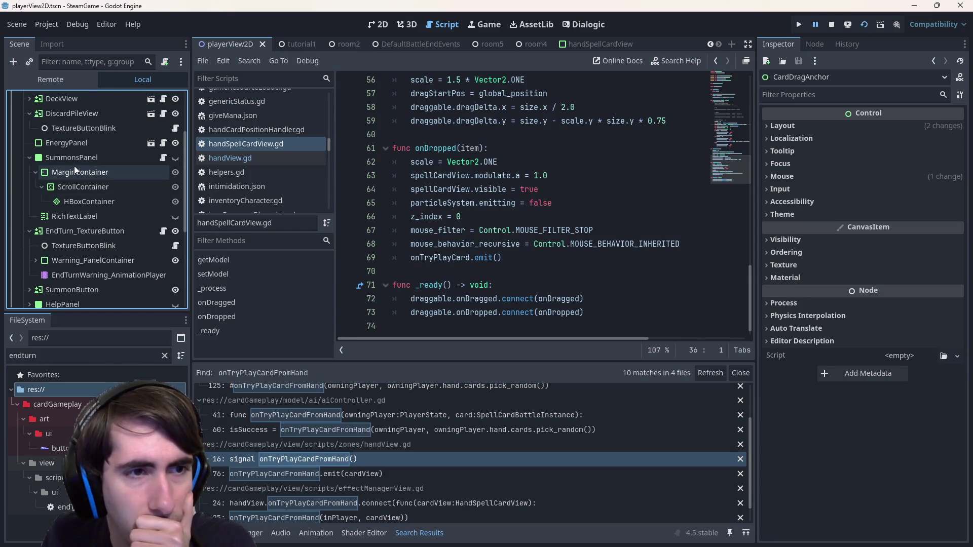
click(74, 167)
click(70, 159)
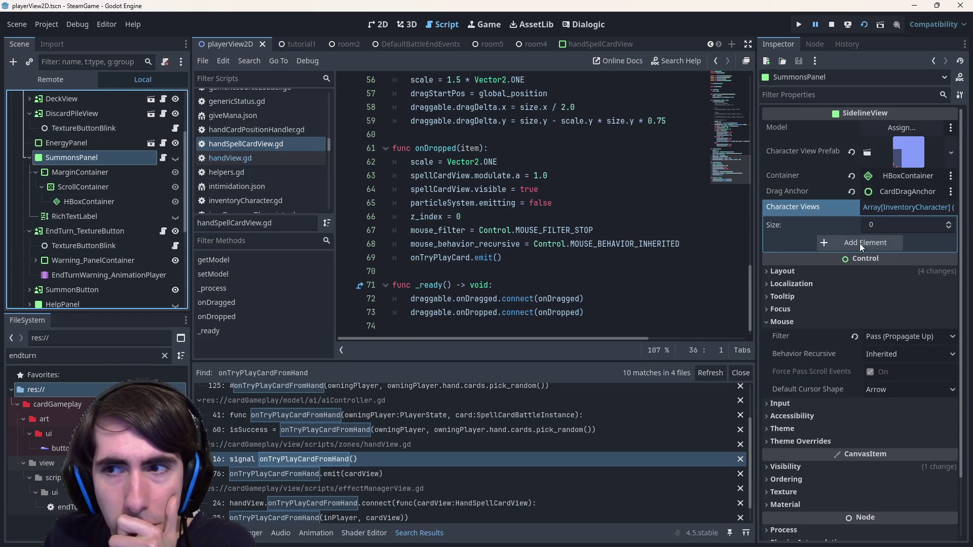
click(914, 208)
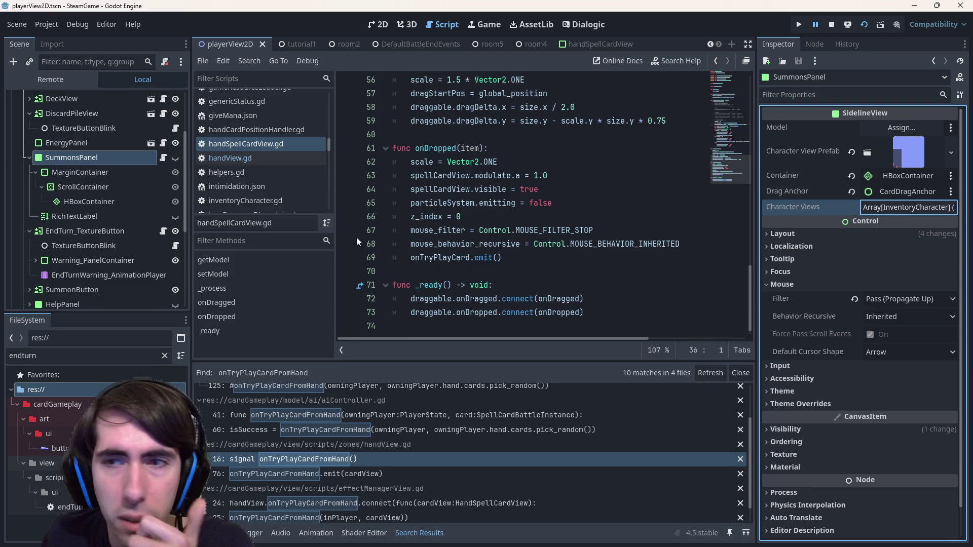
scroll(92, 245, down, 5)
click(104, 286)
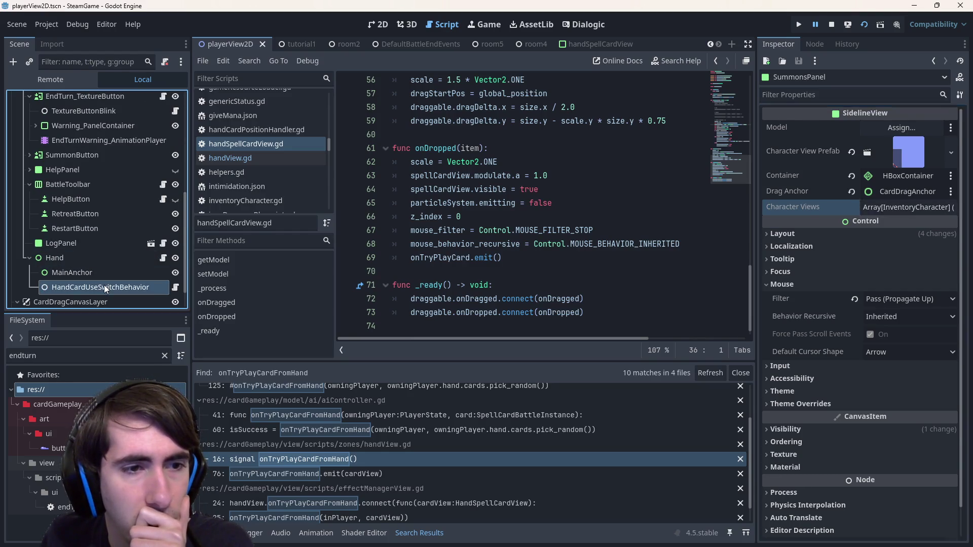
click(87, 254)
click(81, 244)
scroll(81, 241, down, 1)
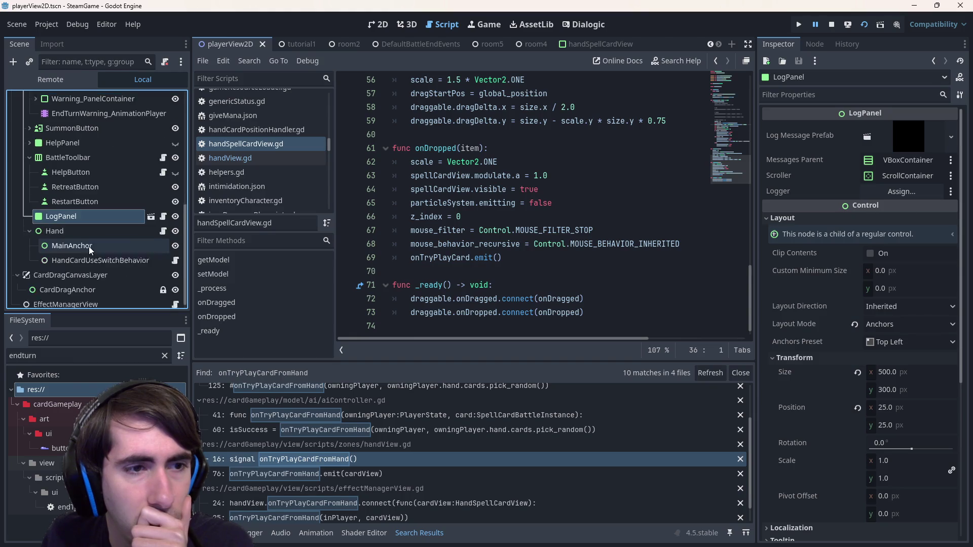
key(F5)
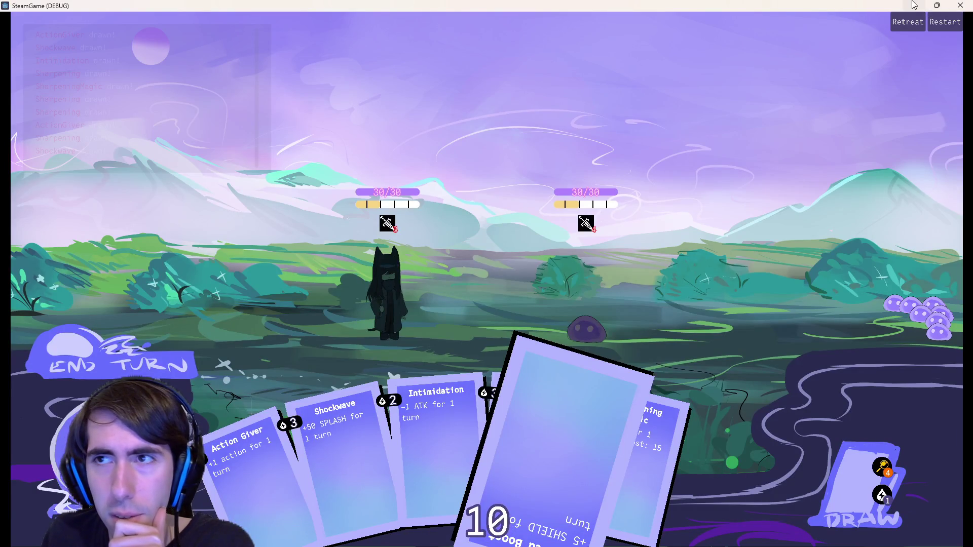
click(914, 5)
Inspect the running CardDragAnchor, then expand and collapse DeckView in the Remote tree
scroll(83, 230, down, 2)
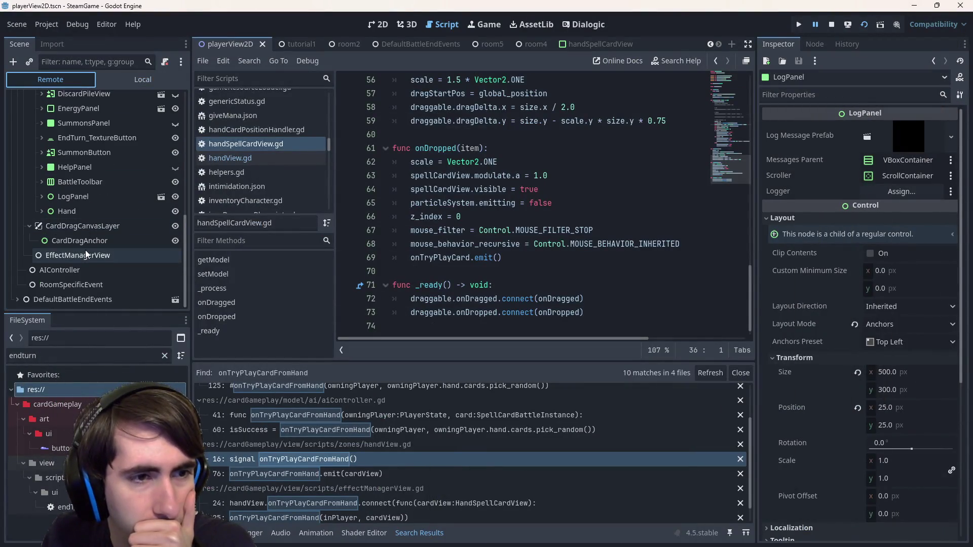
click(69, 239)
scroll(69, 239, up, 2)
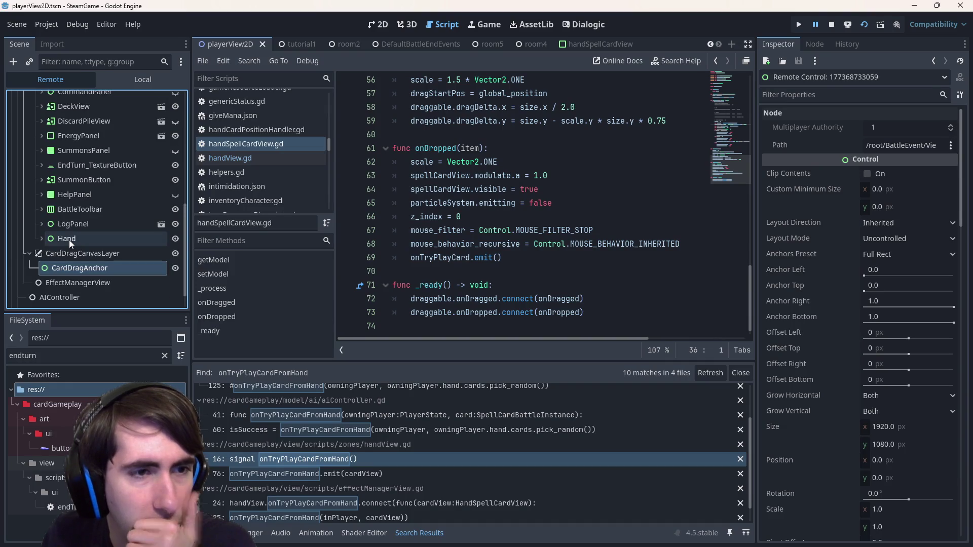
scroll(69, 239, up, 5)
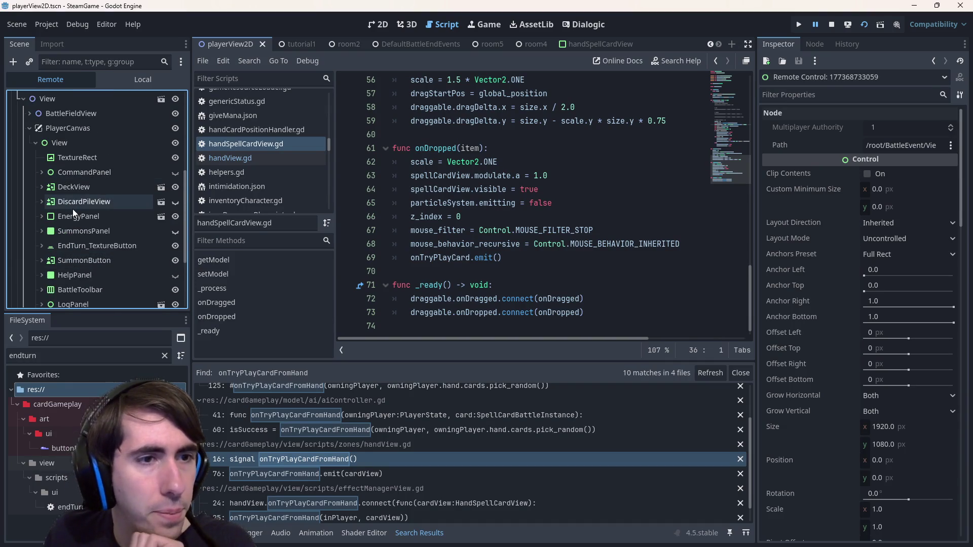
double_click(73, 185)
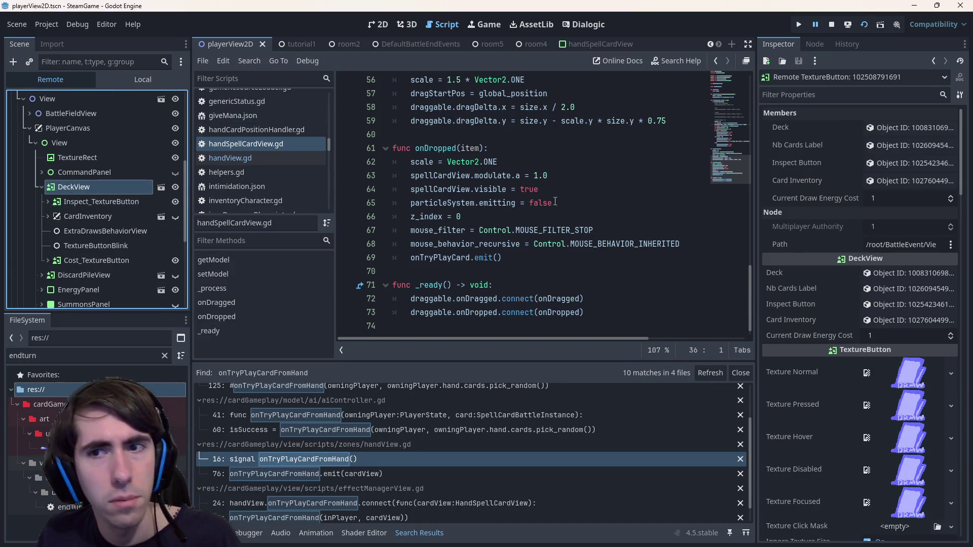
scroll(121, 224, down, 2)
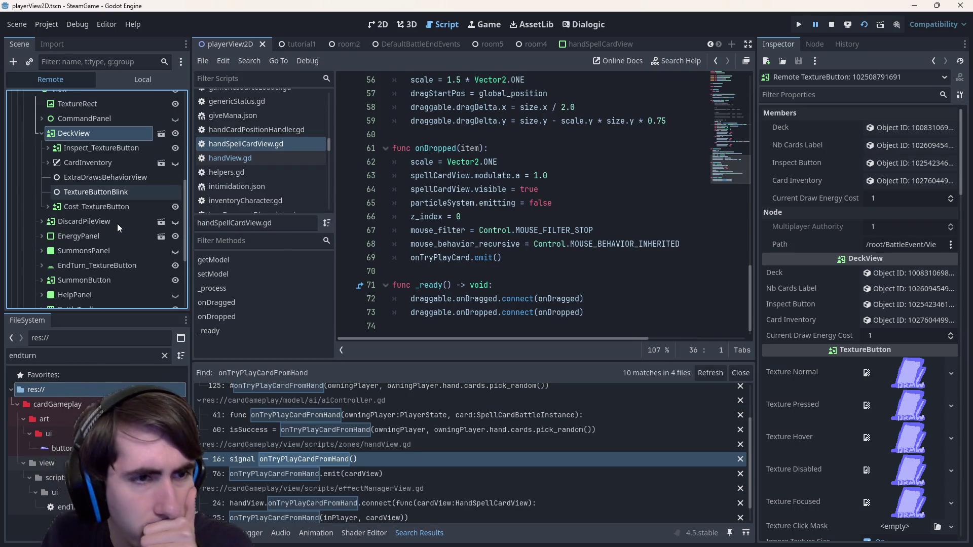
scroll(66, 257, down, 2)
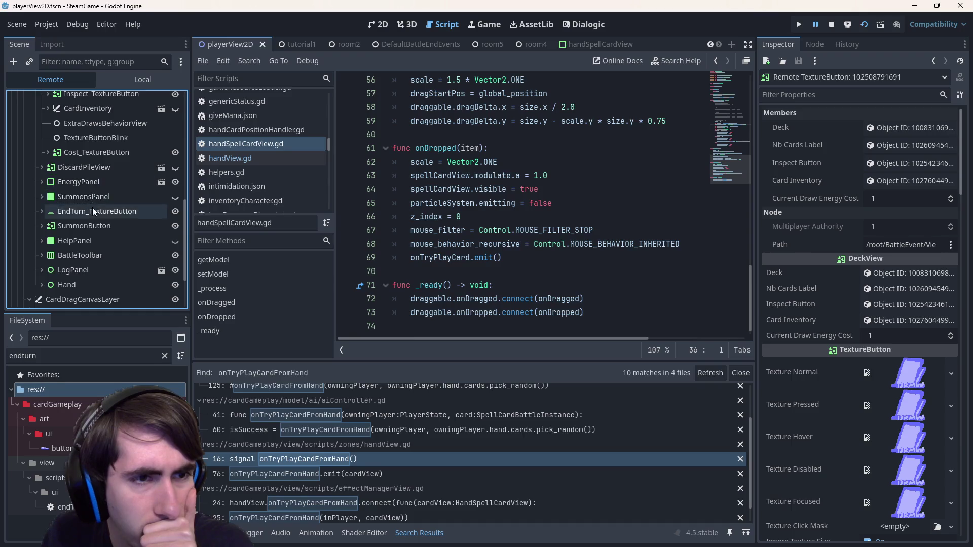
scroll(97, 208, up, 3)
click(42, 160)
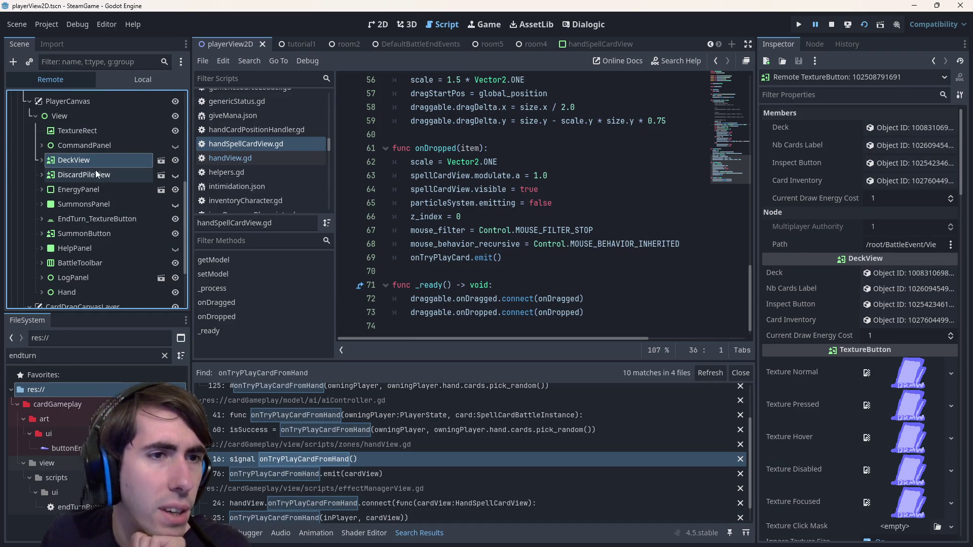
Expand Hand > MainAnchor in the Remote tree and widen the scene dock
scroll(76, 249, down, 2)
click(42, 264)
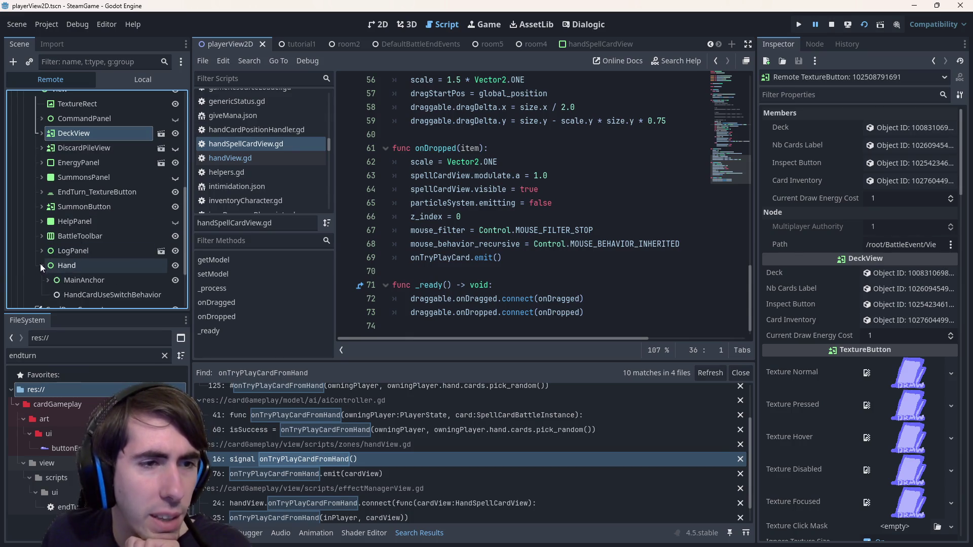
scroll(51, 260, down, 2)
click(49, 254)
scroll(71, 248, down, 3)
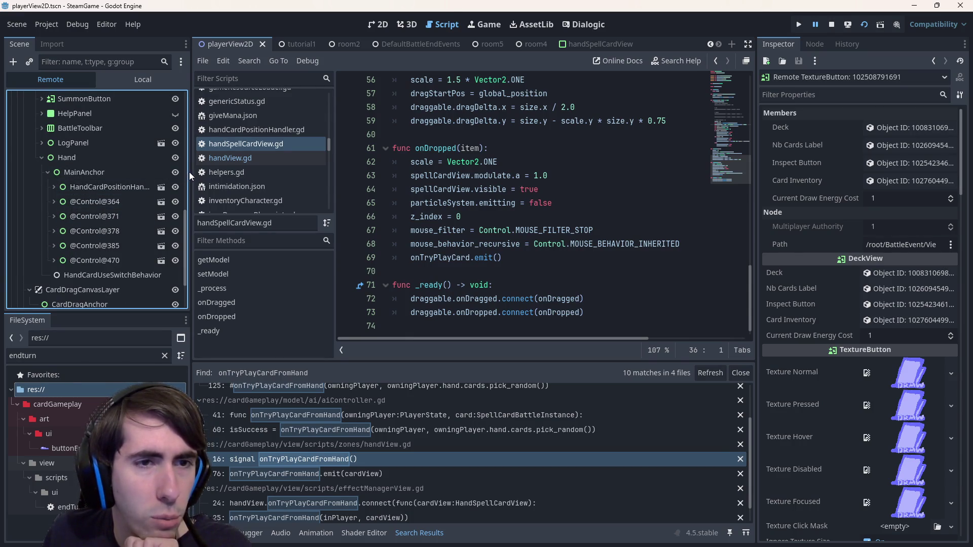
drag(190, 172, 253, 172)
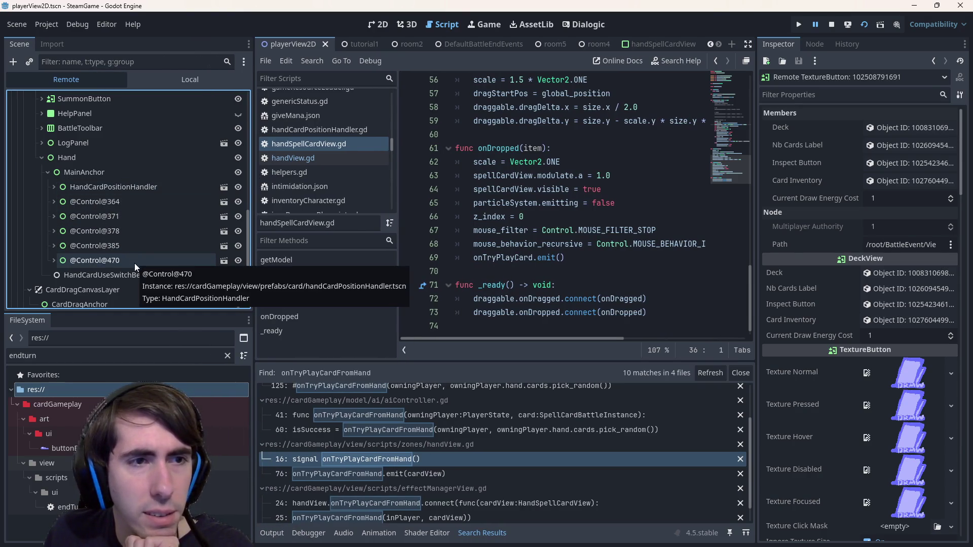
mouse_move(539, 545)
click(598, 535)
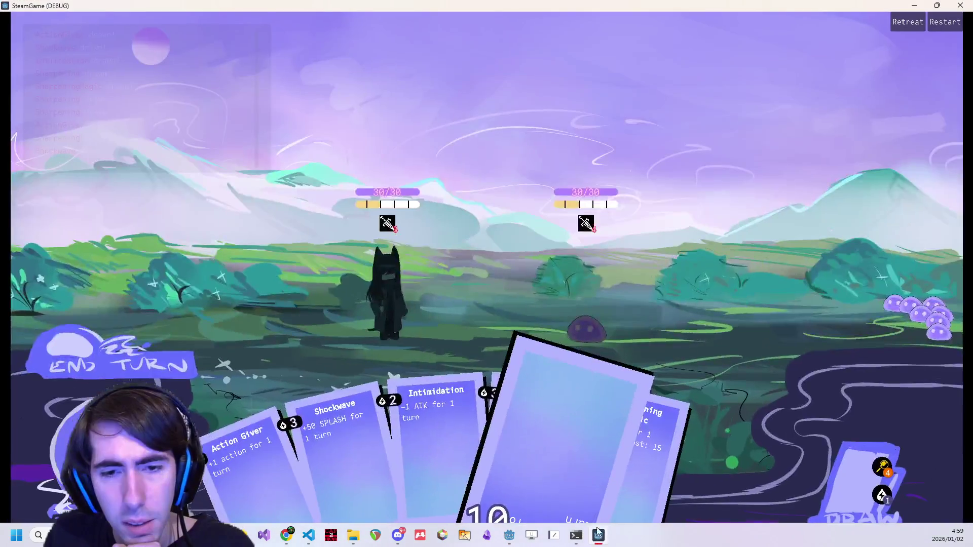
click(916, 5)
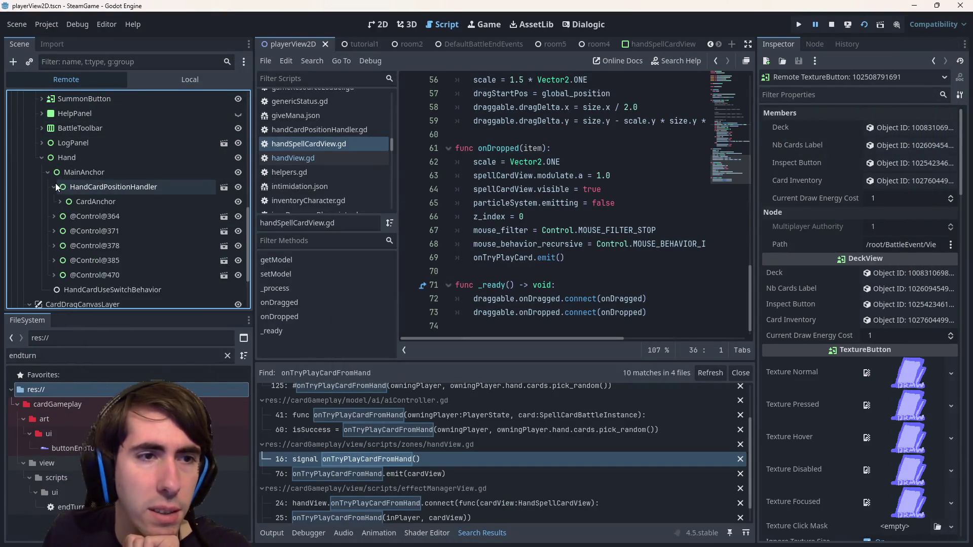
Read the hand card's HandCardPositionHandler rotation (-22.5°) and CardAnchor position (y -1050)
click(60, 201)
click(82, 204)
click(84, 186)
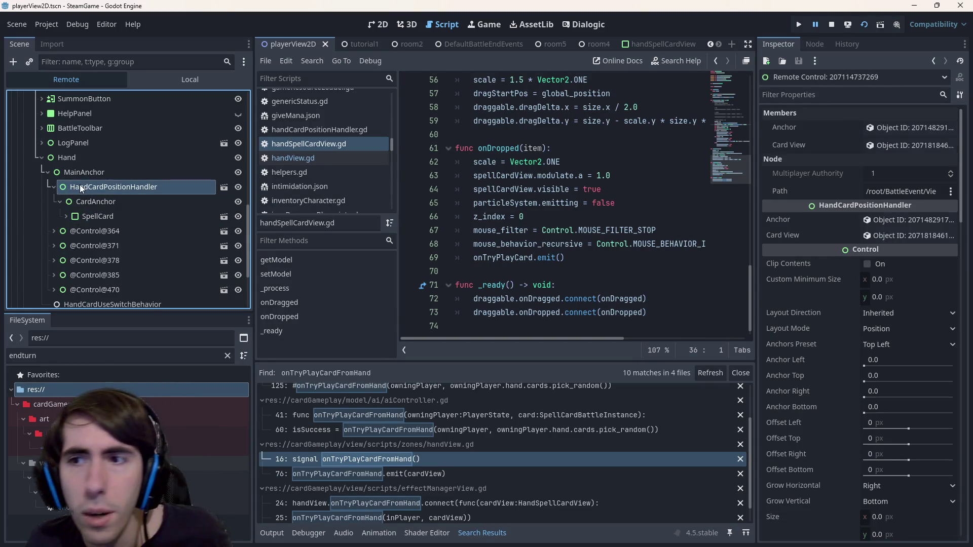
scroll(850, 383, down, 8)
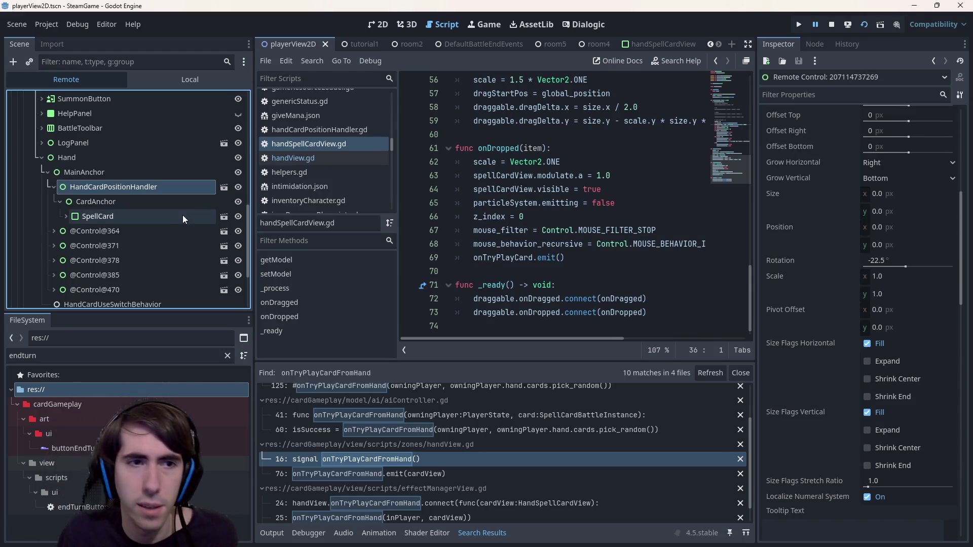
click(170, 200)
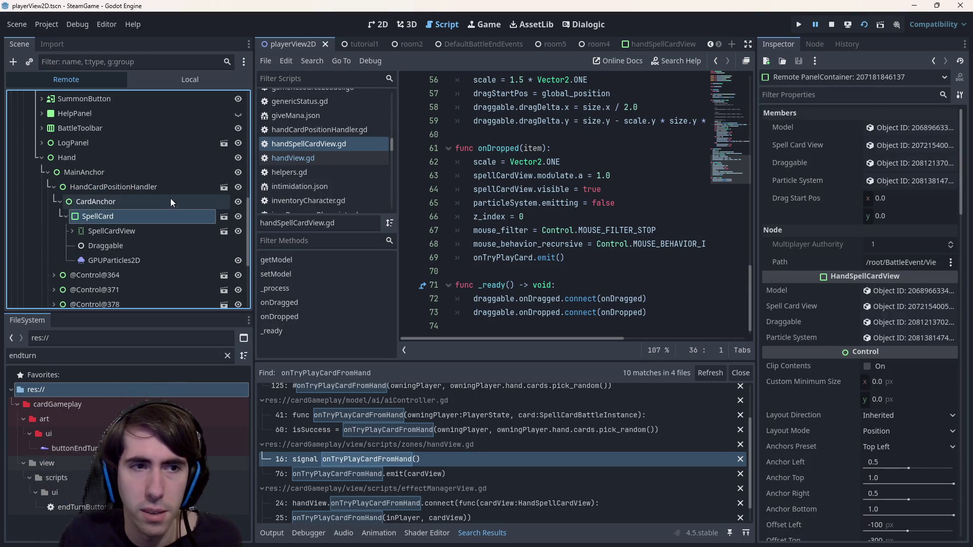
click(62, 221)
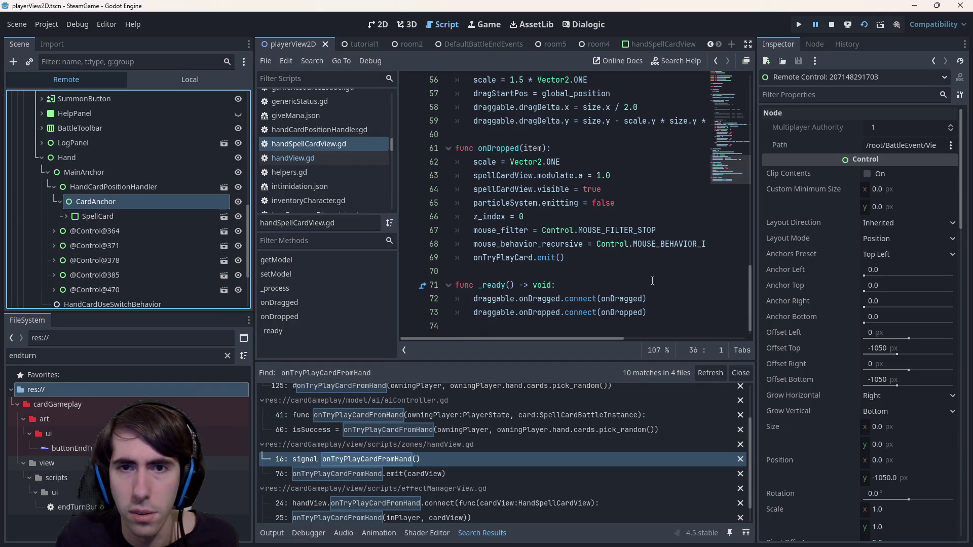
scroll(652, 280, up, 3)
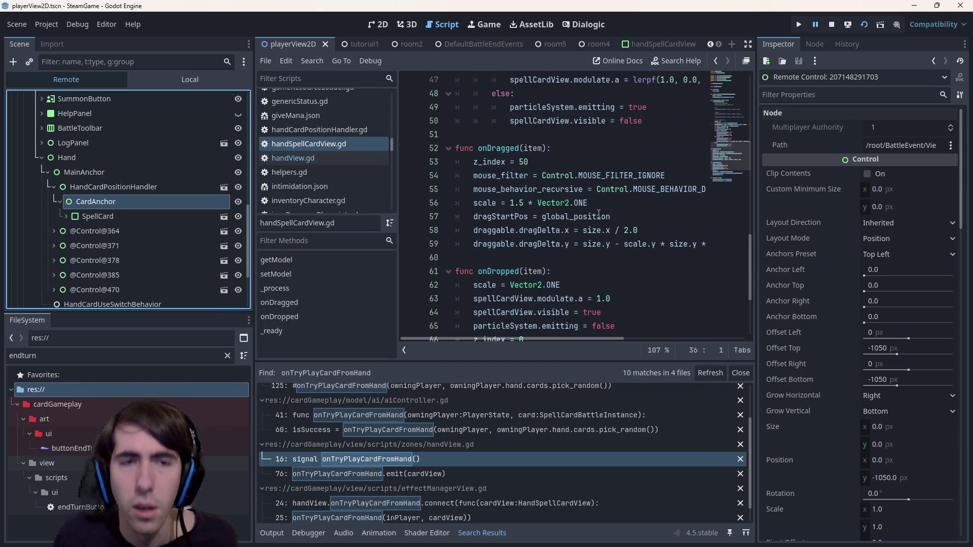
Change line 35 of handSpellCardView.gd so parentRot reads get_parent().get_parent().rotation_degrees, and save
click(318, 155)
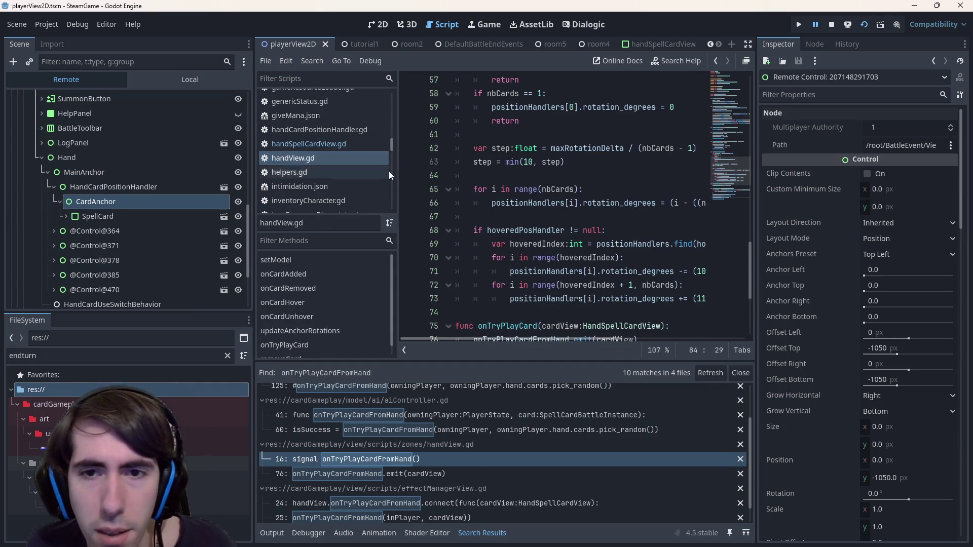
click(304, 144)
scroll(330, 141, up, 1)
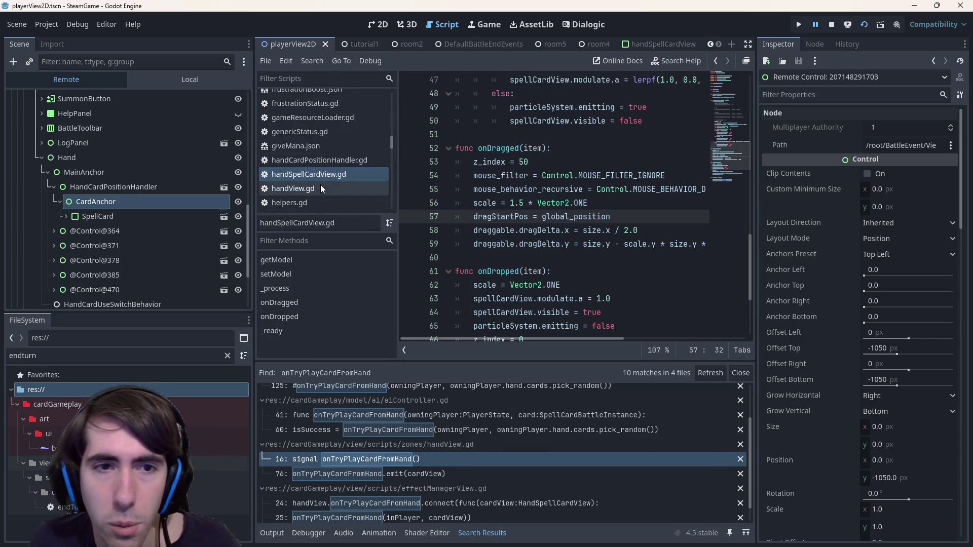
scroll(567, 229, up, 4)
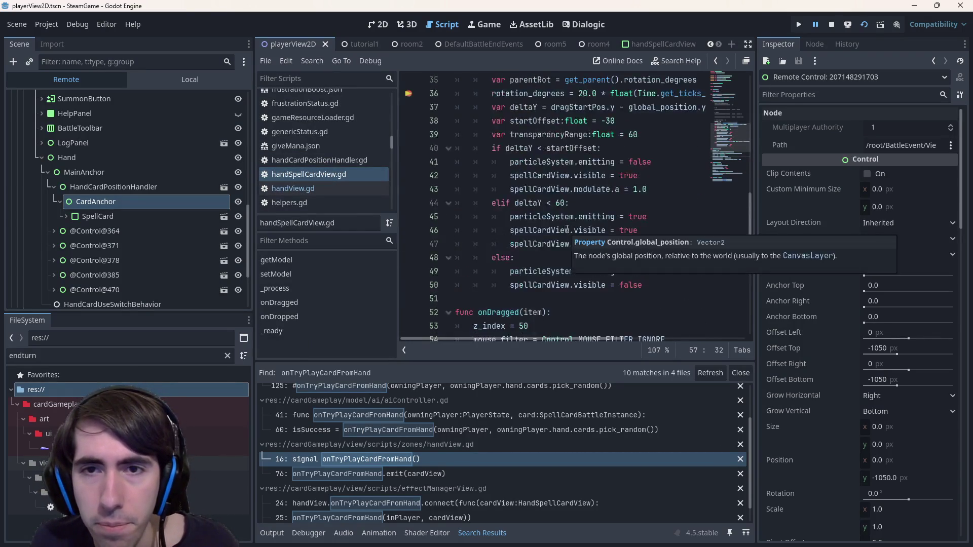
scroll(568, 223, up, 3)
scroll(571, 214, down, 4)
scroll(583, 213, up, 5)
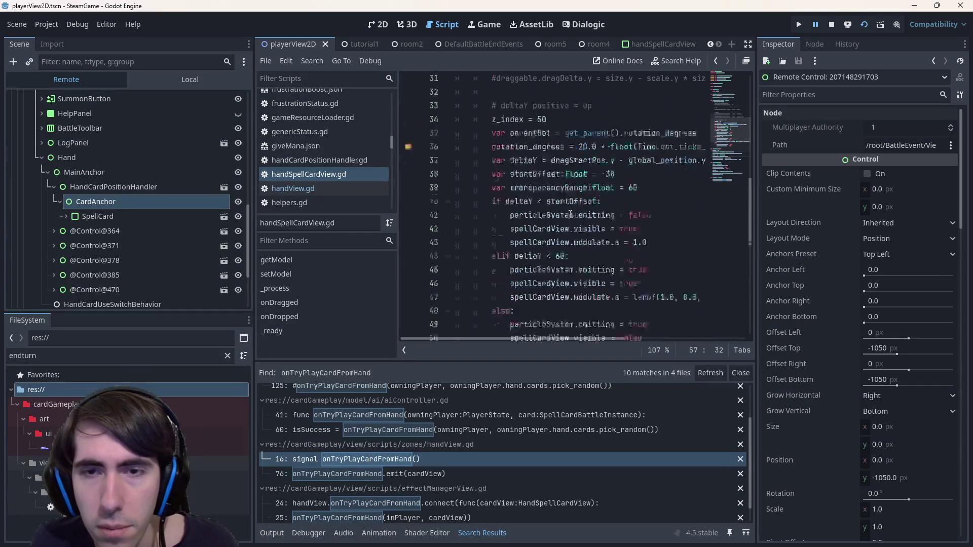
double_click(570, 246)
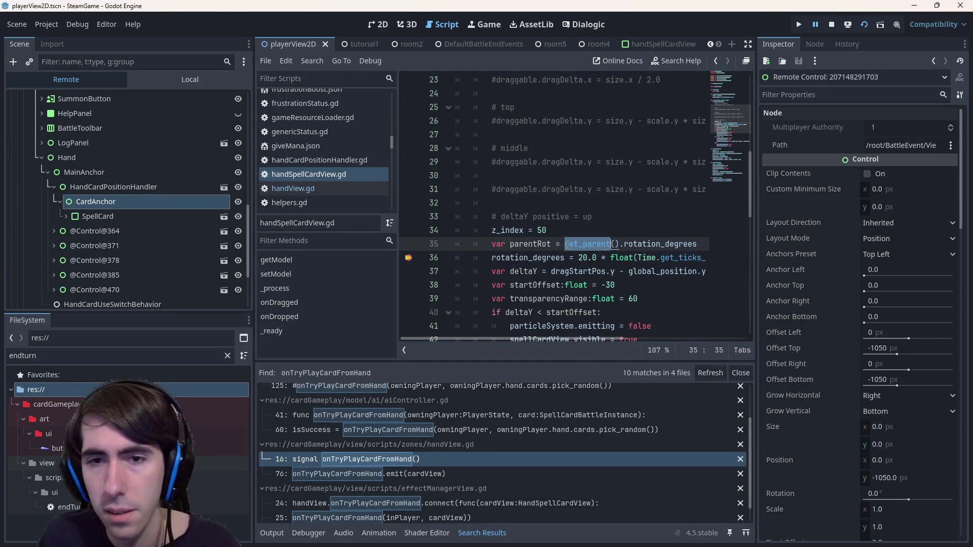
key(ctrl+c)
key(Left)
key(ctrl+v)
text(().)
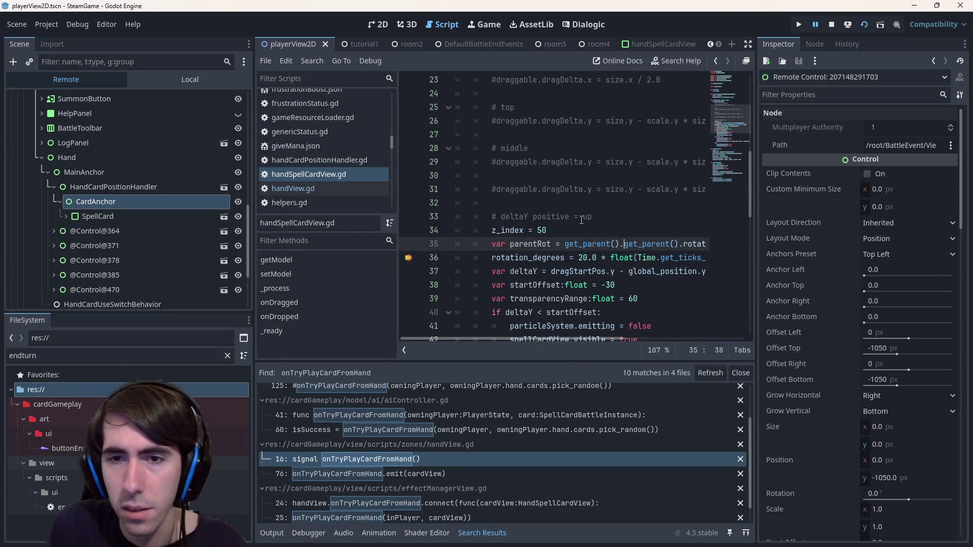
key(ctrl+s)
Comment out the spinning line 36, add 'rotation_degrees = - parentRot', save, and stop the game
drag(755, 105, 858, 104)
double_click(518, 261)
click(788, 257)
key(ctrl+k)
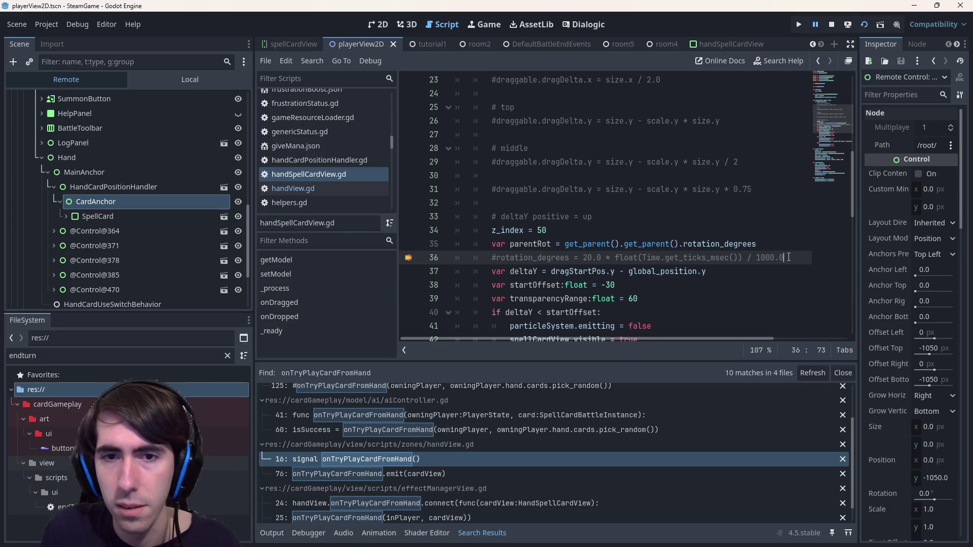
key(Return)
text(rotation_degrees)
key(BackSpace)
key(BackSpace)
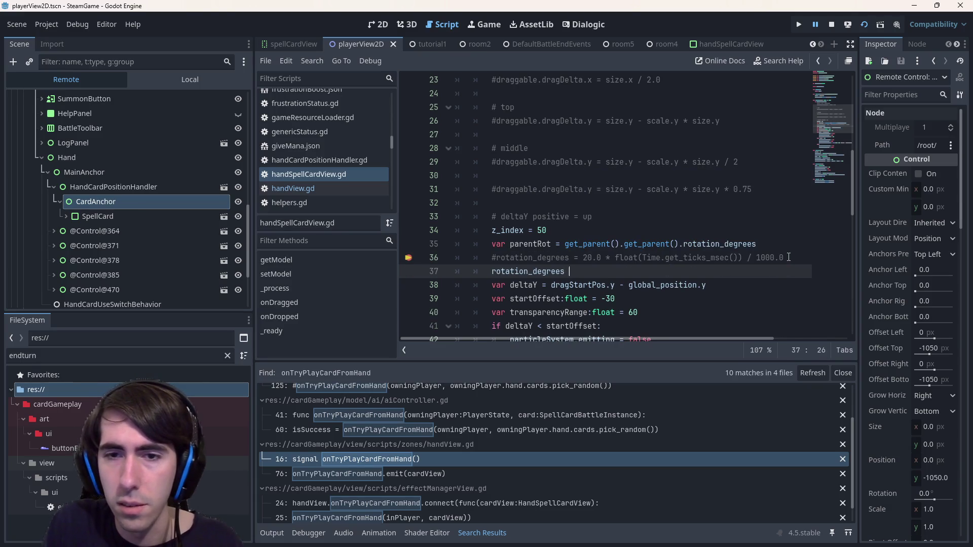
key(BackSpace)
key(BackSpace)
text(= - parentRot)
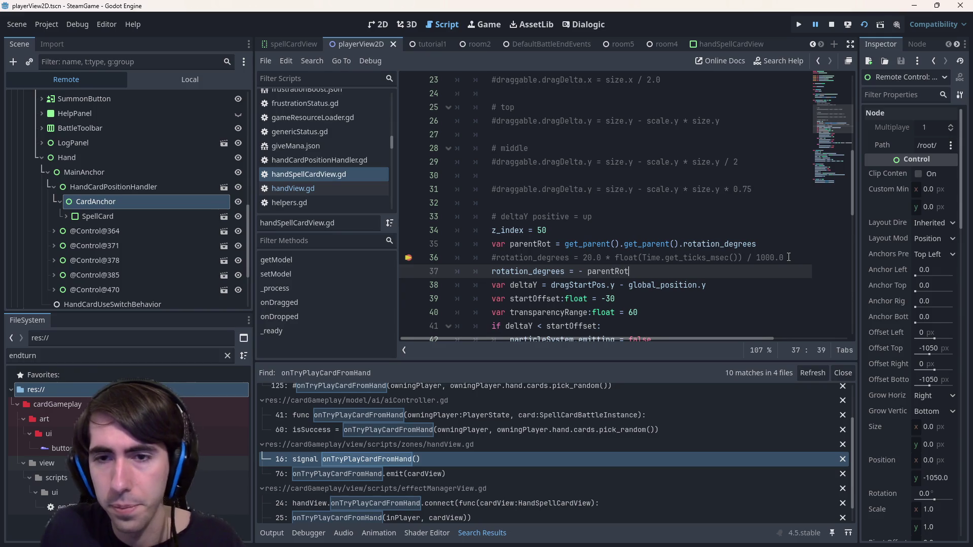
key(ctrl+s)
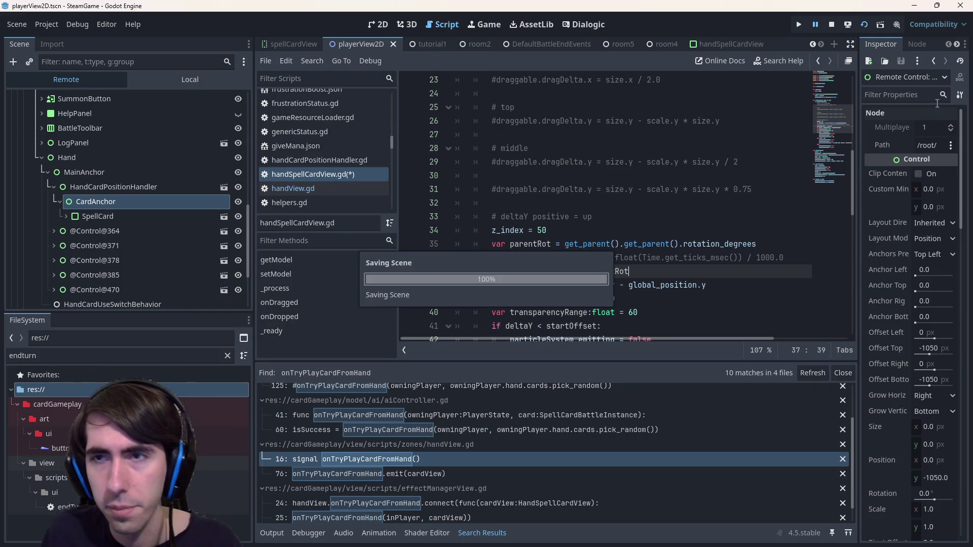
click(830, 24)
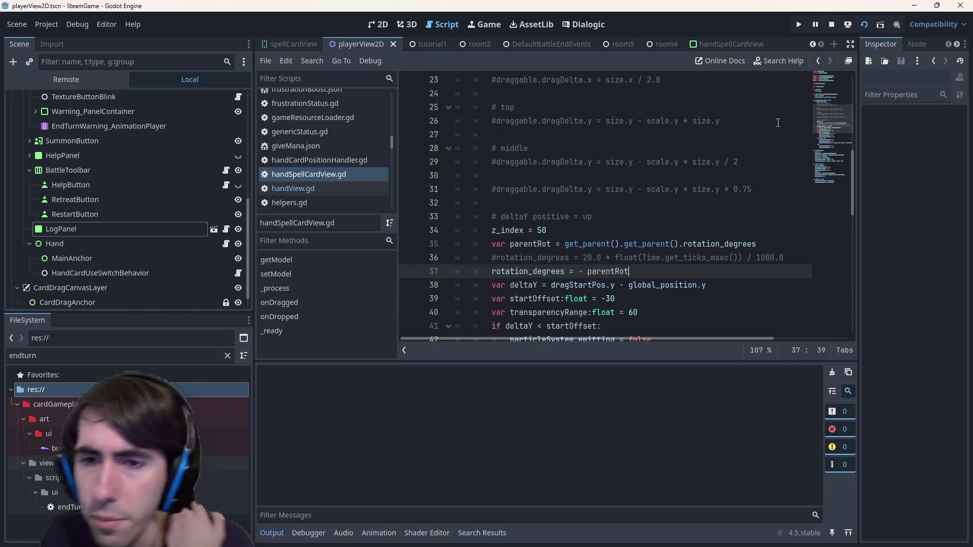
Stop the crashed F5 run, then run the room5 scene and advance its intro dialogue
drag(563, 244, 696, 239)
key(F5)
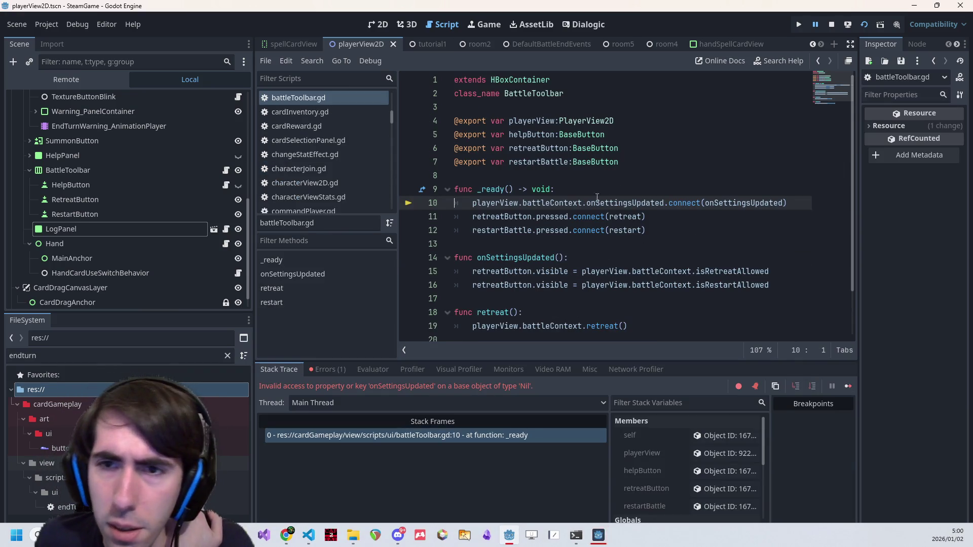
click(831, 25)
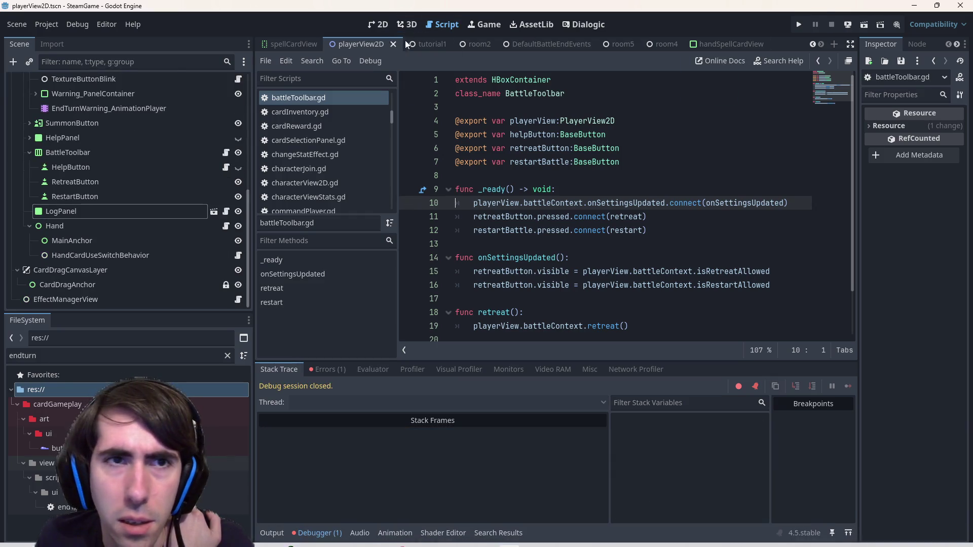
click(610, 45)
click(862, 25)
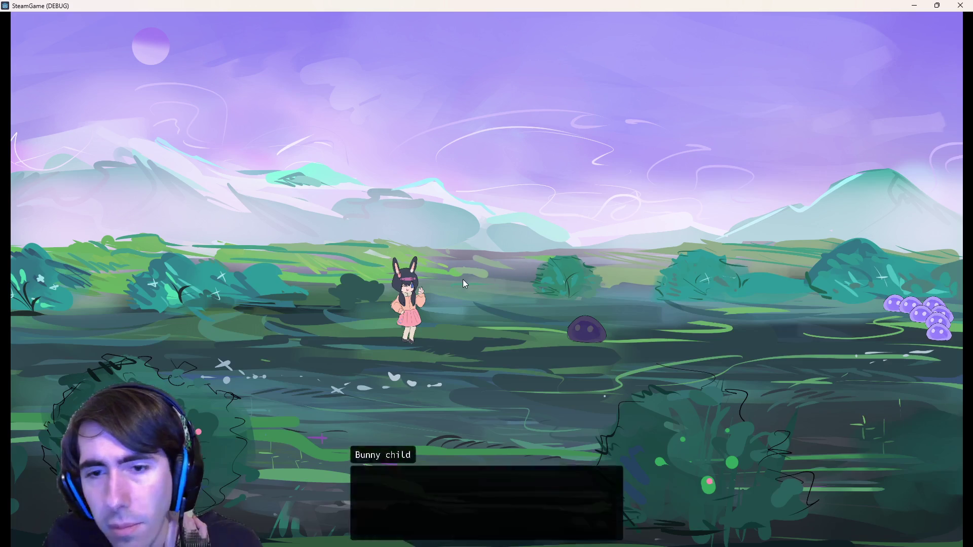
click(467, 275)
Start the battle, place both party characters, and play Give Mana and Sharpening on the slime
click(466, 275)
click(466, 275)
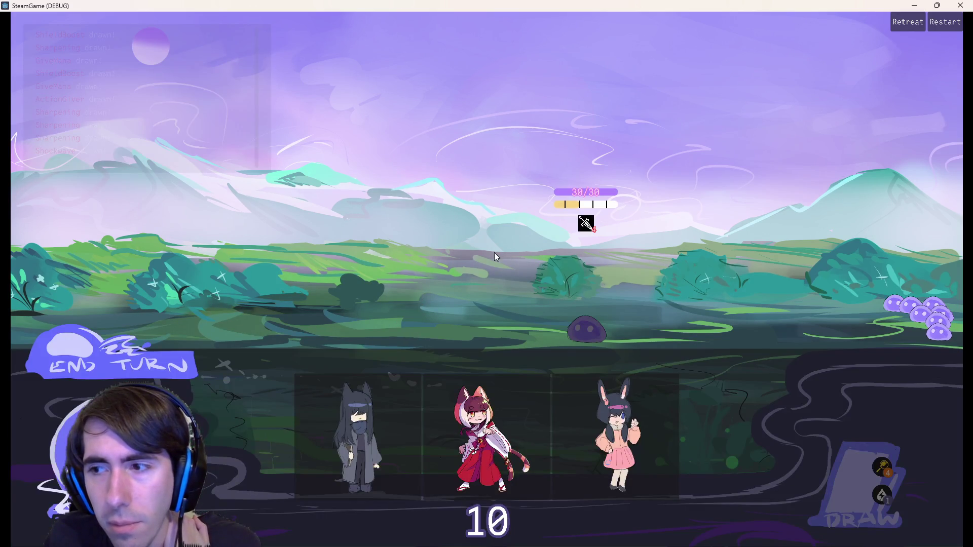
drag(319, 442, 390, 299)
mouse_move(400, 439)
mouse_down()
mouse_move(349, 284)
mouse_move(304, 289)
mouse_up()
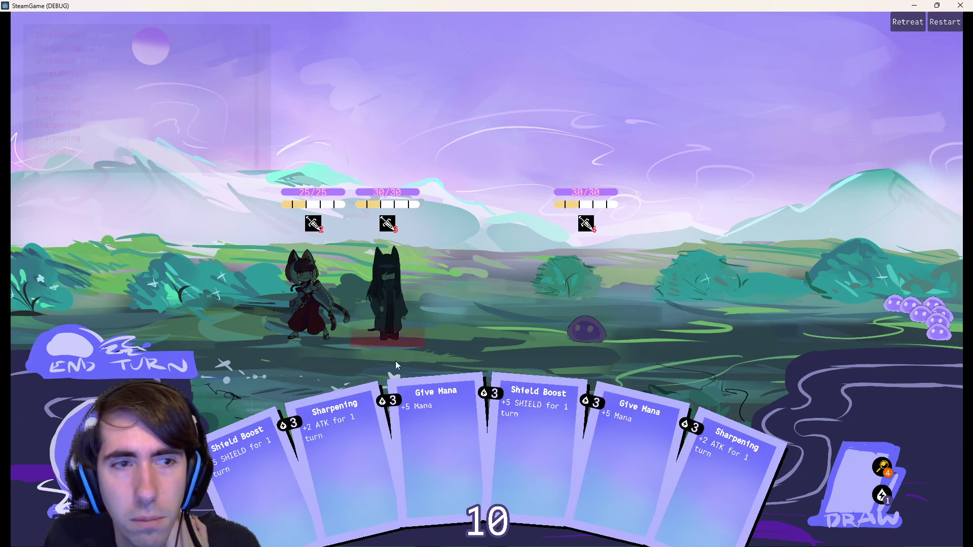
mouse_move(418, 413)
mouse_down()
mouse_move(449, 424)
mouse_move(431, 338)
mouse_up()
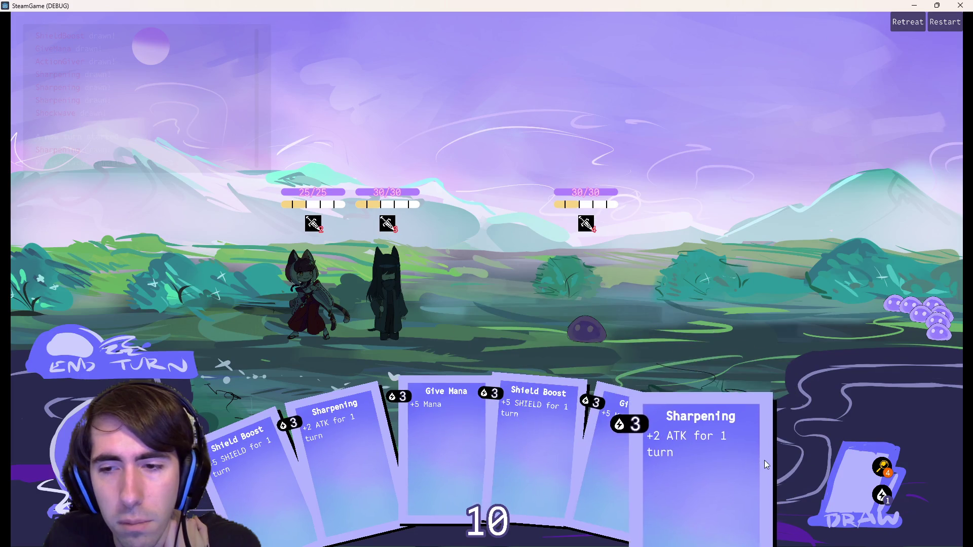
drag(764, 460, 645, 343)
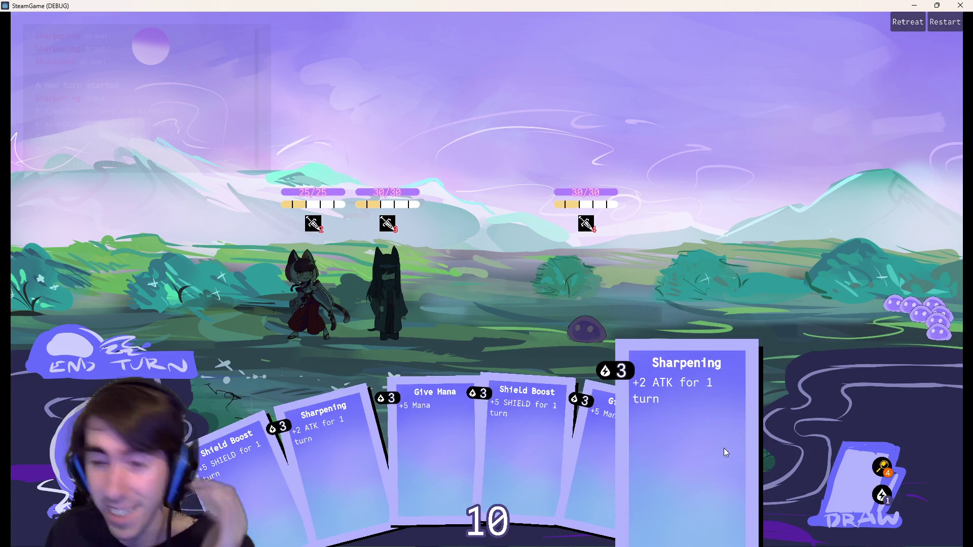
Drag the Sharpening card around to check it stays upright, then close the game
drag(717, 460, 717, 342)
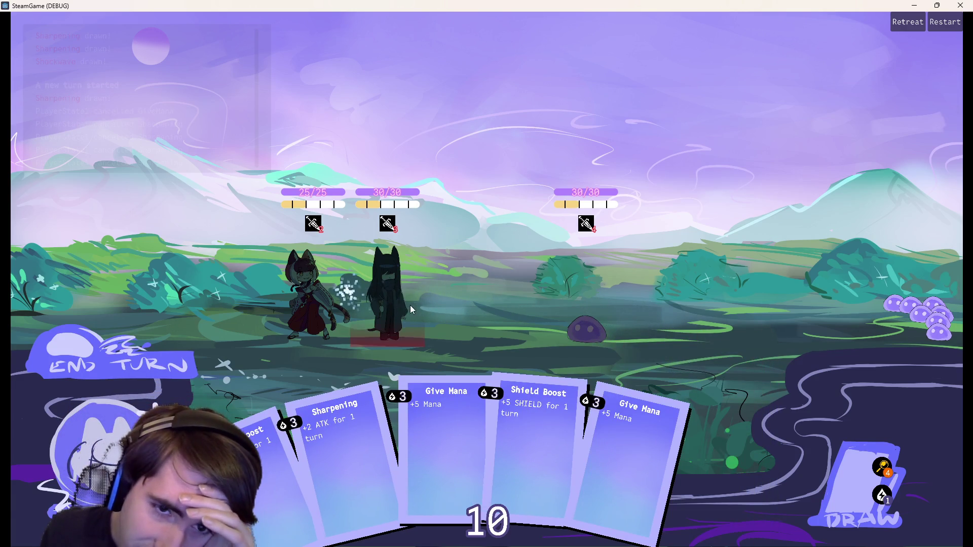
drag(560, 340, 752, 497)
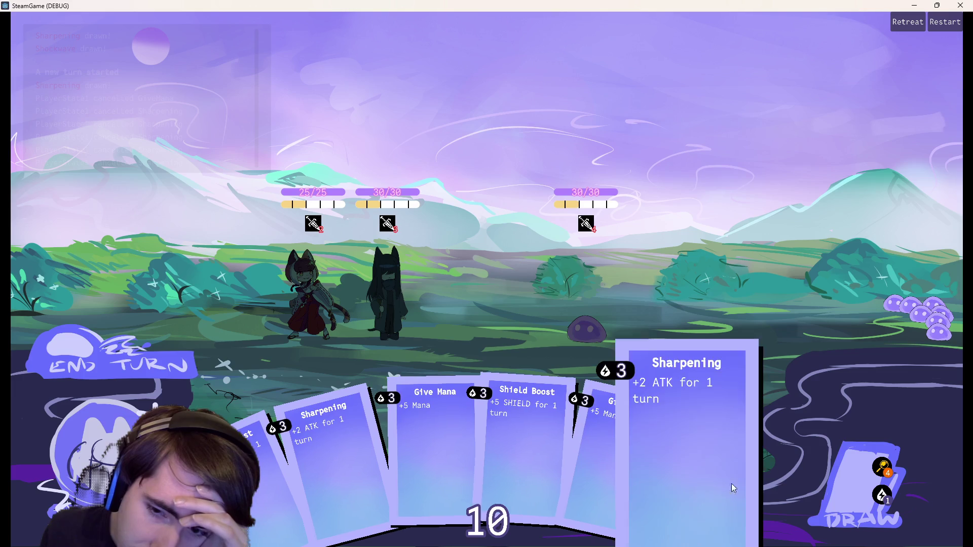
mouse_move(665, 416)
mouse_down()
mouse_move(415, 307)
mouse_move(755, 509)
mouse_move(556, 445)
mouse_move(358, 428)
mouse_move(790, 436)
mouse_up()
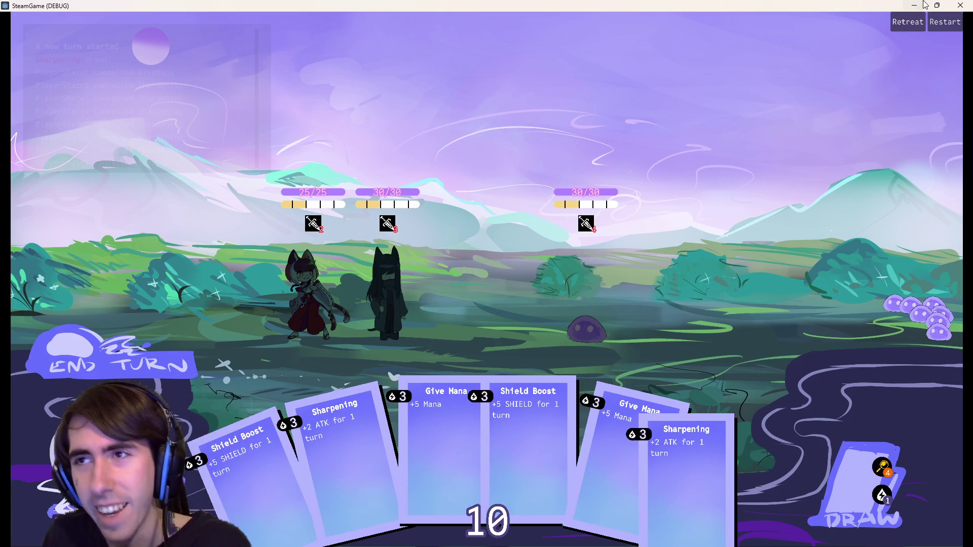
click(958, 5)
scroll(550, 231, down, 1)
scroll(550, 231, up, 1)
mouse_move(550, 231)
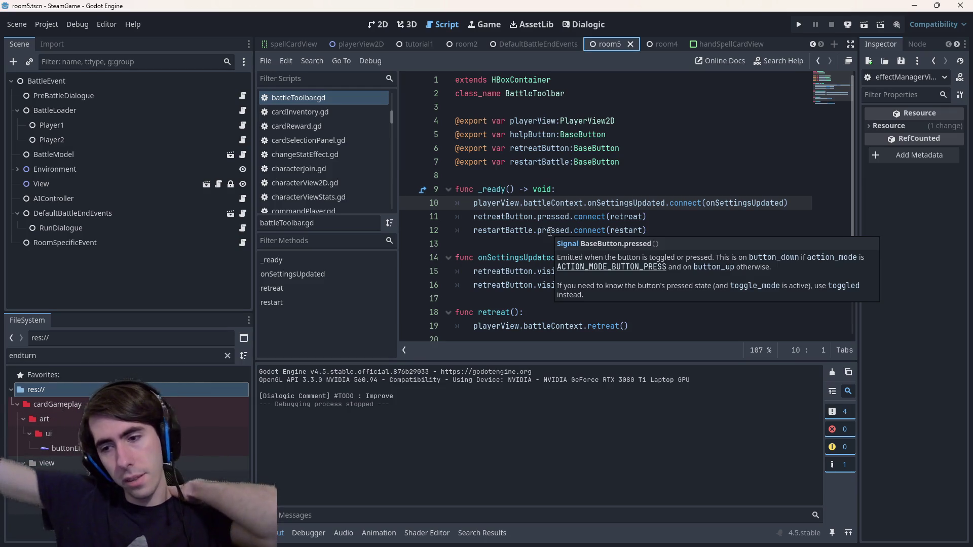
Open the handSpellCardView scene, widen the Inspector to read SpellCard size, position and pivot, then return to Script
click(371, 24)
click(369, 45)
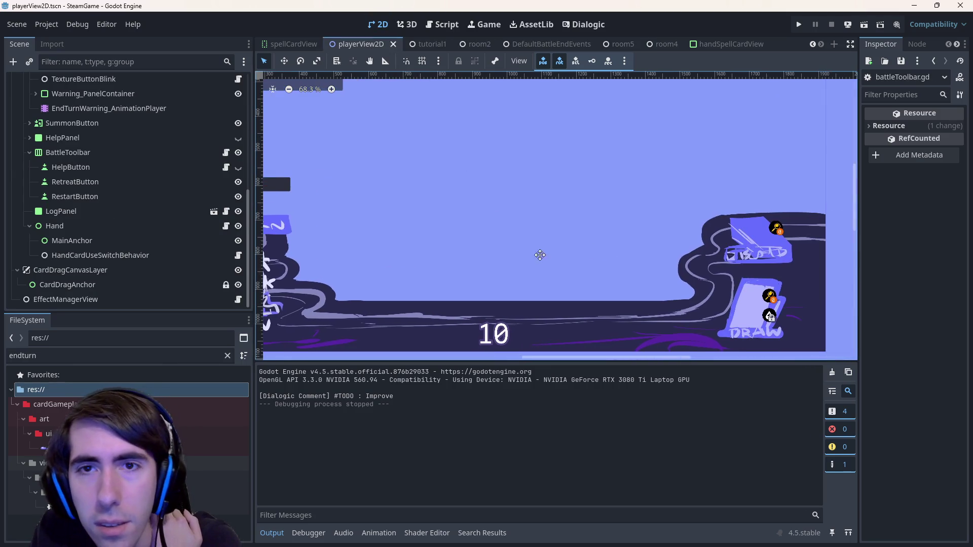
click(730, 44)
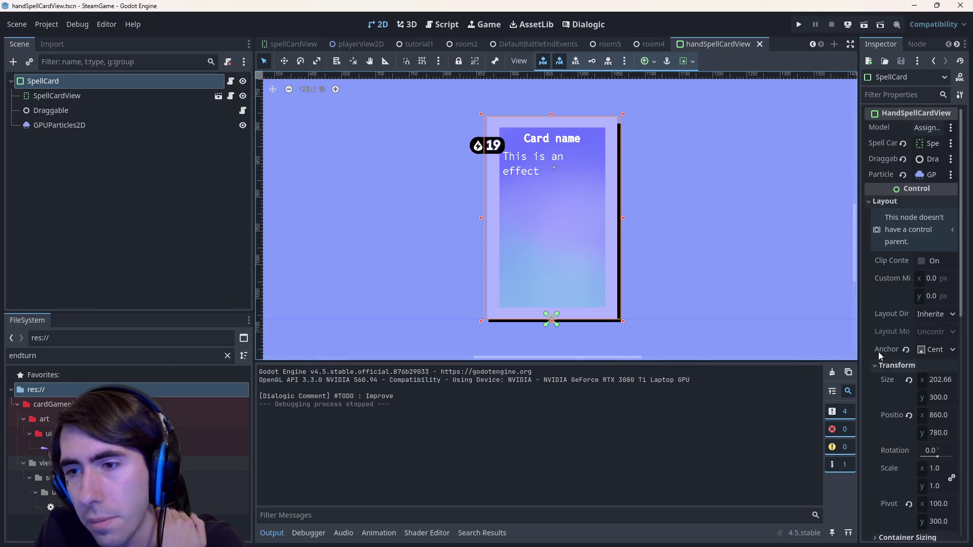
drag(859, 330, 745, 330)
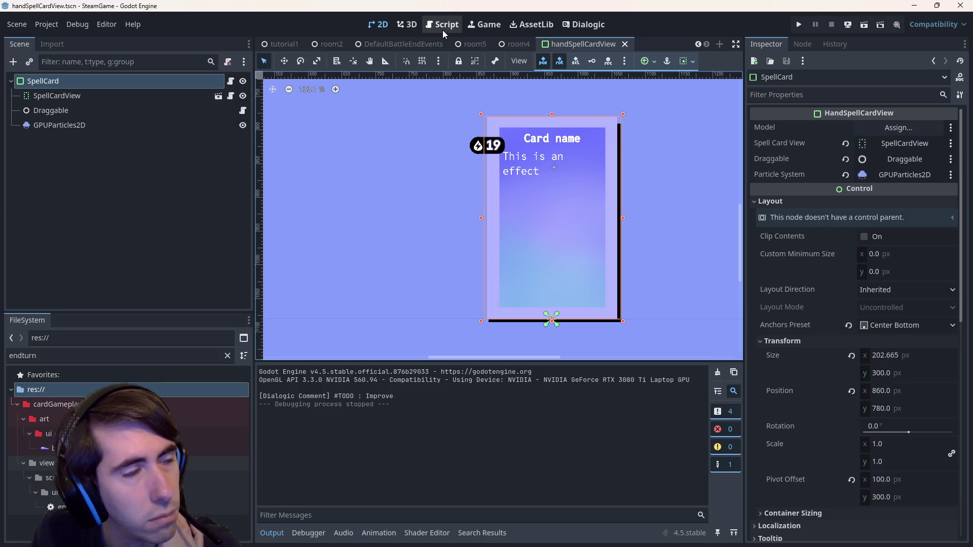
click(443, 29)
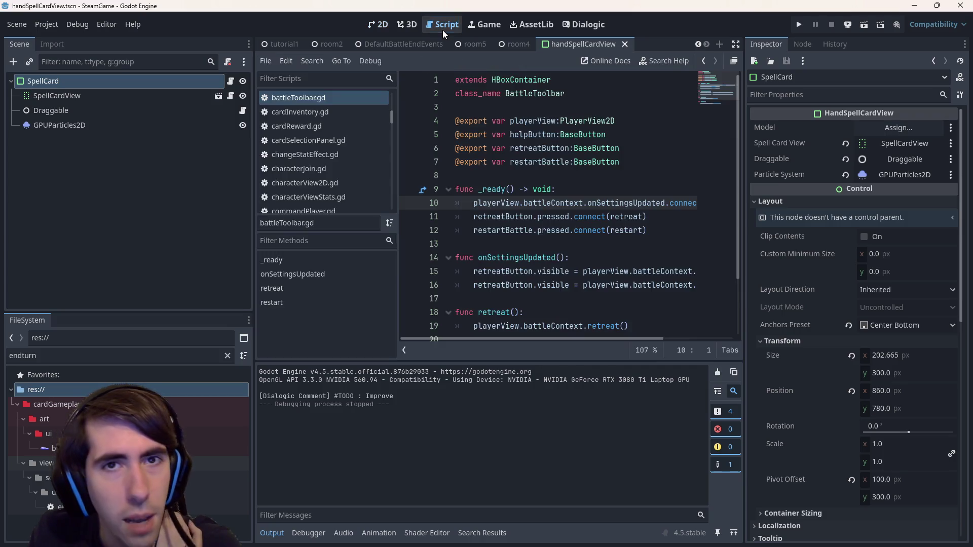
Switch to the room5 scene and Quick Open handView.gd to review its updateAnchorRotations code
scroll(579, 281, down, 2)
scroll(579, 280, up, 2)
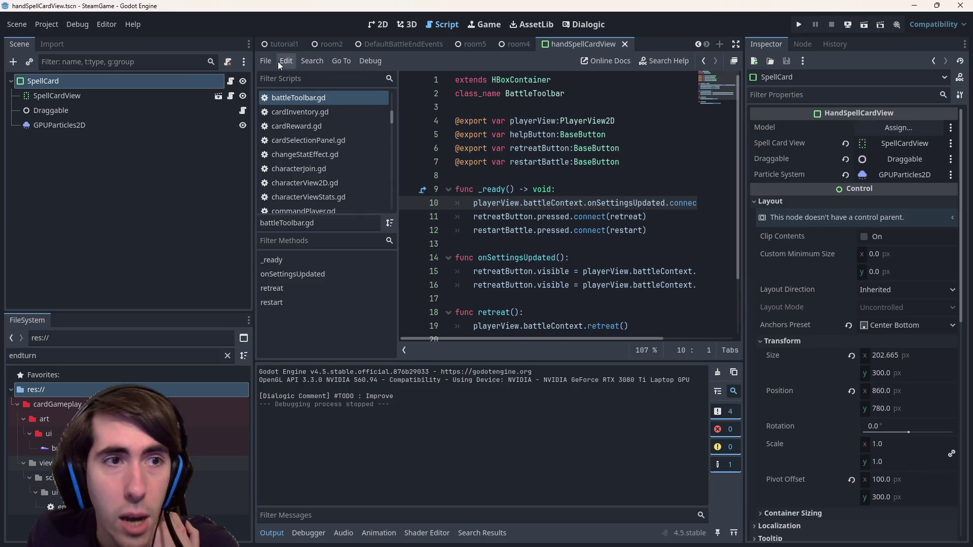
click(472, 45)
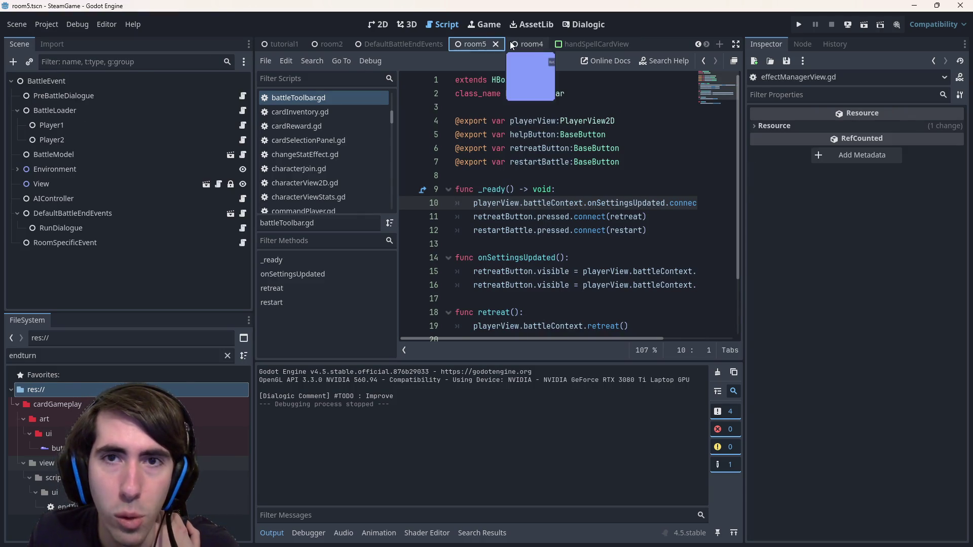
click(581, 43)
click(458, 44)
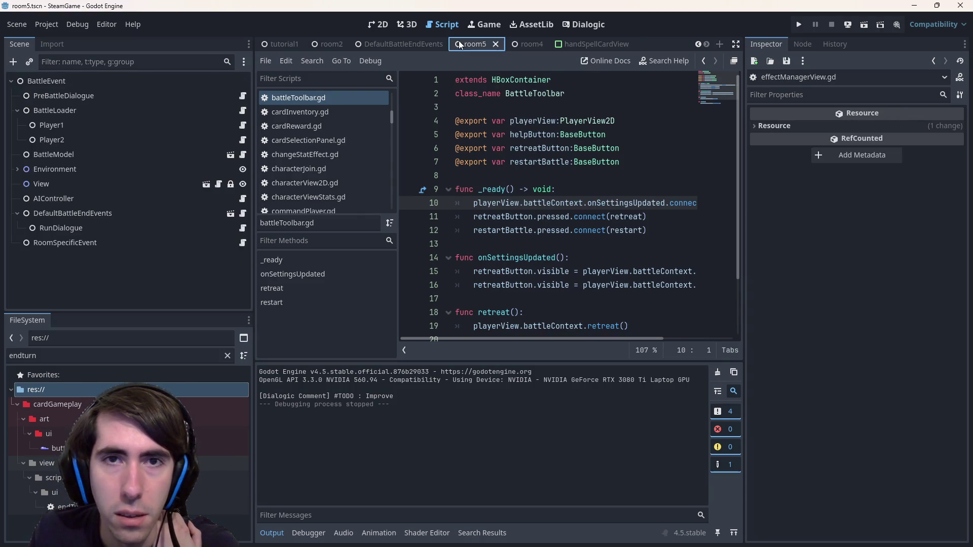
scroll(484, 212, down, 2)
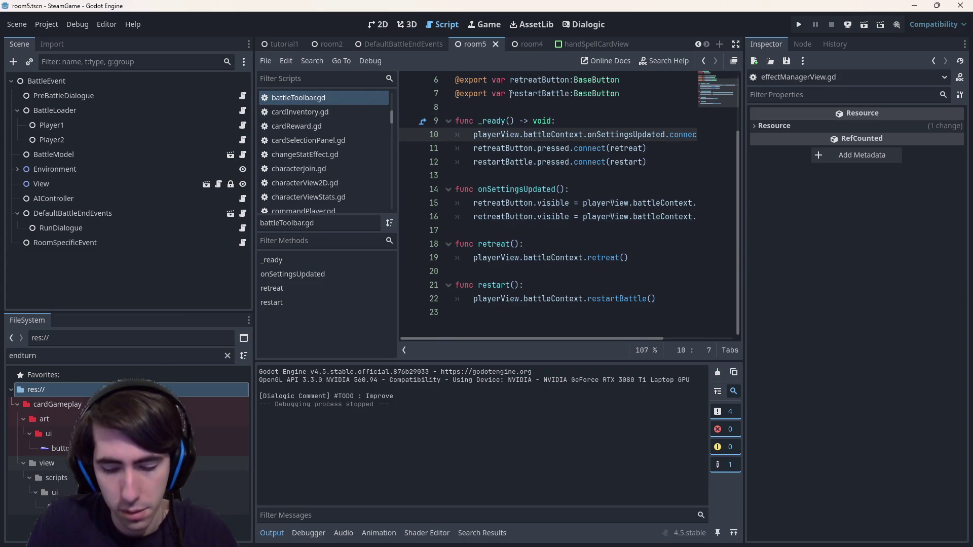
key(alt+shift+o)
text(handView)
key(Return)
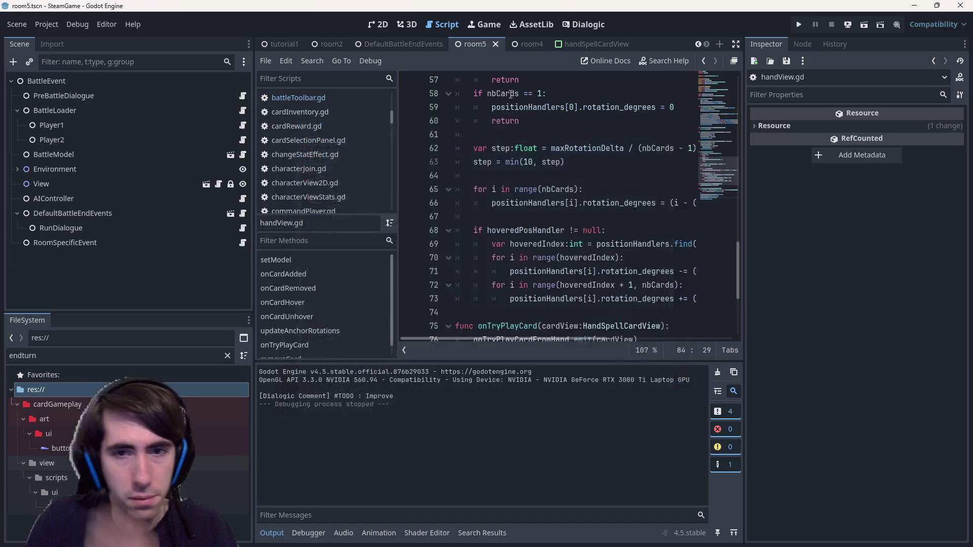
scroll(512, 91, up, 3)
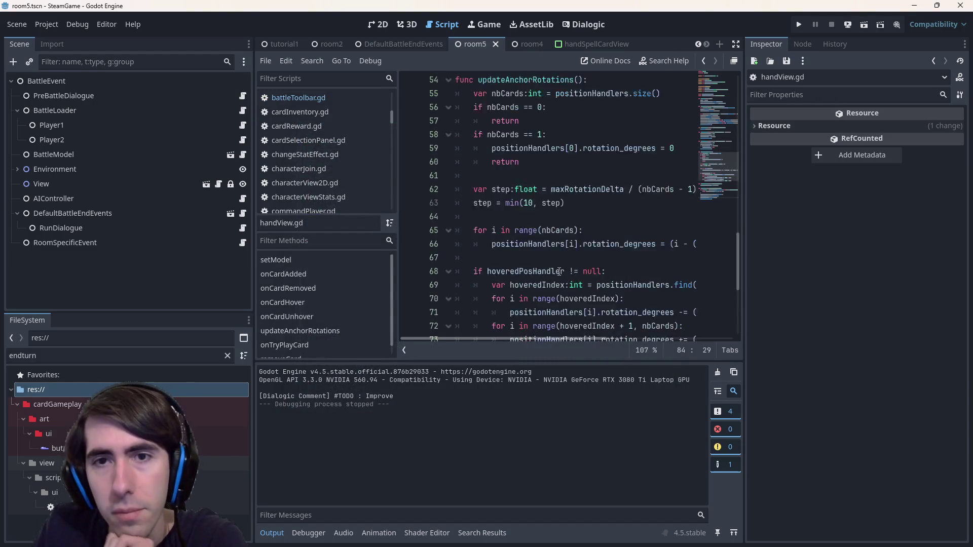
scroll(557, 304, down, 4)
mouse_move(556, 313)
mouse_down()
mouse_move(556, 335)
mouse_move(700, 332)
mouse_move(464, 325)
mouse_up()
click(583, 217)
scroll(599, 216, up, 7)
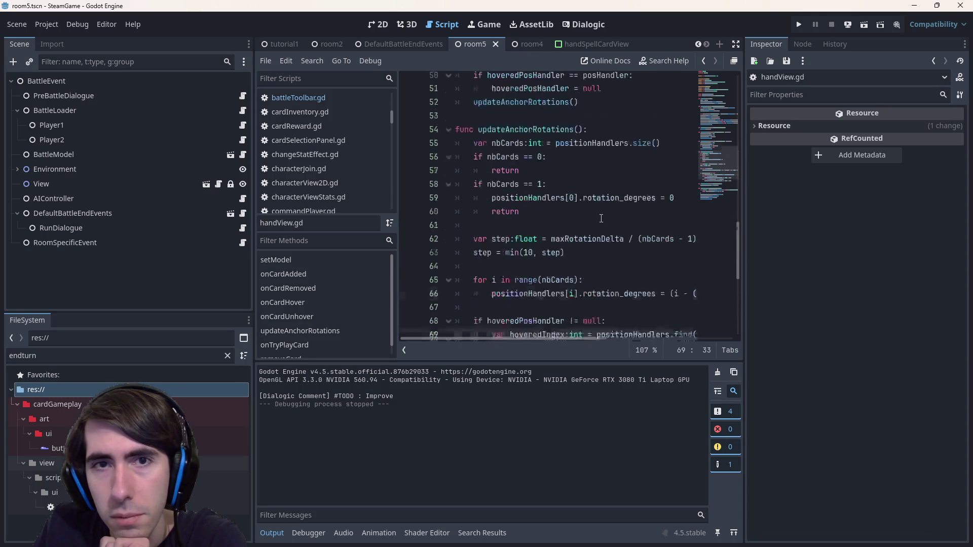
click(601, 217)
Quick Open handSpellCardView.gd and drag the dock splitters to widen the code area
key(shift+alt+o)
text(cardview)
key(Down)
key(Down)
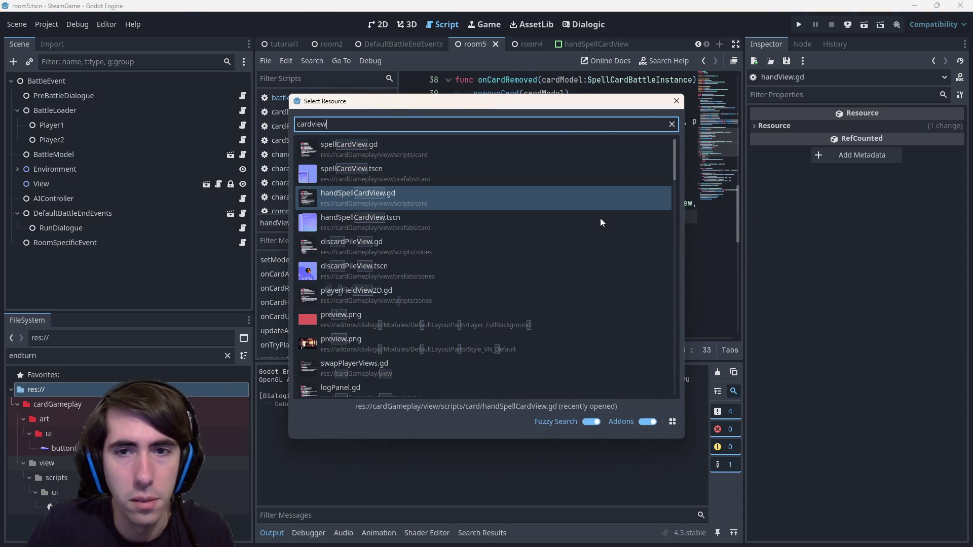
key(Return)
scroll(601, 218, down, 2)
drag(741, 218, 858, 218)
drag(256, 214, 196, 212)
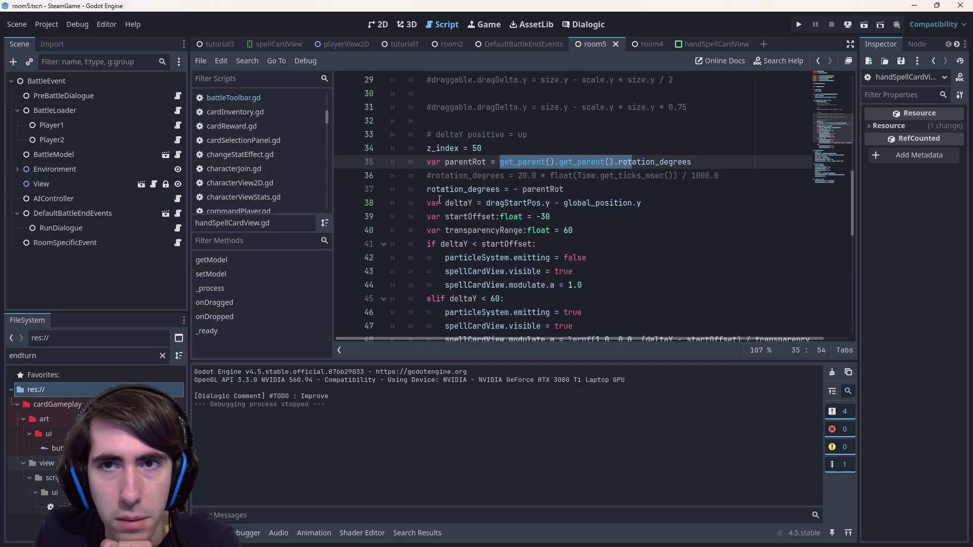
Review _process in handSpellCardView.gd around line 35's parentRot, then launch the game with F6
scroll(439, 199, up, 6)
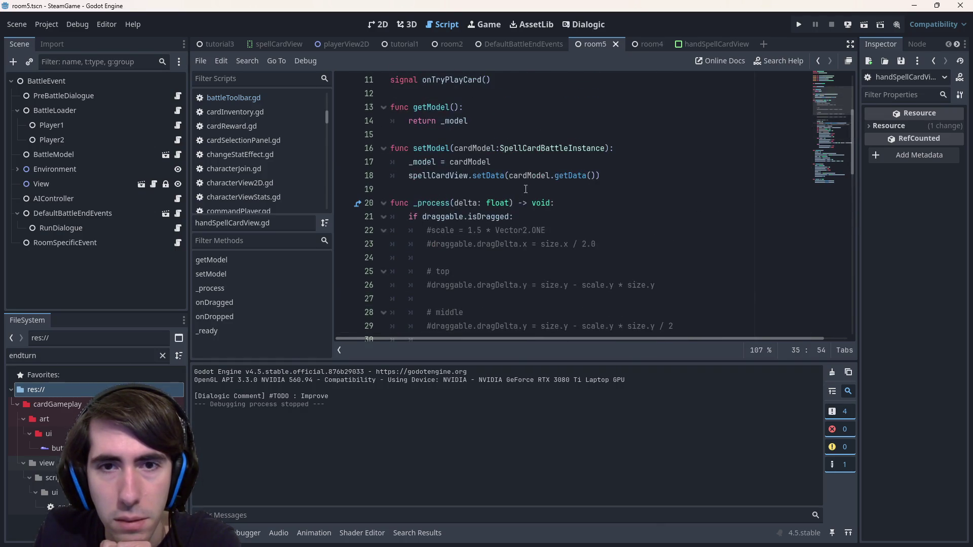
scroll(568, 162, down, 5)
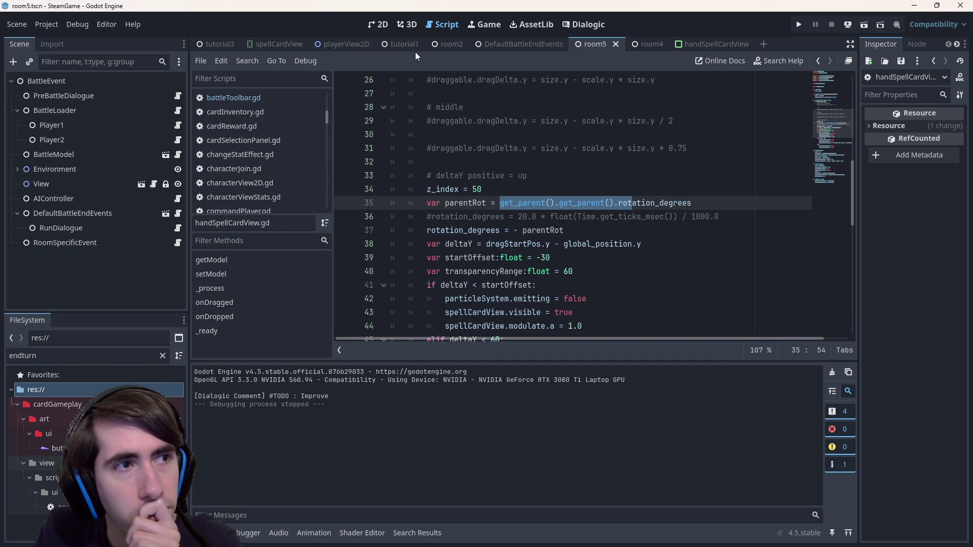
scroll(620, 182, up, 3)
scroll(620, 182, down, 4)
scroll(616, 185, up, 2)
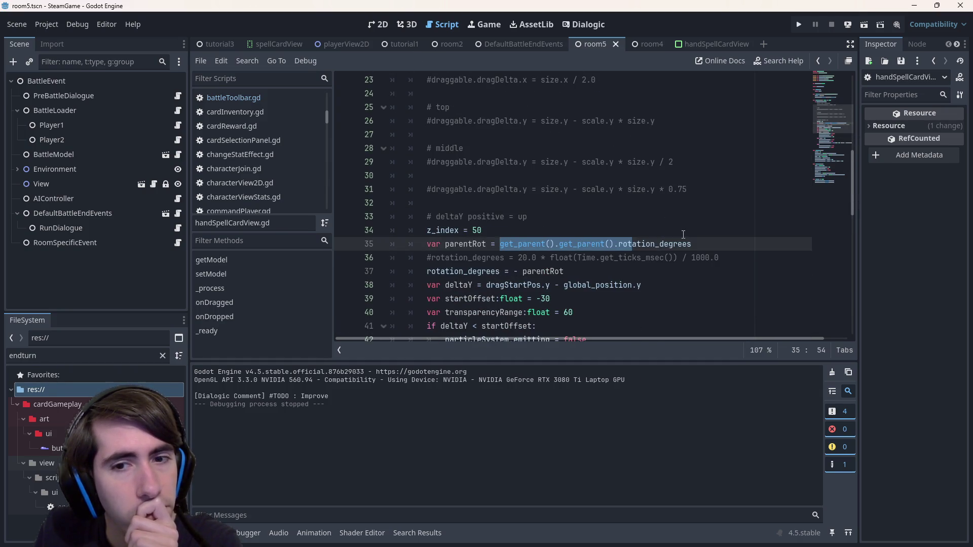
scroll(682, 239, down, 2)
scroll(679, 243, up, 1)
click(699, 203)
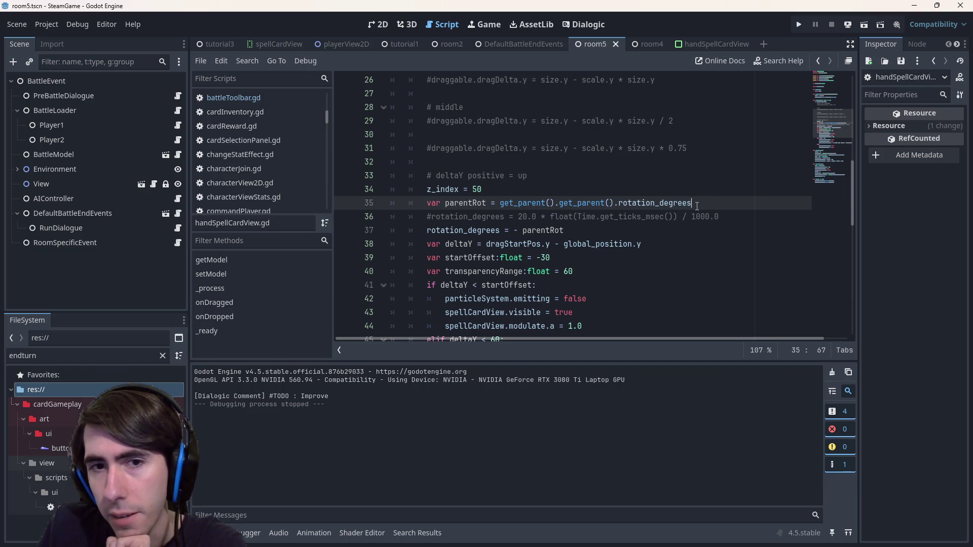
scroll(697, 206, up, 3)
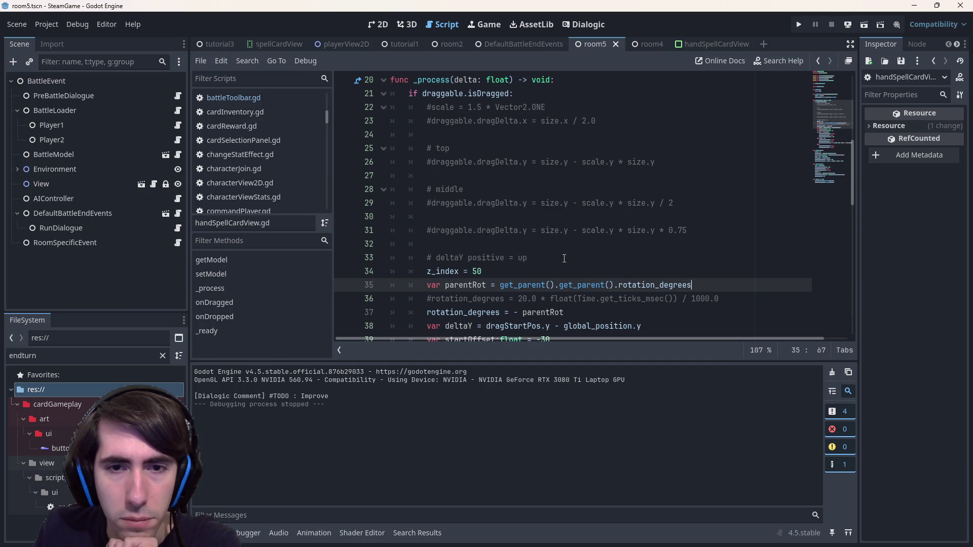
scroll(503, 277, down, 1)
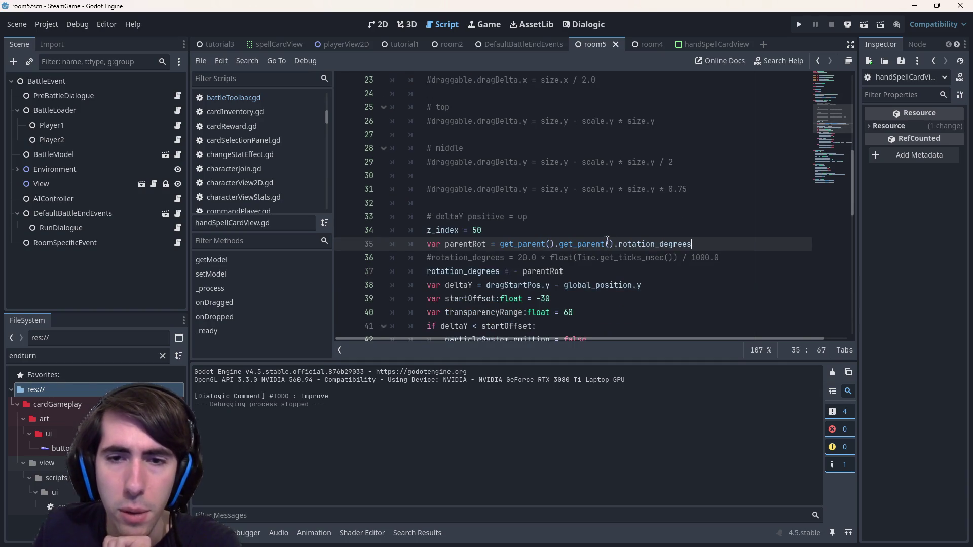
key(F6)
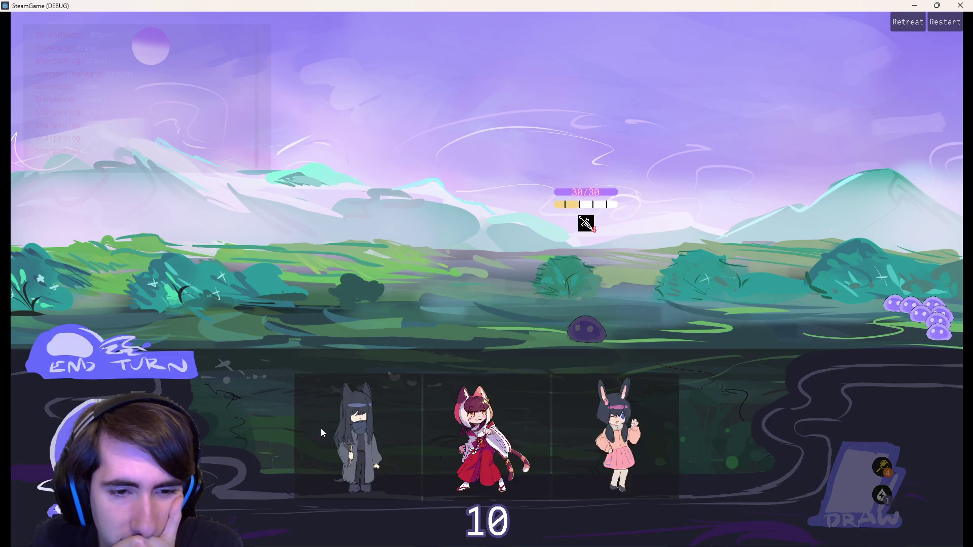
Start the battle, play Intimidation on the slime, test-drag another card, and close the game
mouse_move(321, 428)
mouse_down()
mouse_move(403, 285)
mouse_move(390, 292)
mouse_up()
drag(413, 434, 298, 299)
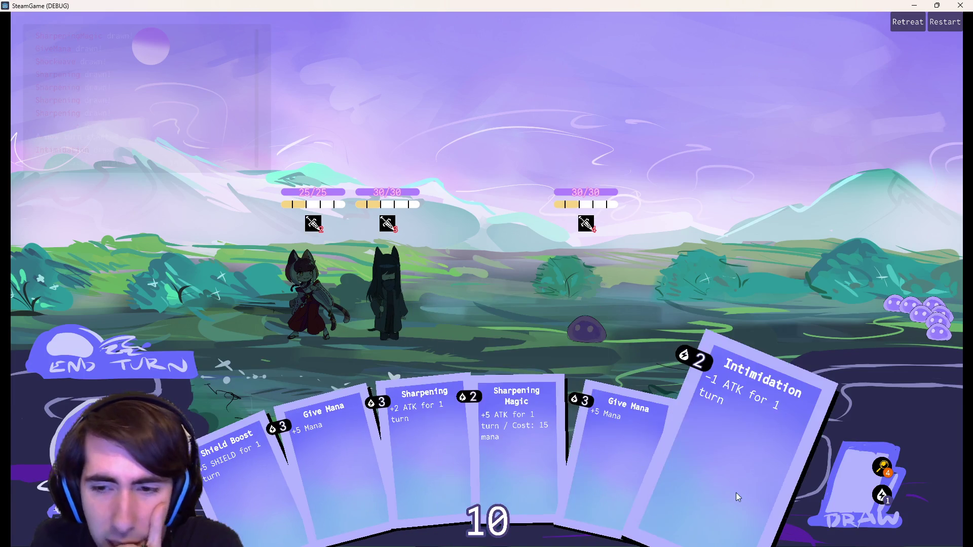
drag(715, 464, 566, 304)
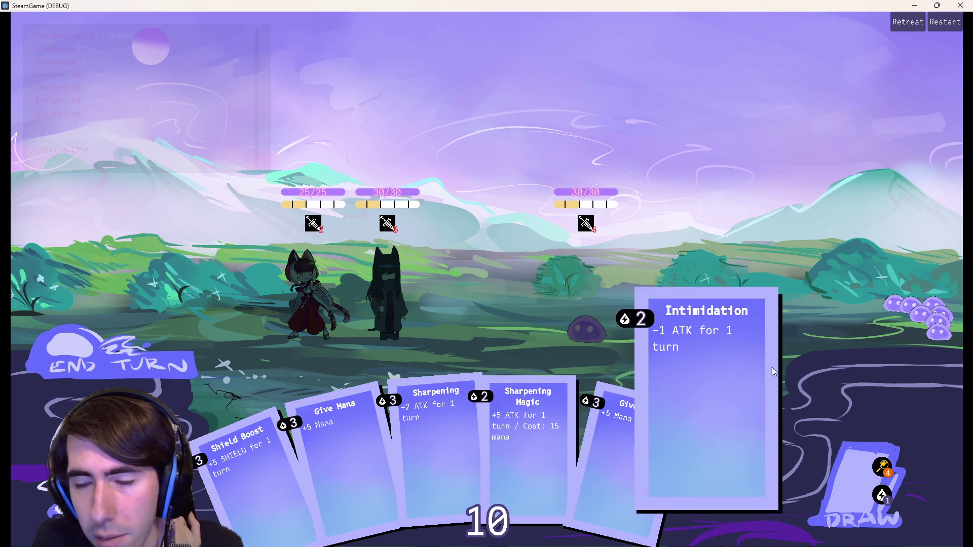
mouse_move(710, 446)
mouse_down()
mouse_move(670, 340)
mouse_move(701, 397)
mouse_up()
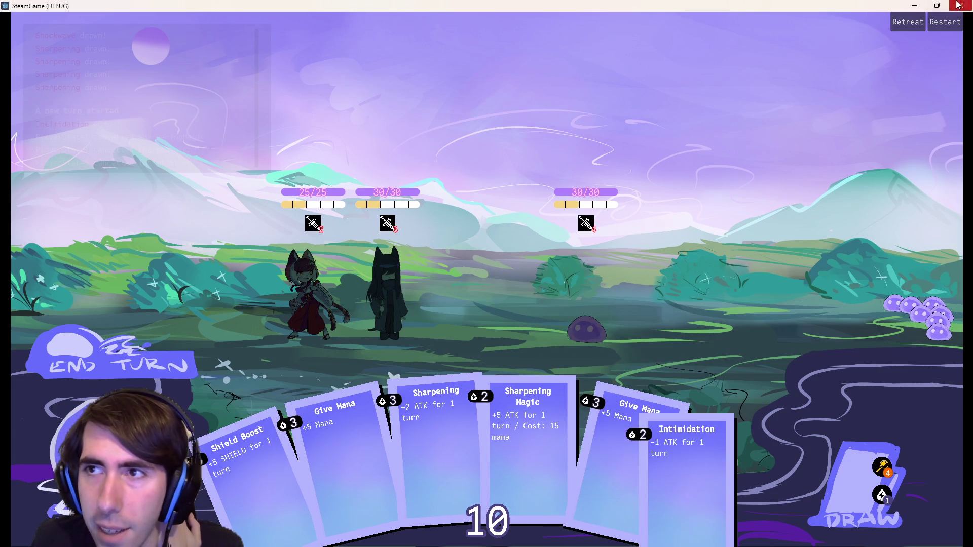
click(958, 4)
click(487, 167)
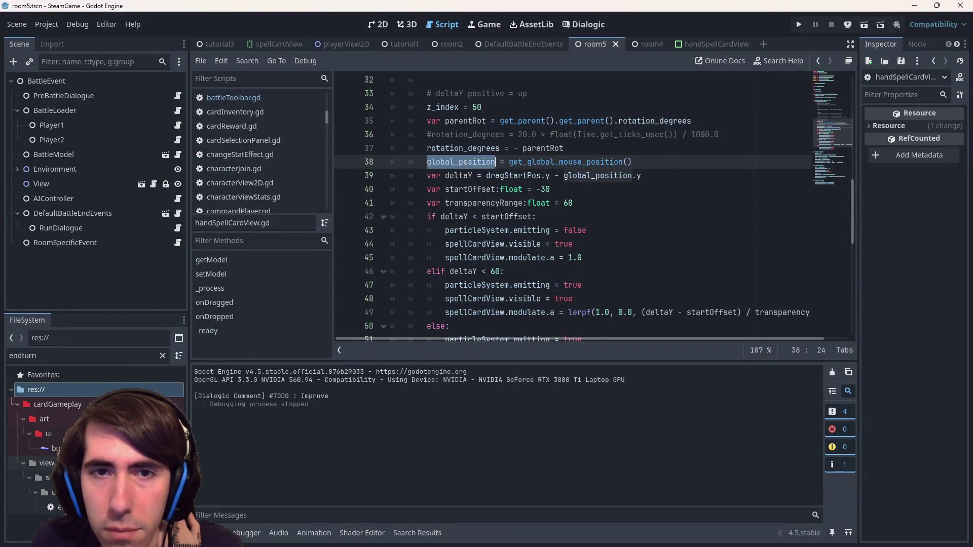
Comment out the dragDelta lines 60–61 in onDragged and save
scroll(575, 273, down, 4)
drag(689, 315, 338, 304)
key(ctrl+k)
key(ctrl+s)
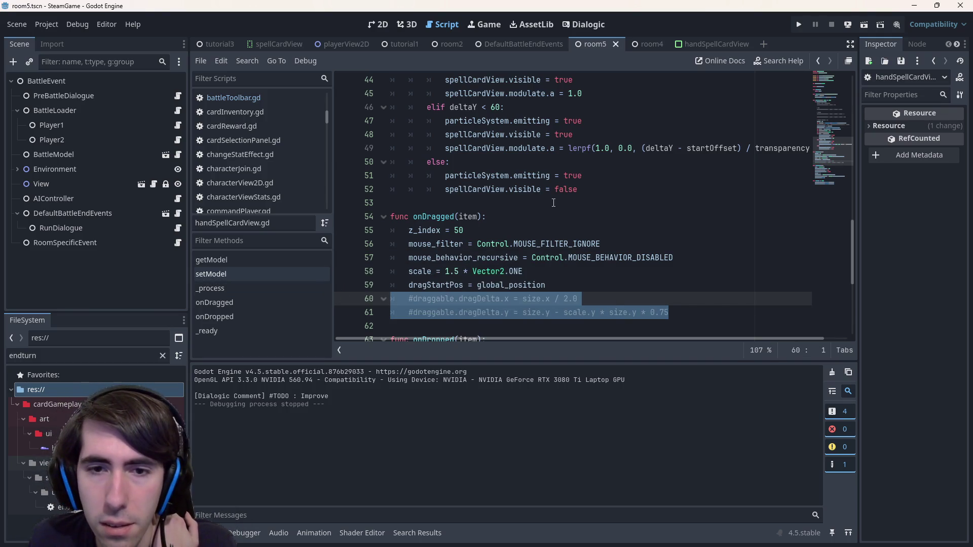
mouse_move(671, 314)
mouse_down()
mouse_move(408, 314)
mouse_move(338, 302)
mouse_up()
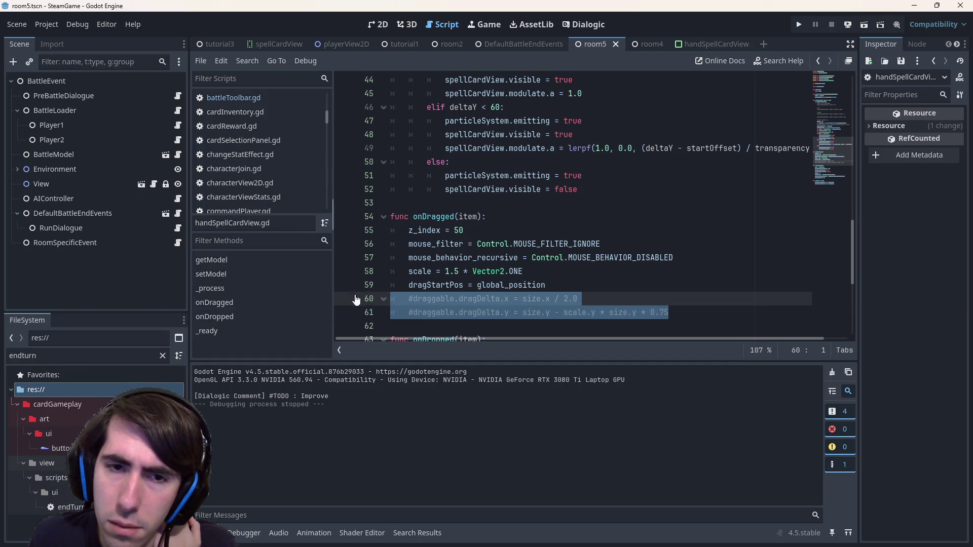
Delete the global_position mouse-following line and its empty line from the per-frame _process code
double_click(442, 281)
scroll(571, 241, up, 4)
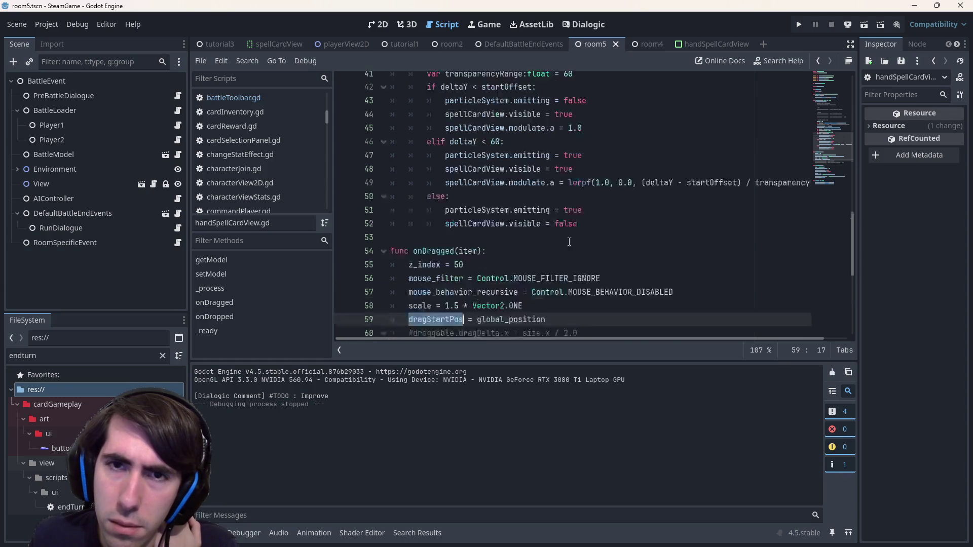
double_click(482, 162)
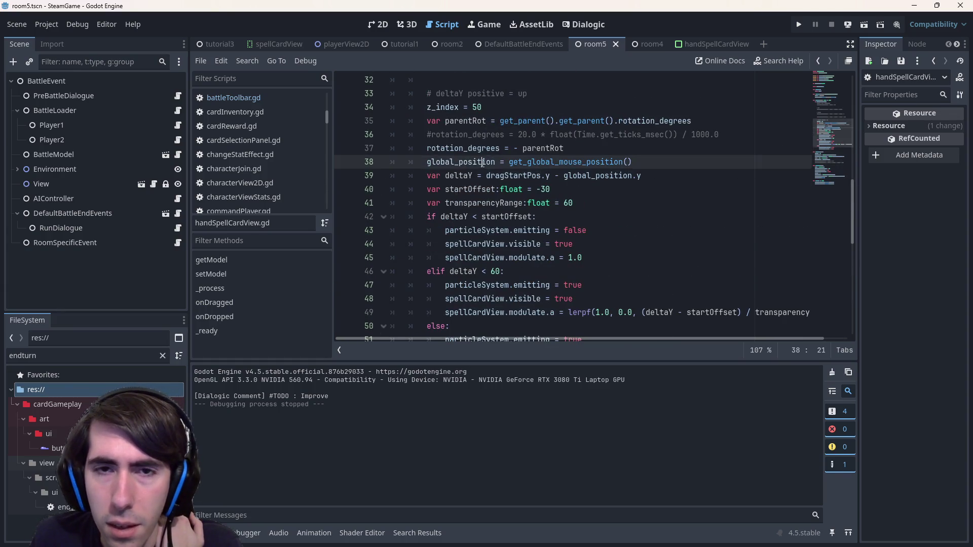
scroll(482, 163, up, 1)
scroll(483, 163, down, 4)
scroll(483, 163, up, 2)
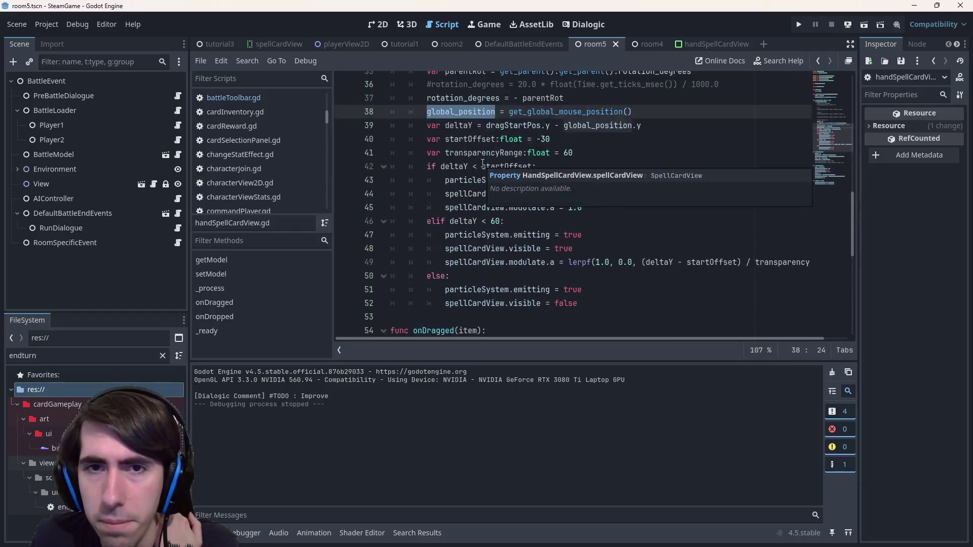
triple_click(673, 108)
scroll(619, 225, up, 3)
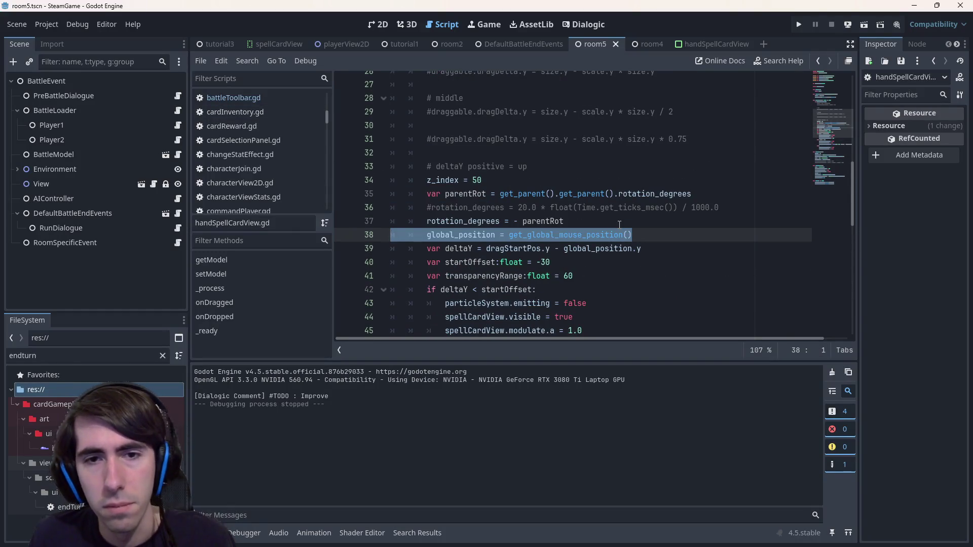
key(BackSpace)
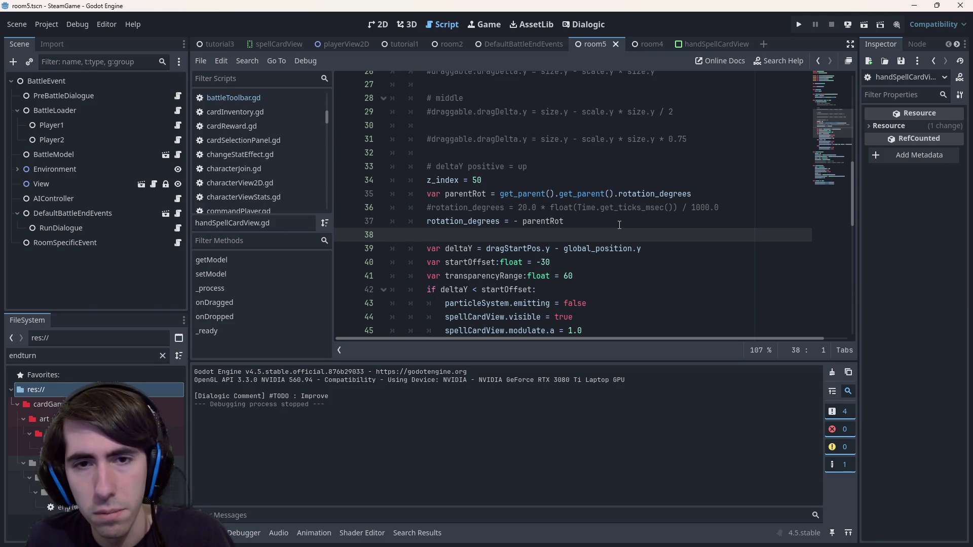
key(BackSpace)
Add 'global_position = get_global_mouse_position()' below the dragStartPos line in onDragged
scroll(620, 224, down, 4)
scroll(594, 252, down, 3)
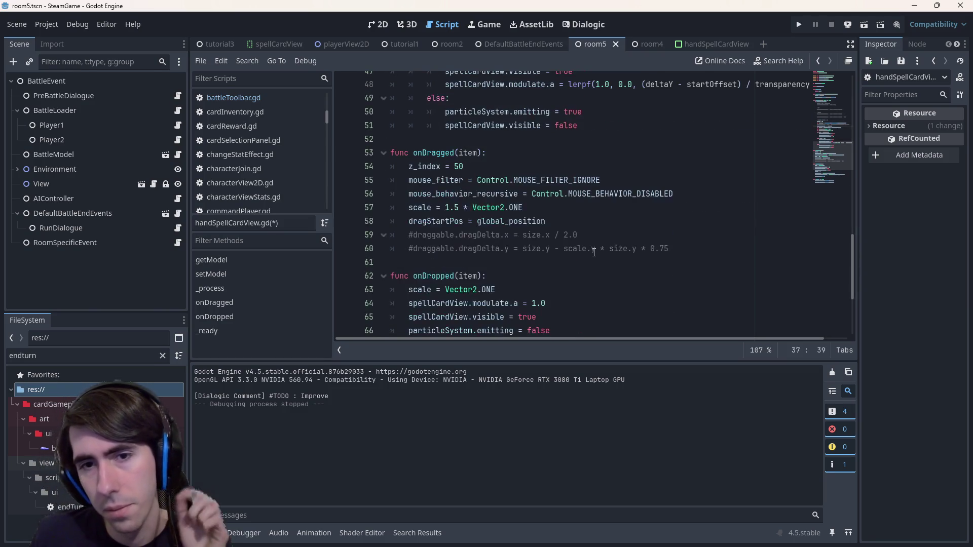
click(608, 216)
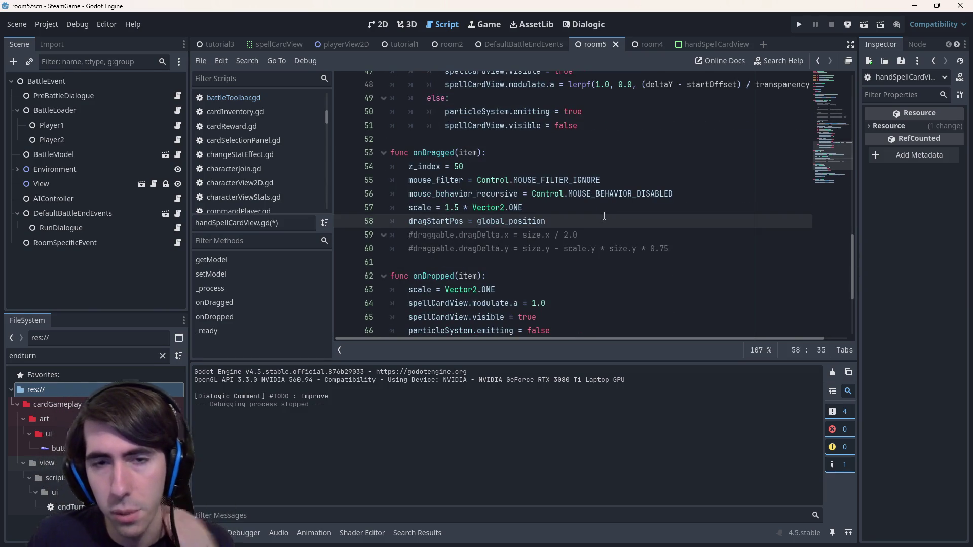
key(Return)
key(Tab)
text(global_position = get_global_mouse_position())
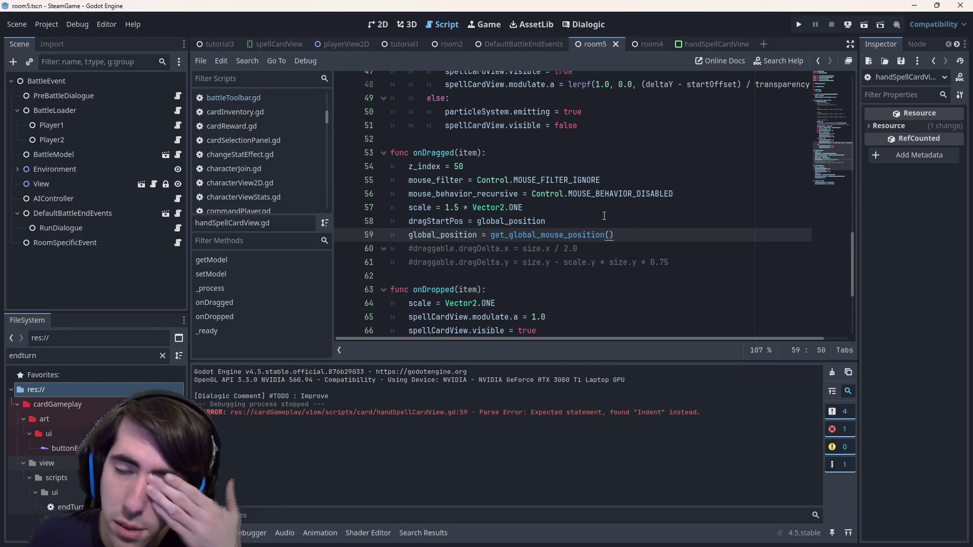
Duplicate the two commented dragDelta lines, keeping them commented, then run the current scene
click(478, 250)
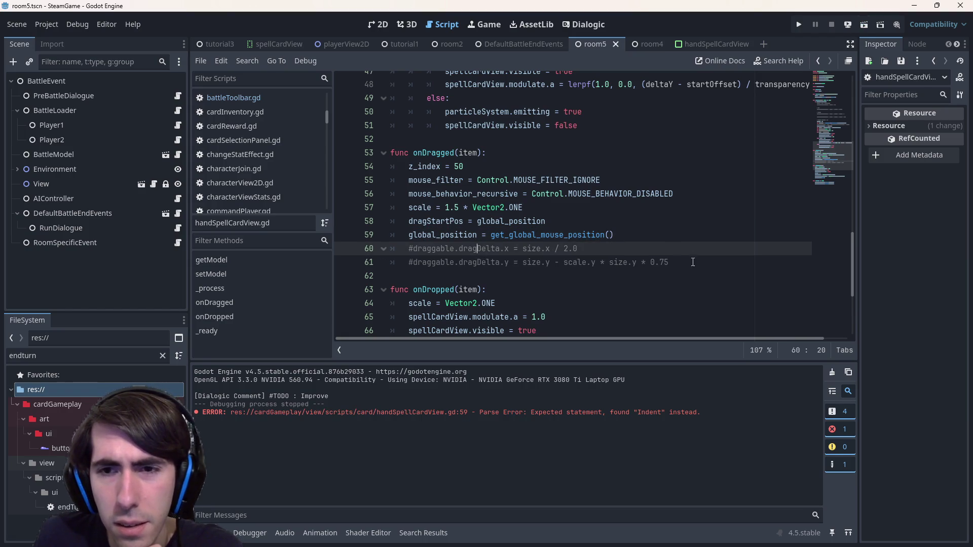
drag(693, 262, 320, 249)
key(ctrl+c)
click(635, 230)
key(Return)
key(ctrl+v)
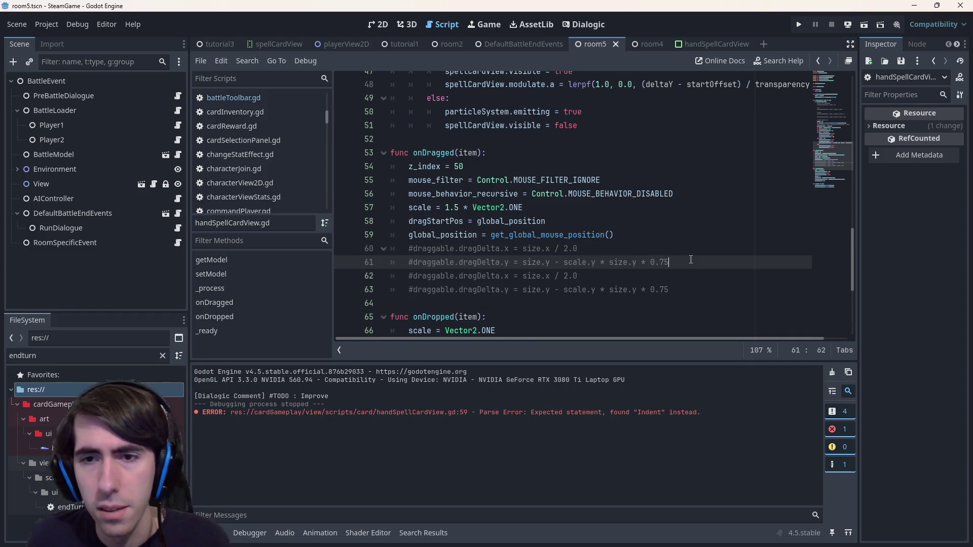
drag(691, 262, 296, 250)
key(ctrl+k)
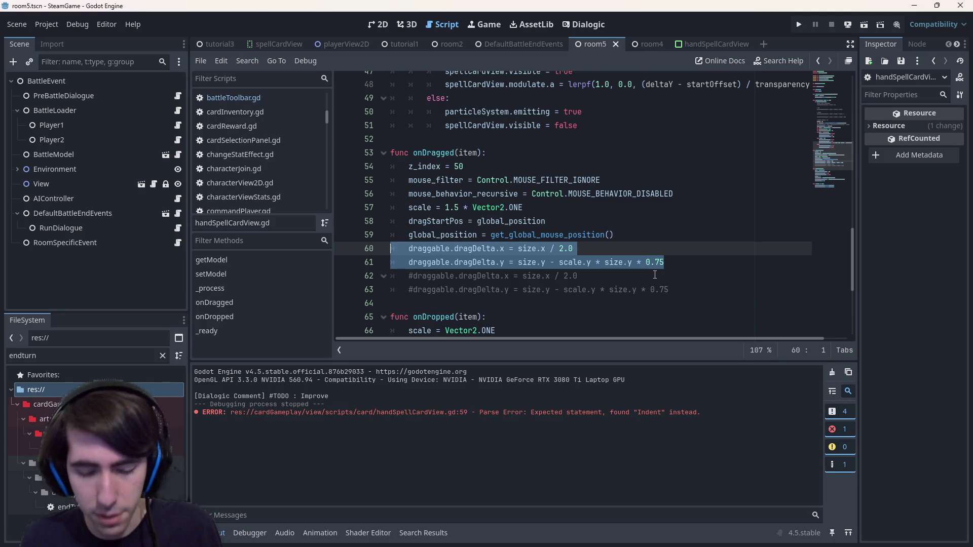
key(ctrl+k)
click(859, 24)
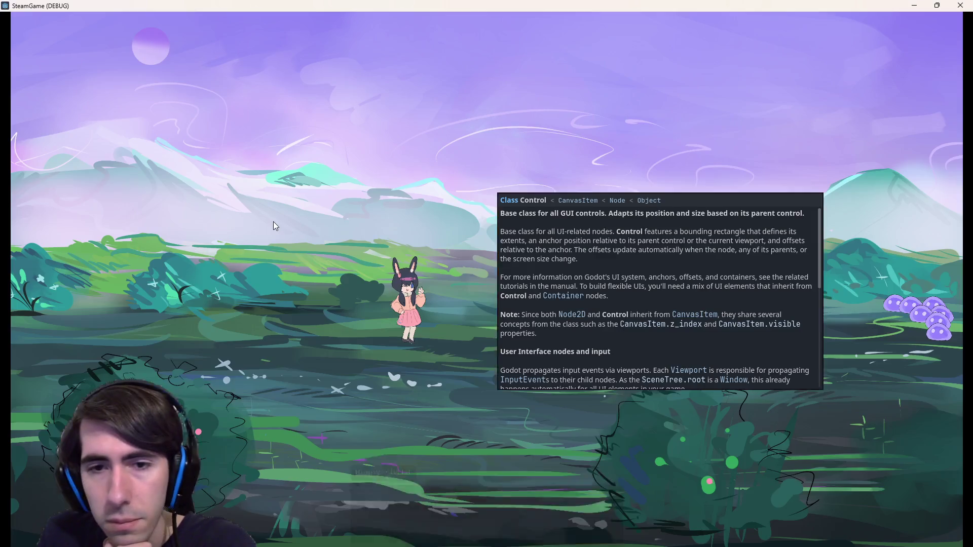
Start the battle and test-drag the Sharpening, Intimidation and Action Giver cards, then close the game
click(260, 252)
click(261, 252)
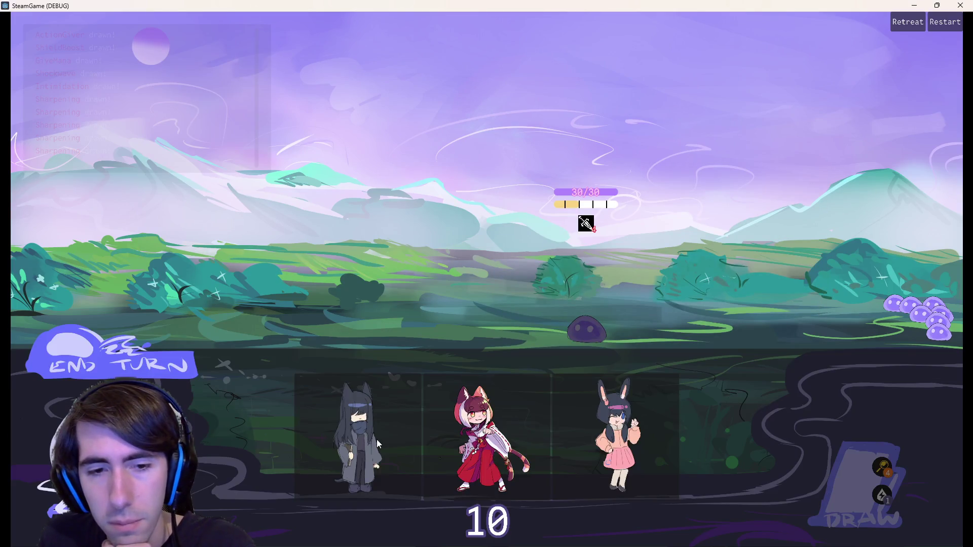
drag(376, 440, 390, 291)
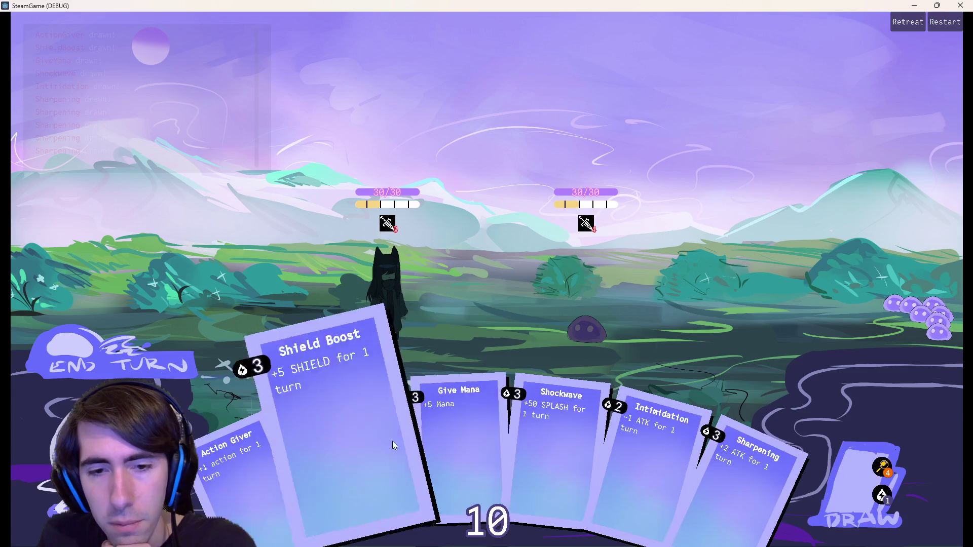
mouse_move(737, 491)
mouse_down()
mouse_move(687, 431)
mouse_move(729, 490)
mouse_move(732, 450)
mouse_move(735, 479)
mouse_up()
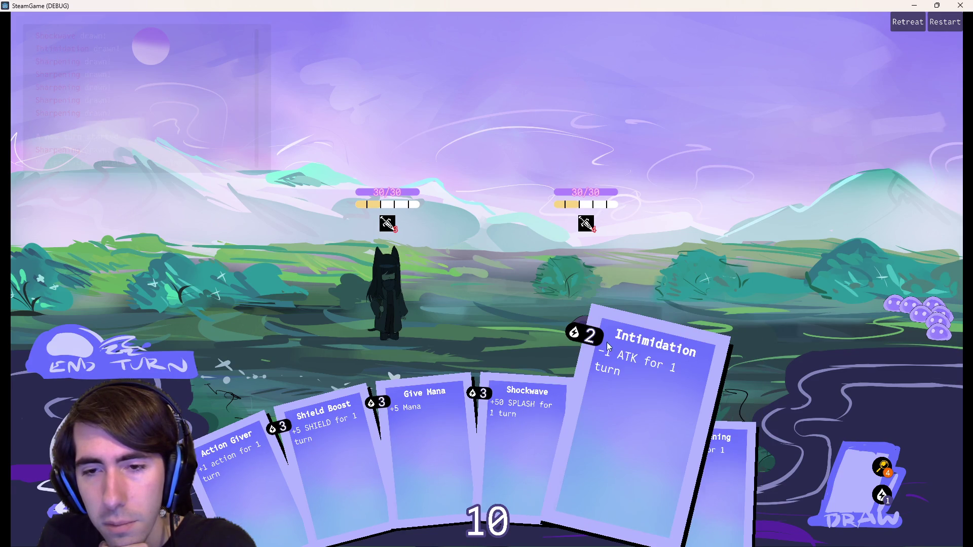
mouse_move(604, 322)
mouse_down()
mouse_move(598, 306)
mouse_move(602, 375)
mouse_move(600, 339)
mouse_move(619, 413)
mouse_up()
click(258, 458)
mouse_move(252, 457)
mouse_down()
mouse_move(234, 375)
mouse_move(250, 498)
mouse_up()
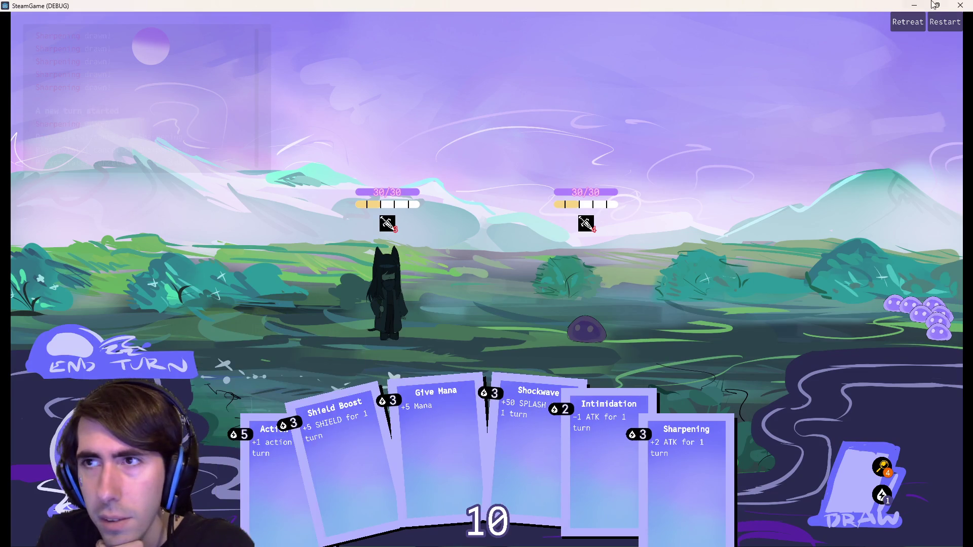
click(960, 5)
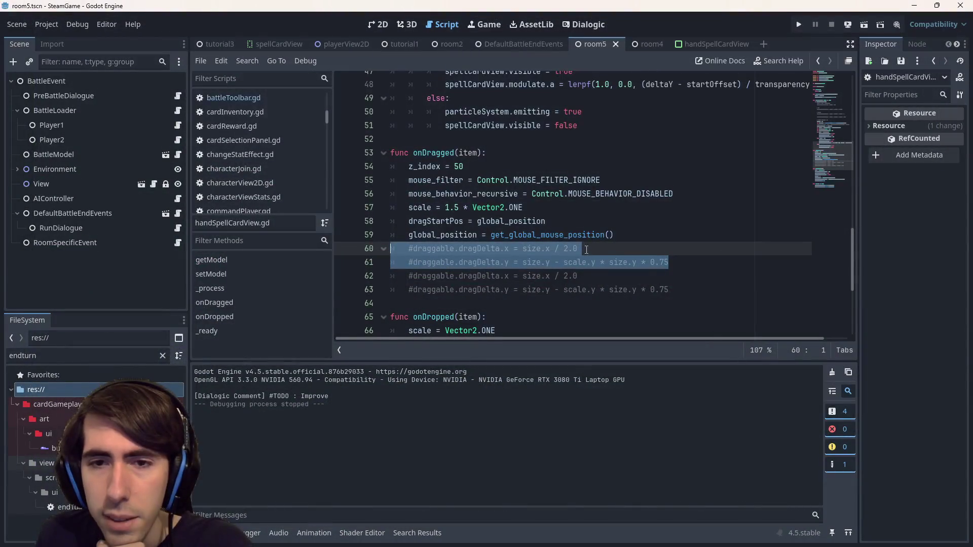
Uncomment the dragDelta lines in onDragged and move the mouse-position assignment below them
key(ctrl+k)
key(ctrl+s)
drag(634, 235, 332, 238)
key(BackSpace)
key(BackSpace)
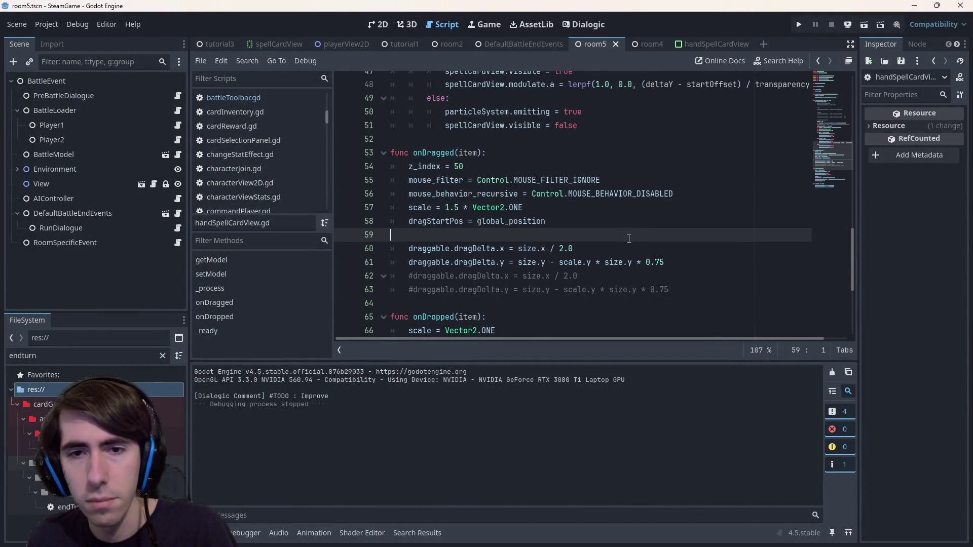
click(581, 248)
key(Return)
key(Return)
key(ctrl+v)
key(ctrl+s)
Drop the 0.75 factor from the dragDelta.y line and fix the mouse-position line's indent error
drag(664, 248, 647, 252)
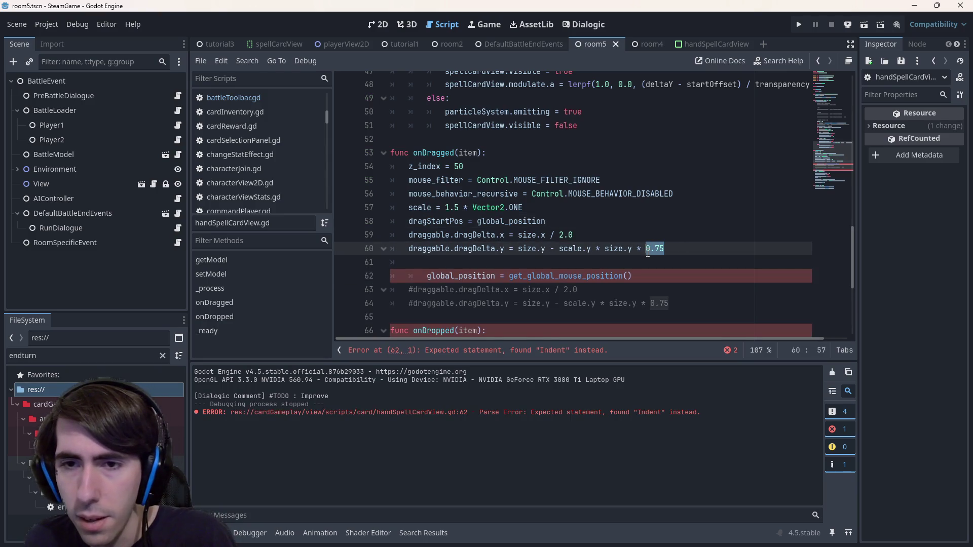
text(1)
key(ctrl+s)
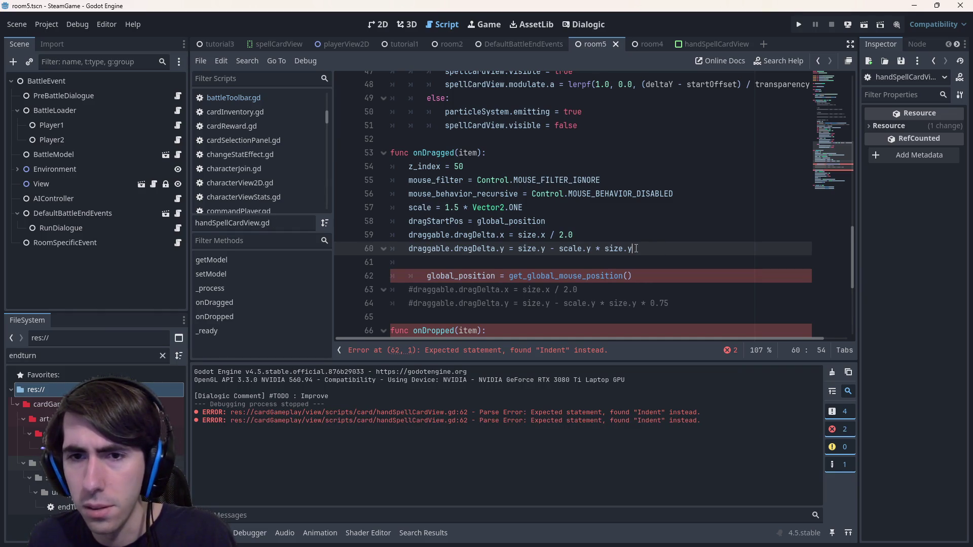
key(ctrl+s)
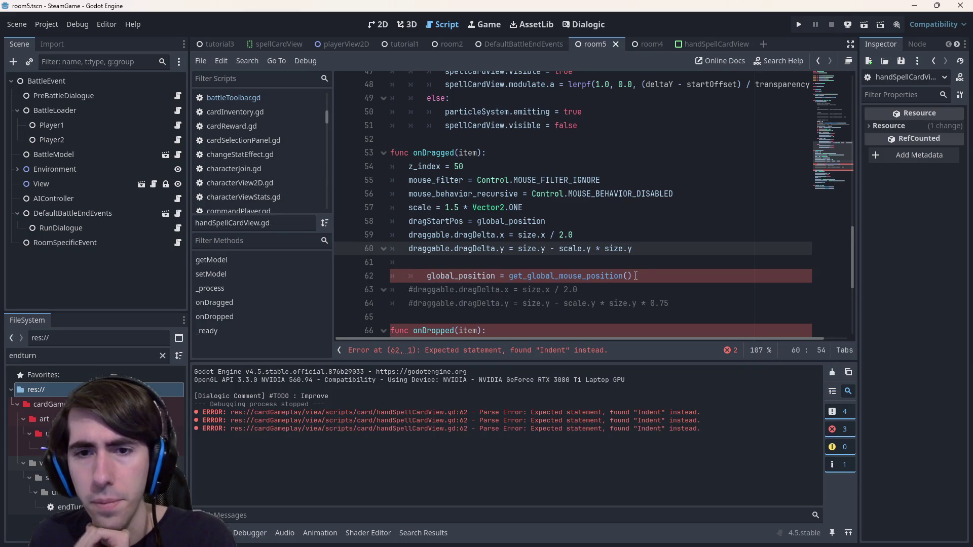
key(Down)
key(Down)
key(Home)
key(BackSpace)
key(ctrl+s)
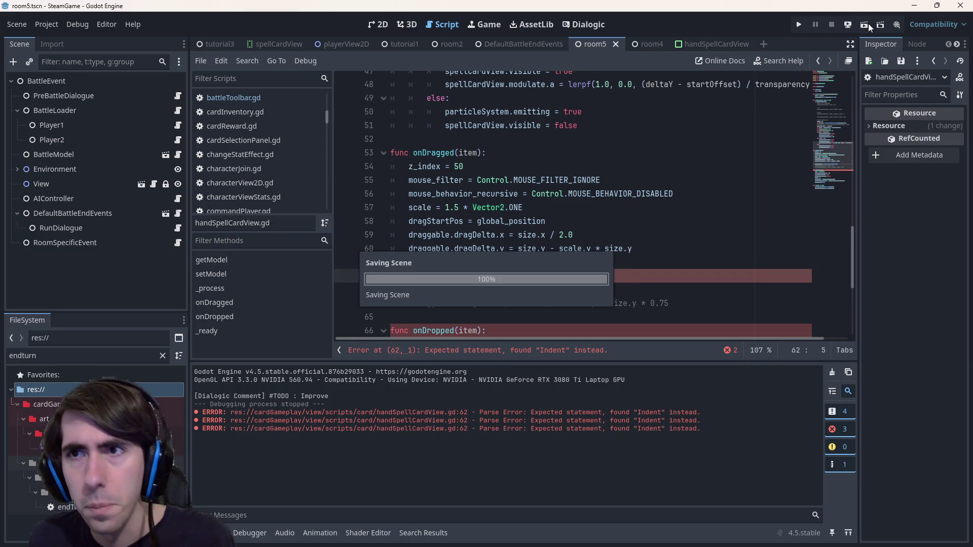
Run the current scene and bring the game window forward
click(866, 28)
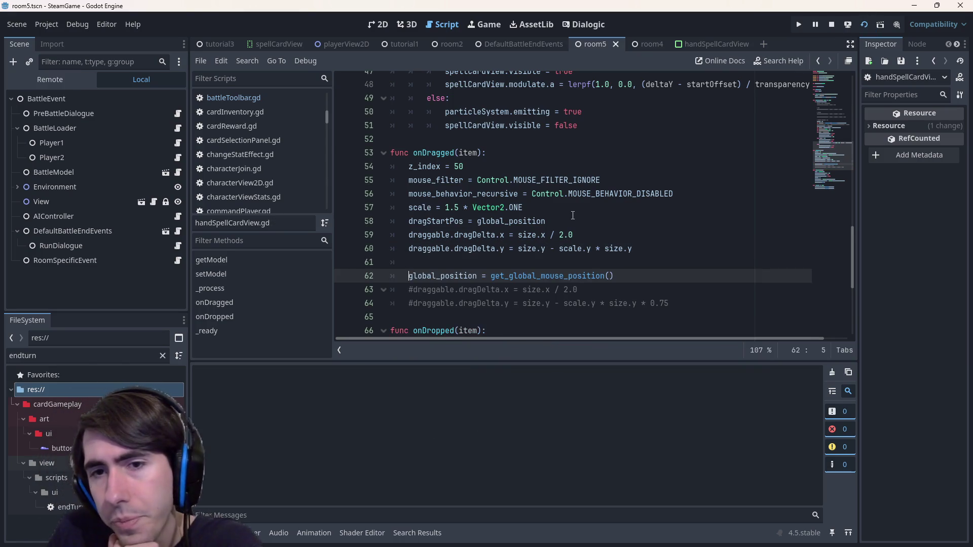
mouse_move(634, 249)
mouse_down()
mouse_move(363, 221)
mouse_move(363, 249)
mouse_move(360, 235)
mouse_up()
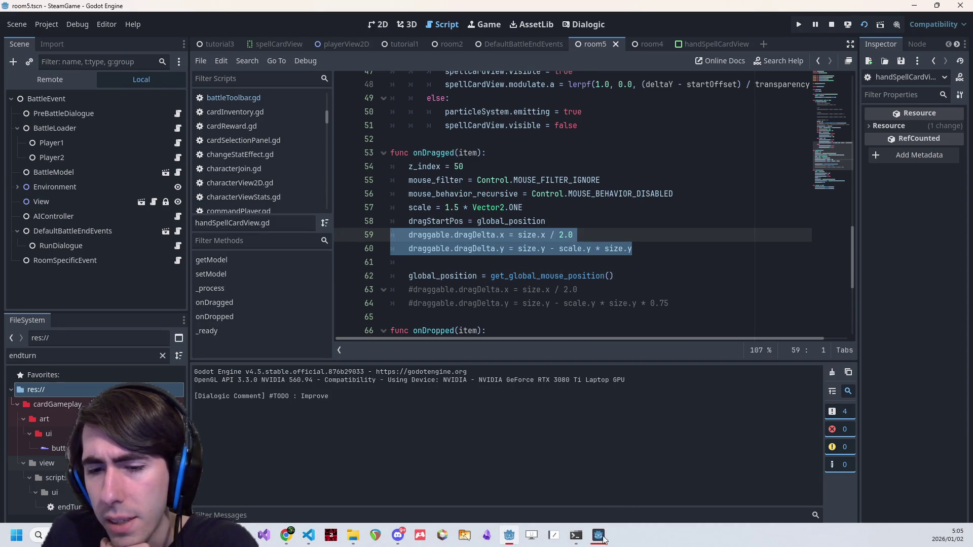
click(600, 537)
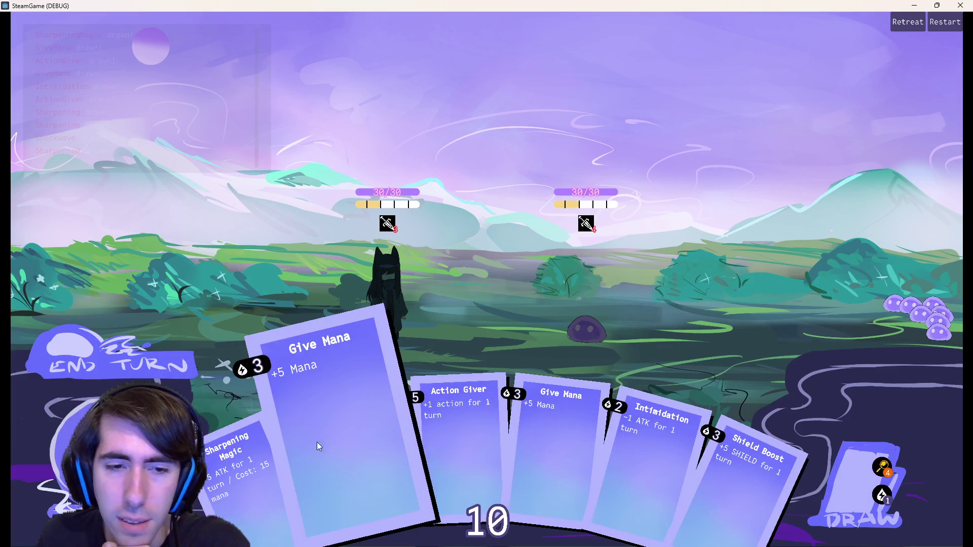
Drag the Sharpening Magic card onto the party character, then close the game window
drag(298, 461, 293, 272)
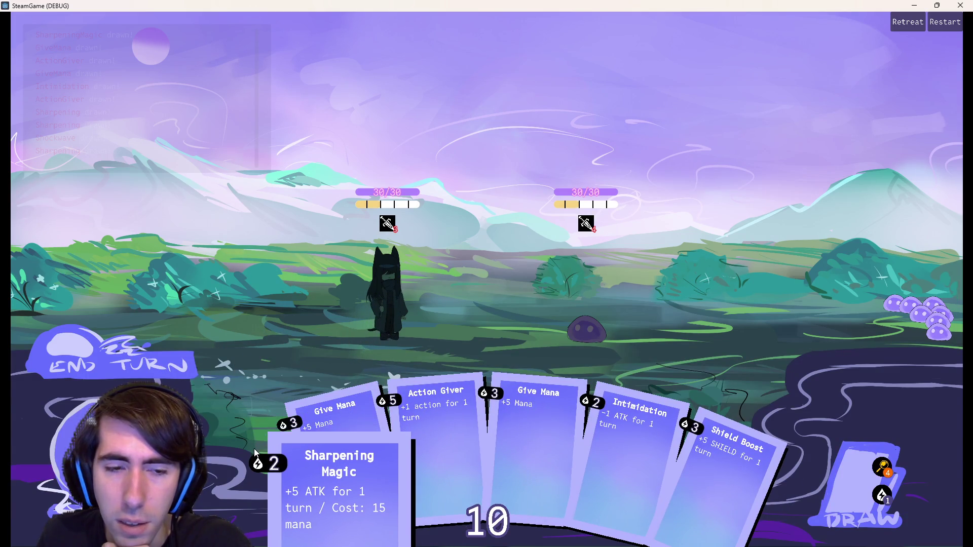
click(960, 6)
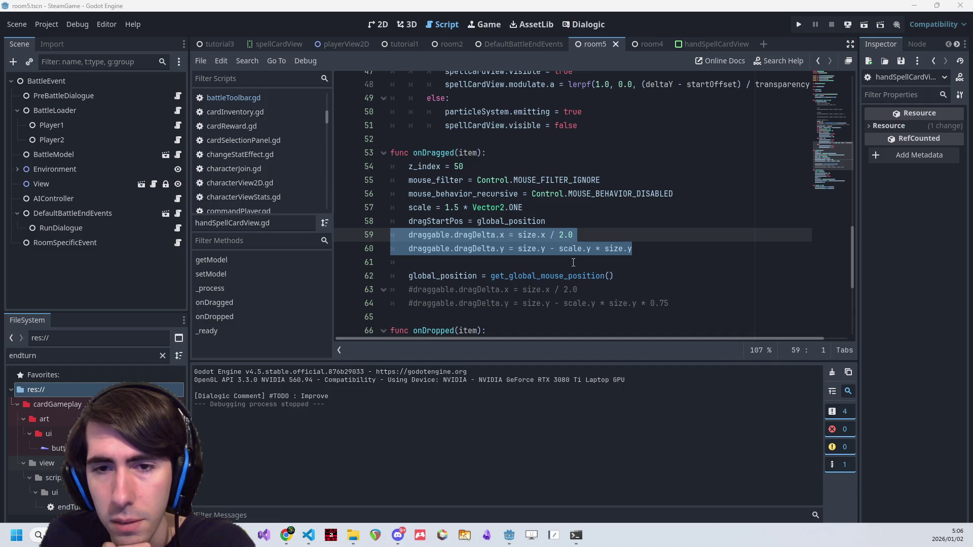
Comment out the mouse-position assignment on line 62
scroll(574, 262, up, 5)
scroll(574, 263, down, 4)
drag(614, 326, 409, 327)
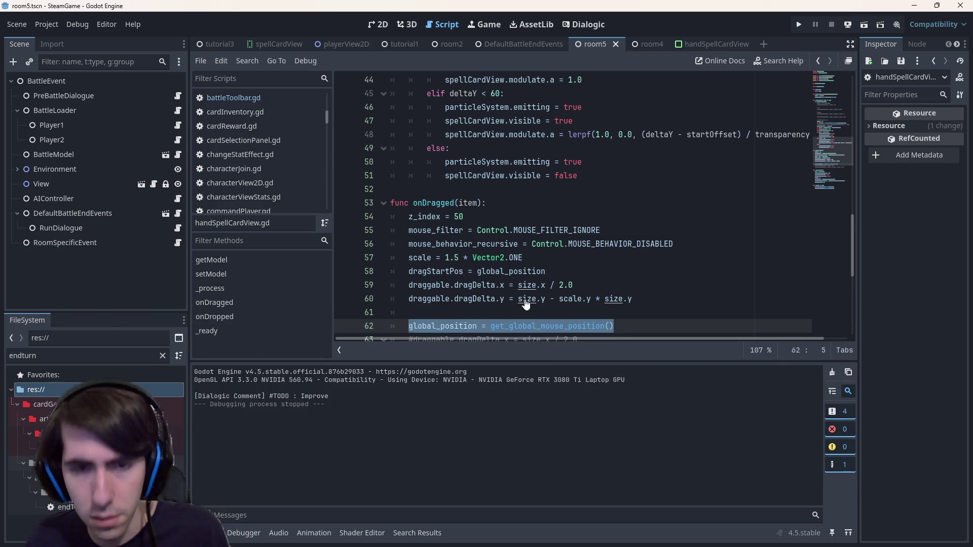
key(ctrl+k)
scroll(564, 211, up, 6)
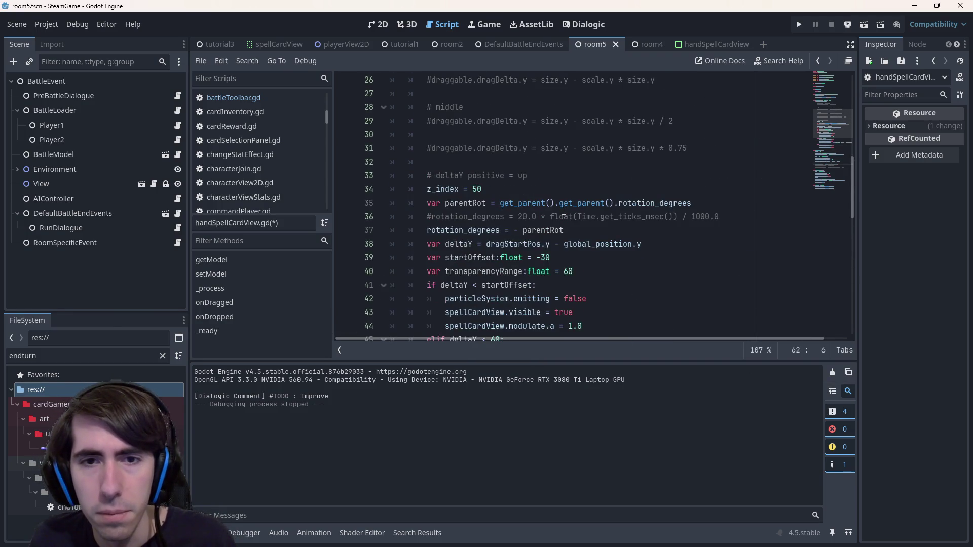
scroll(564, 210, up, 2)
scroll(564, 211, down, 1)
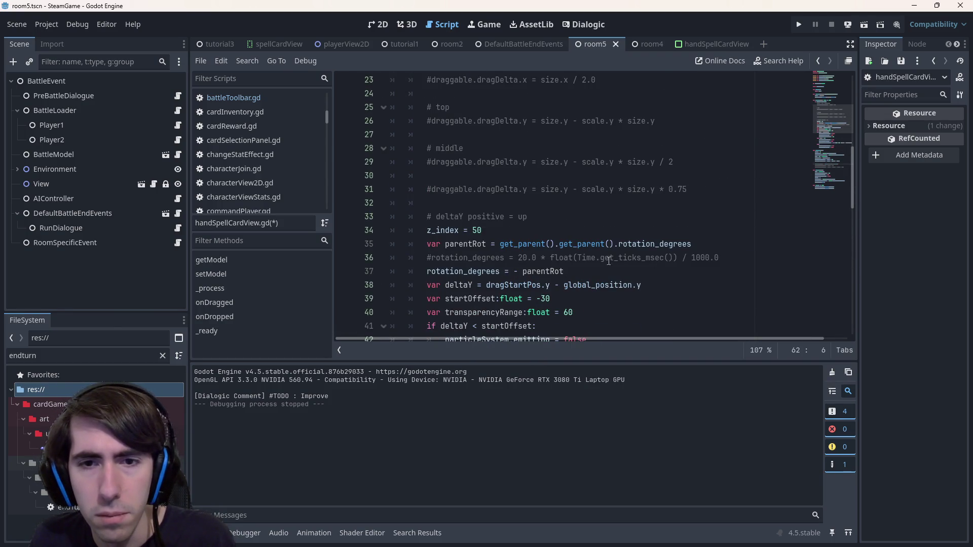
Add 'global_position = get_global_mouse_position()' after the rotation line at line 38 and run the scene
click(670, 244)
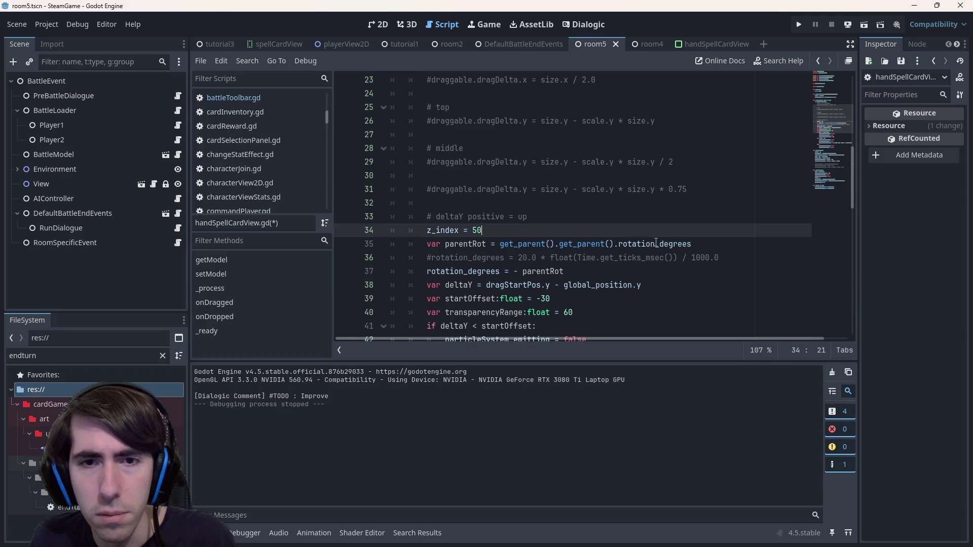
double_click(462, 243)
scroll(463, 247, down, 1)
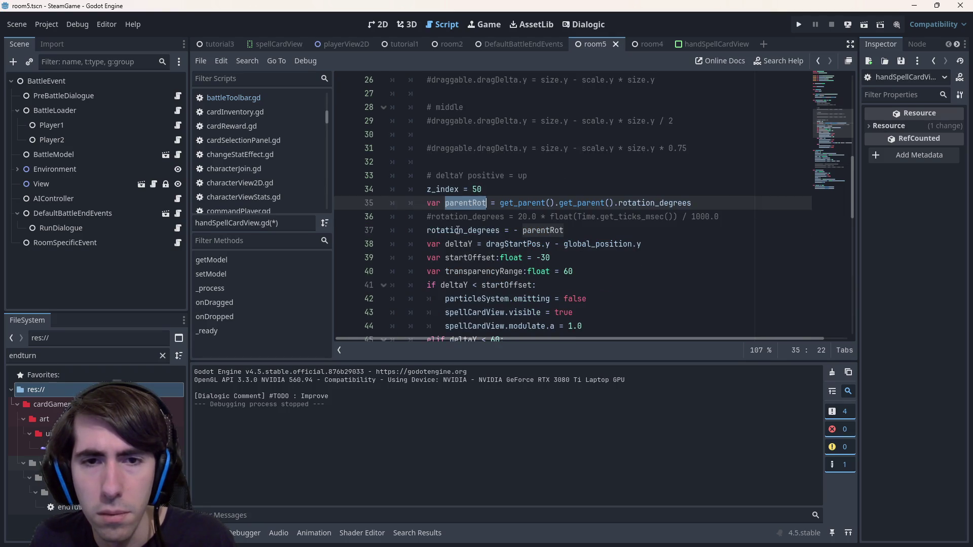
click(461, 230)
key(Return)
text(global_position = get_global_mouse_position())
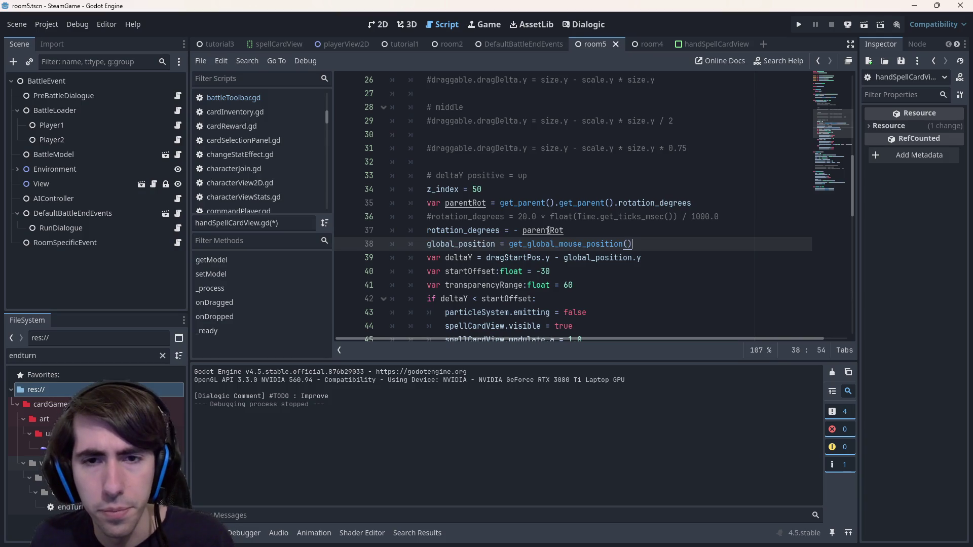
click(863, 26)
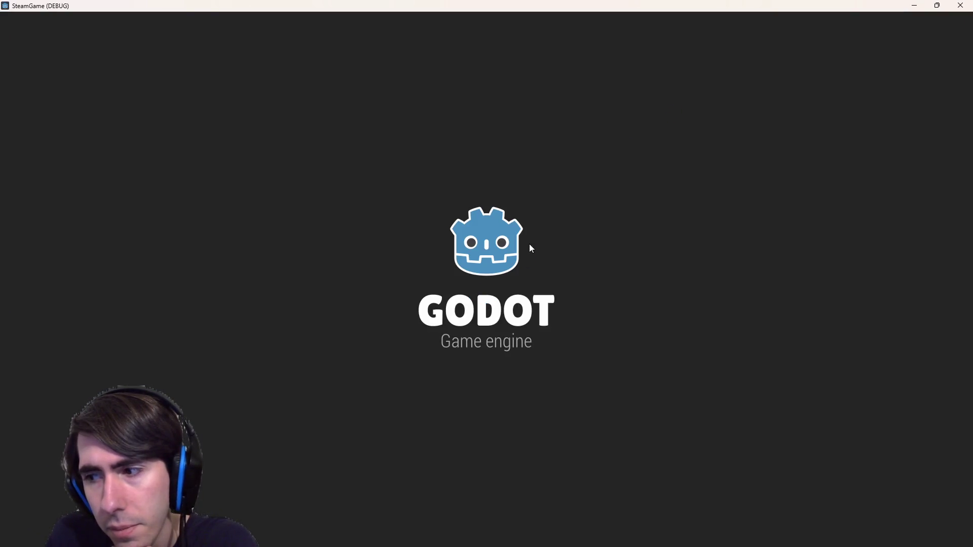
Skip the dialogue, place the dark character in formation, lift a hand card, then close the game
key(Return)
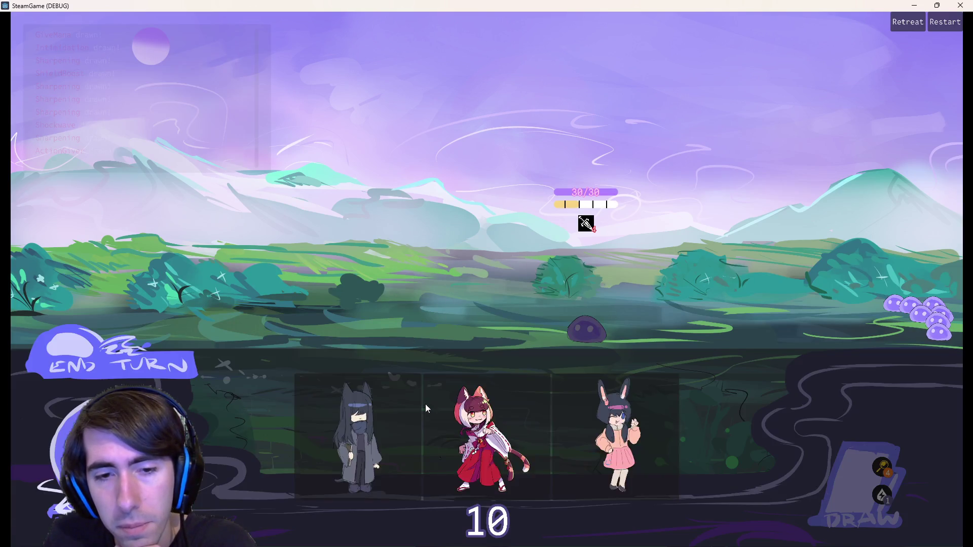
mouse_move(425, 404)
mouse_down()
mouse_move(419, 294)
mouse_move(390, 299)
mouse_up()
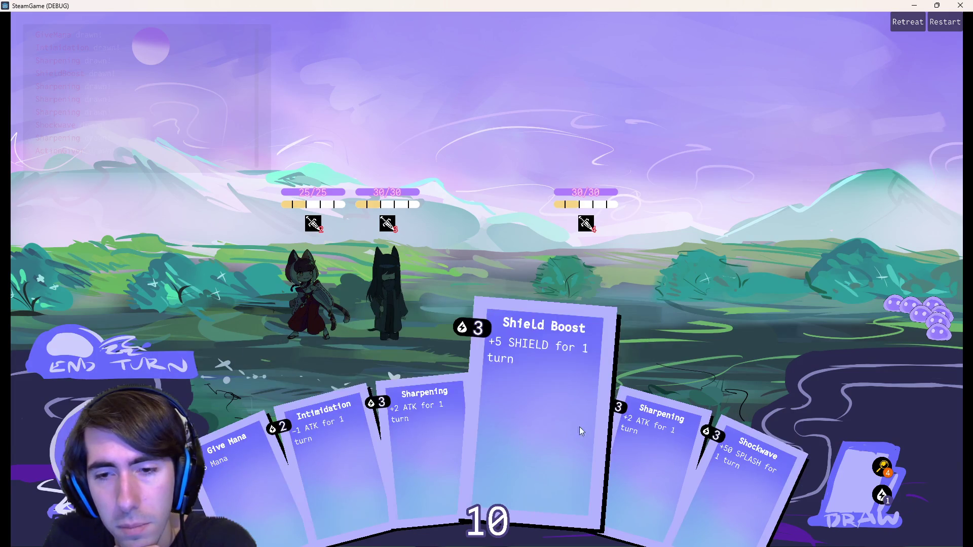
mouse_move(732, 470)
mouse_down()
mouse_move(661, 344)
mouse_move(704, 405)
mouse_up()
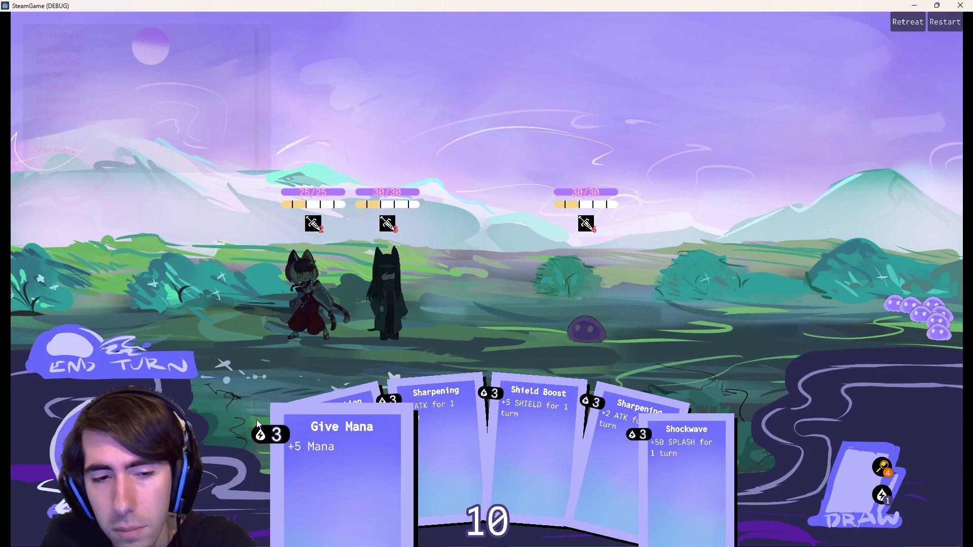
click(961, 5)
click(470, 243)
Inspect the rotation_degrees and global_position lines 37–38 in onDragged
double_click(470, 244)
scroll(470, 243, down, 6)
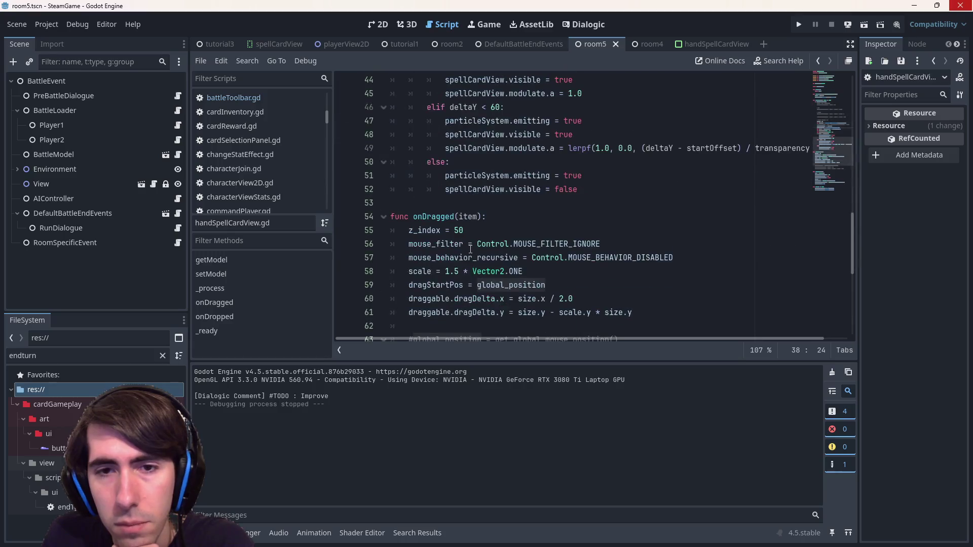
scroll(592, 188, up, 5)
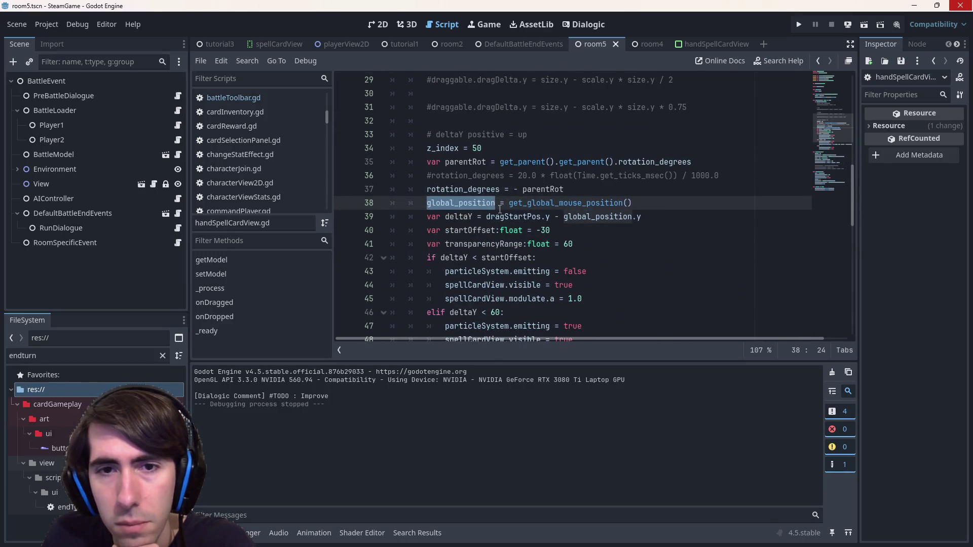
click(693, 202)
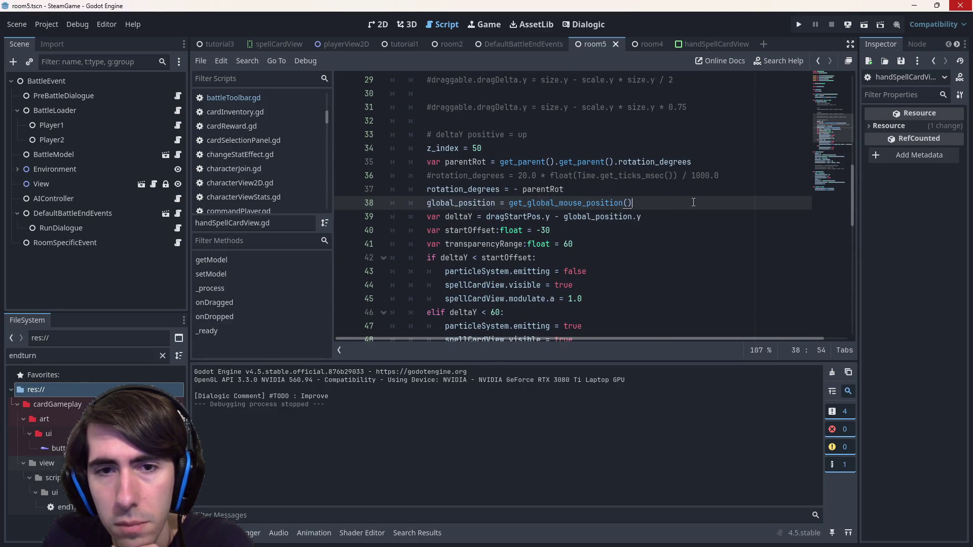
double_click(460, 208)
mouse_move(461, 213)
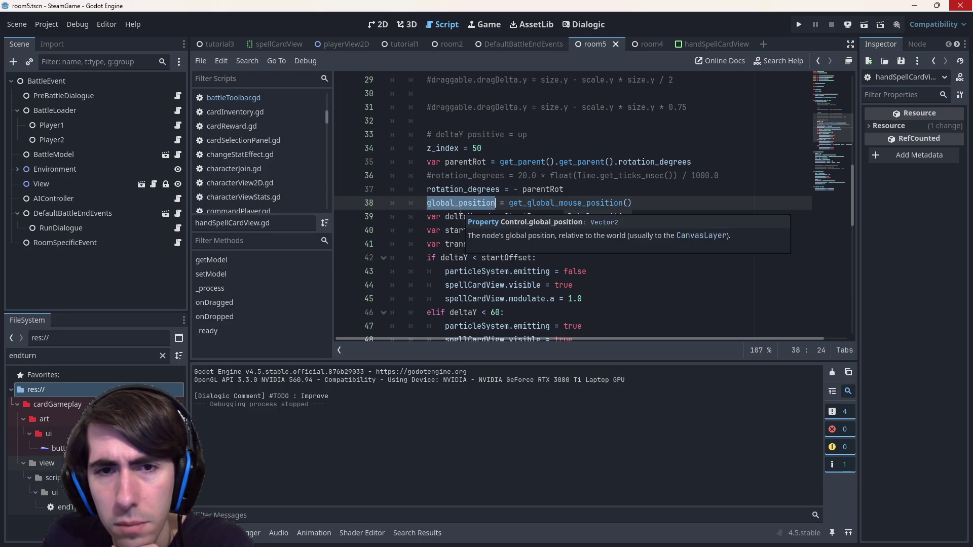
double_click(463, 191)
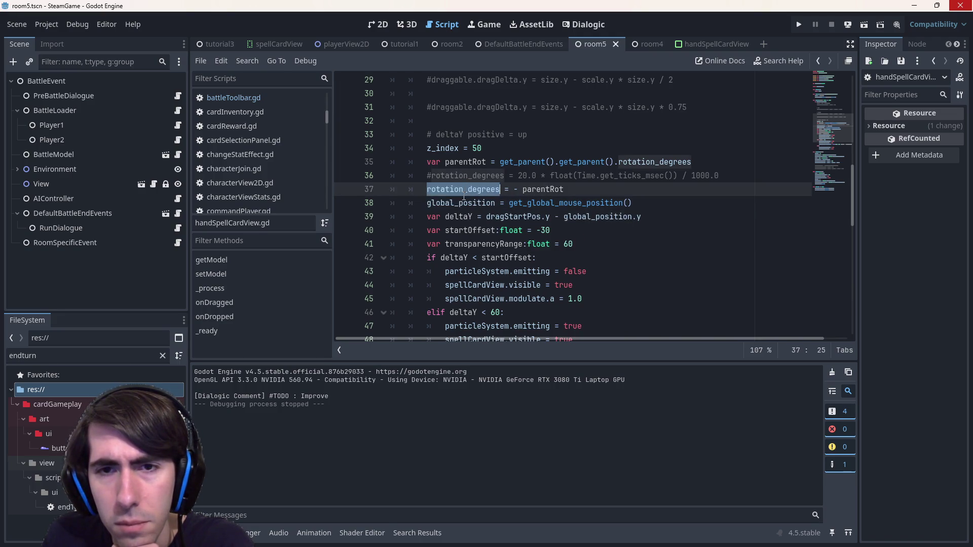
double_click(463, 202)
scroll(557, 249, down, 7)
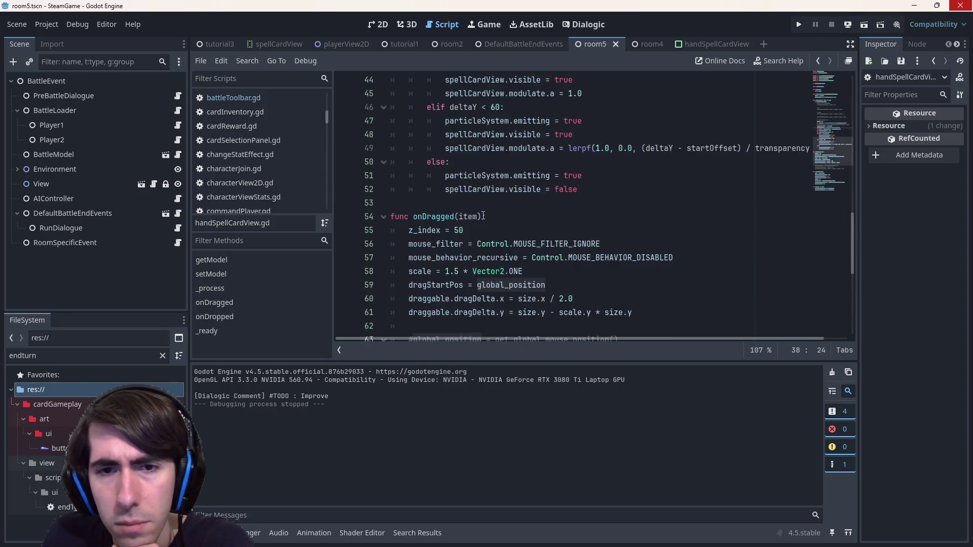
Test-run with dragDelta lines 60–61 commented out, then stop and revert
mouse_move(636, 230)
mouse_down()
mouse_move(456, 202)
mouse_move(385, 217)
mouse_move(319, 212)
mouse_up()
key(ctrl+c)
key(ctrl+k)
key(ctrl+s)
click(861, 26)
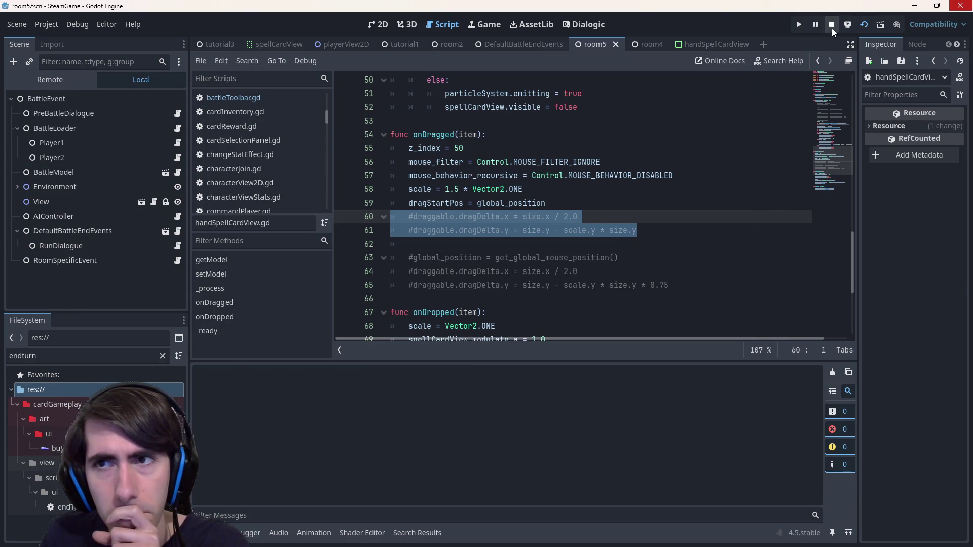
click(832, 29)
key(ctrl+z)
Duplicate the dragDelta lines as lines 63–64 with dragDelta.x and dragDelta.y set to 0
drag(568, 231, 558, 234)
key(ctrl+z)
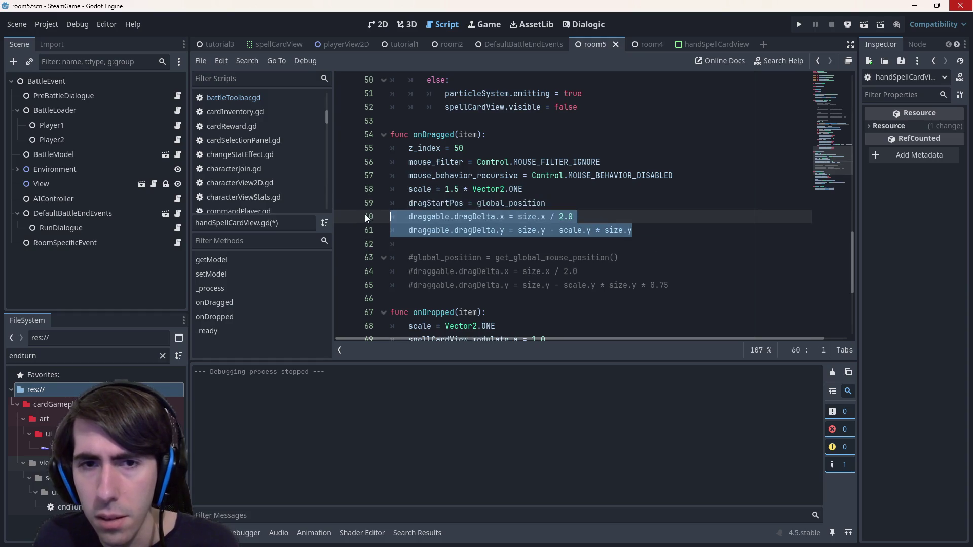
click(665, 230)
key(Return)
key(Return)
key(ctrl+v)
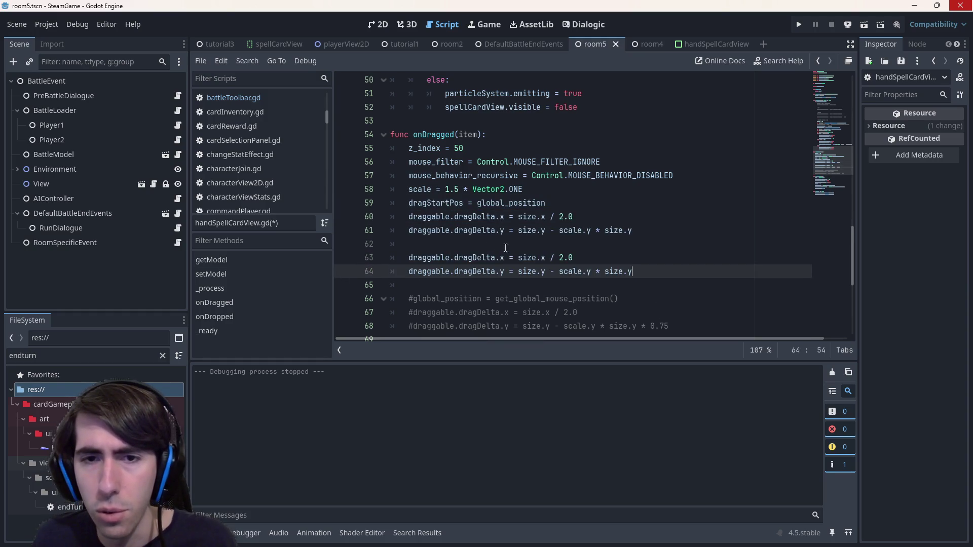
click(518, 257)
key(shift+End)
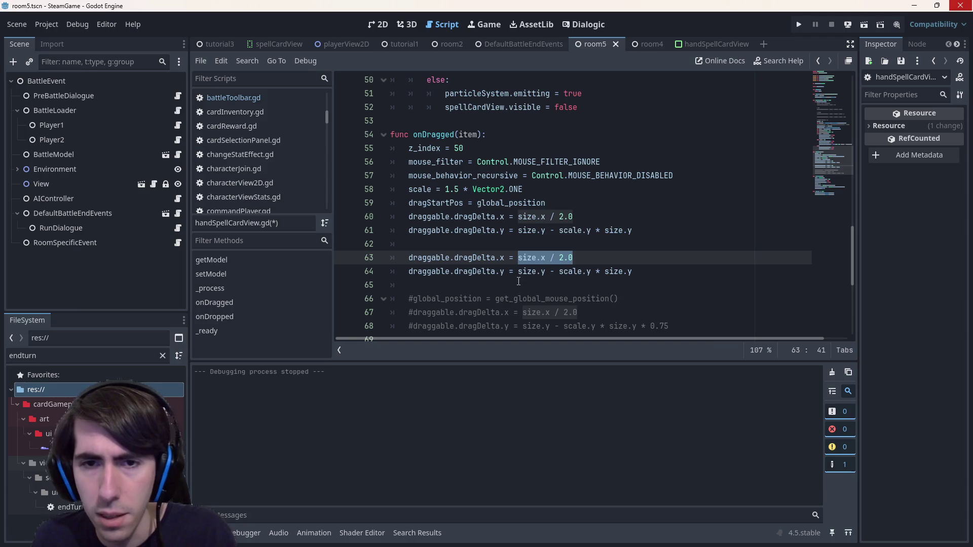
text(0)
key(Down)
key(shift+End)
text(0)
Comment out the original size-based lines 60–61 and launch the game
drag(634, 231, 357, 217)
key(ctrl+k)
key(F6)
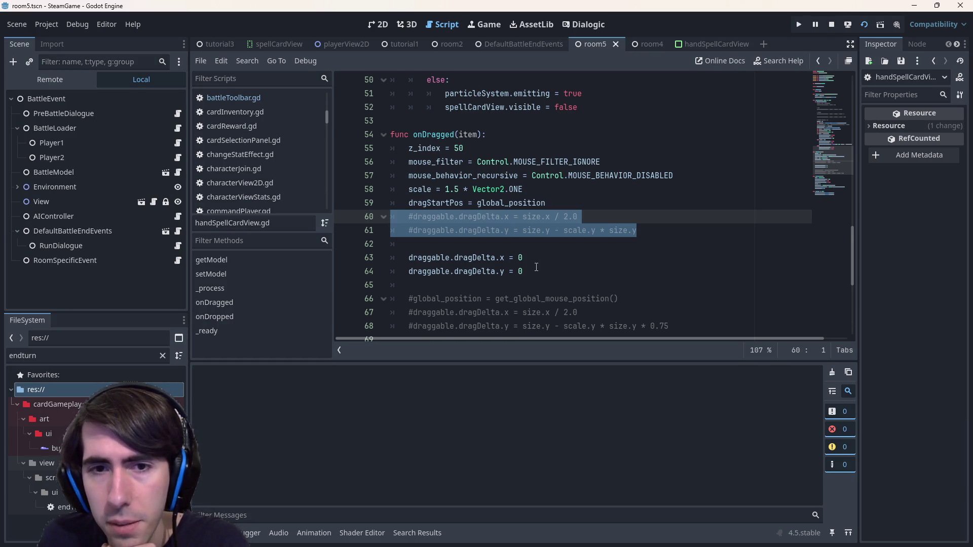
key(F5)
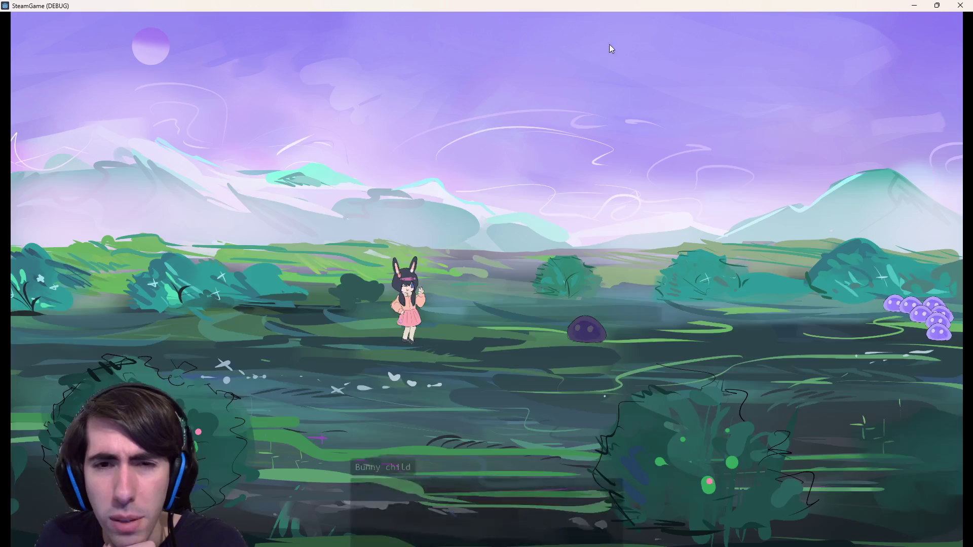
Start the battle with two characters placed, play Shockwave and Intimidation, and cancel a Sharpening pick-up
click(419, 308)
click(416, 305)
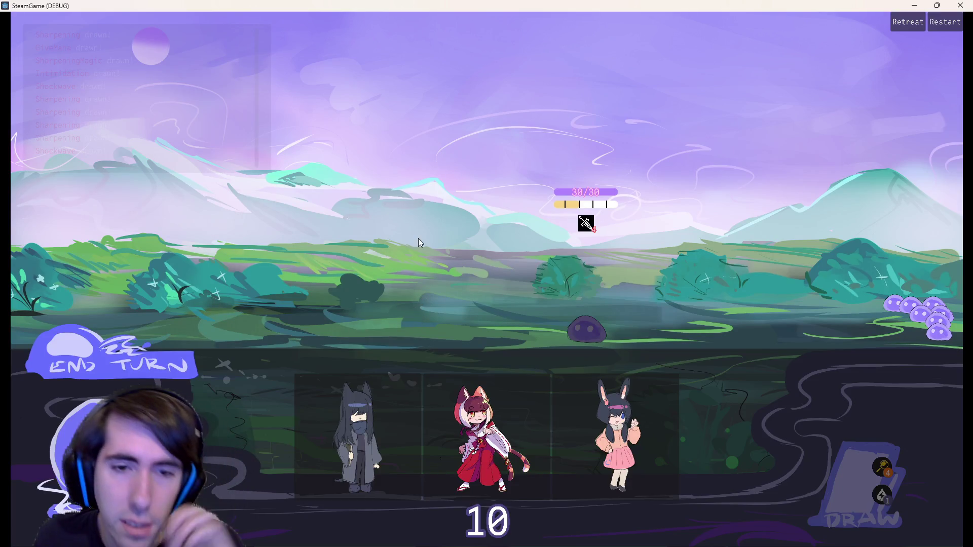
drag(357, 436, 388, 289)
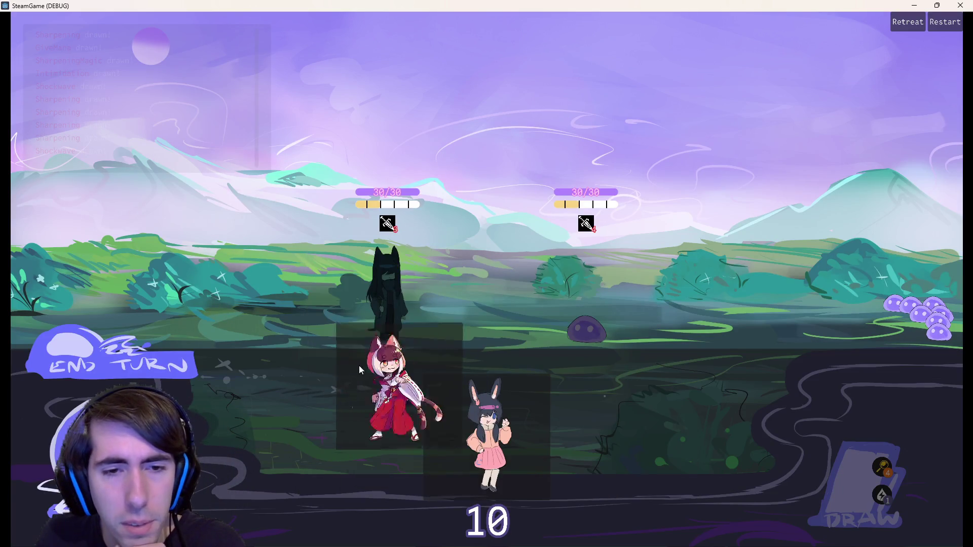
drag(375, 390, 309, 289)
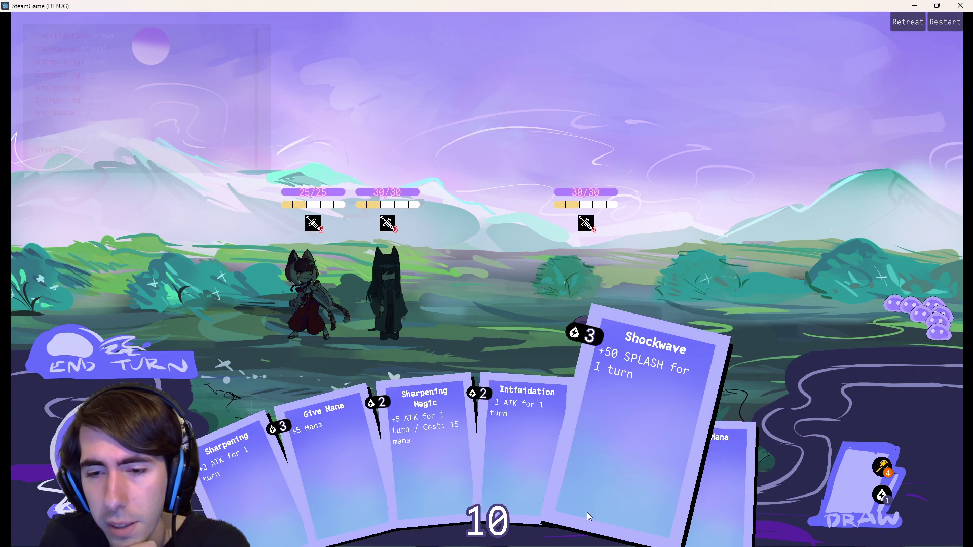
drag(653, 516, 484, 285)
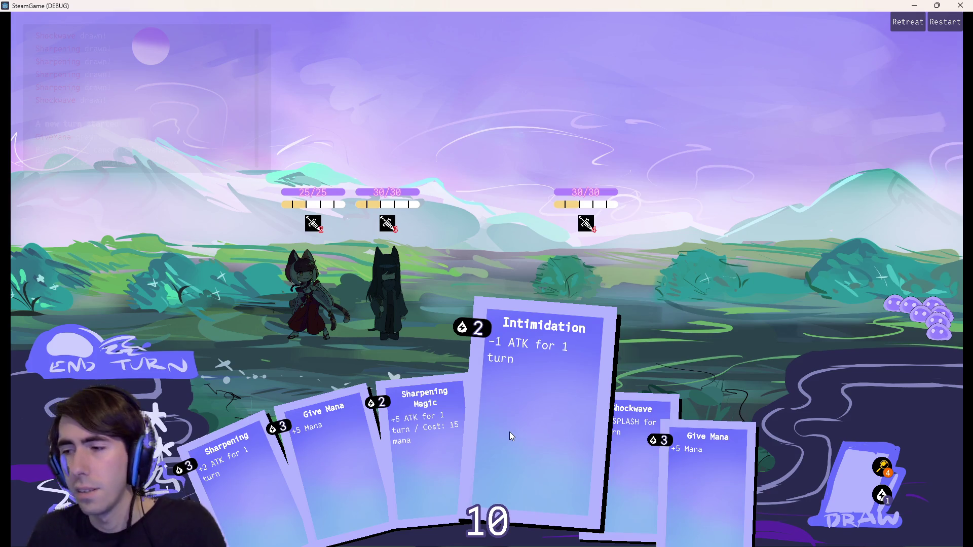
mouse_move(509, 436)
mouse_down()
mouse_move(455, 276)
mouse_move(456, 300)
mouse_up()
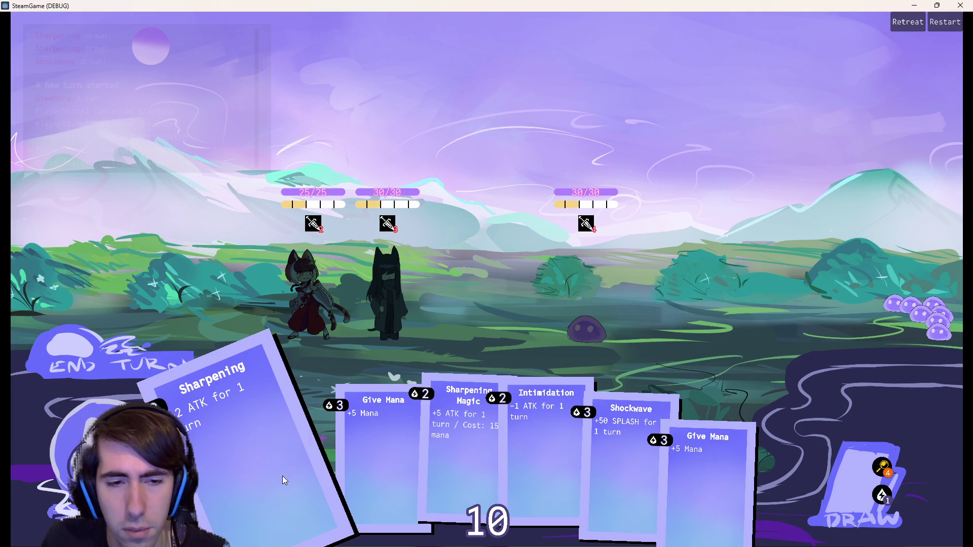
click(293, 437)
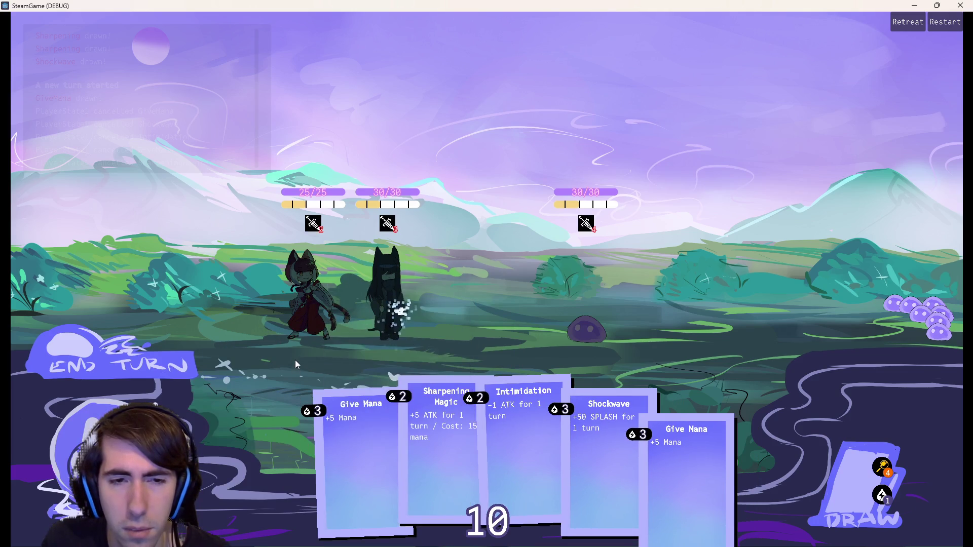
right_click(289, 401)
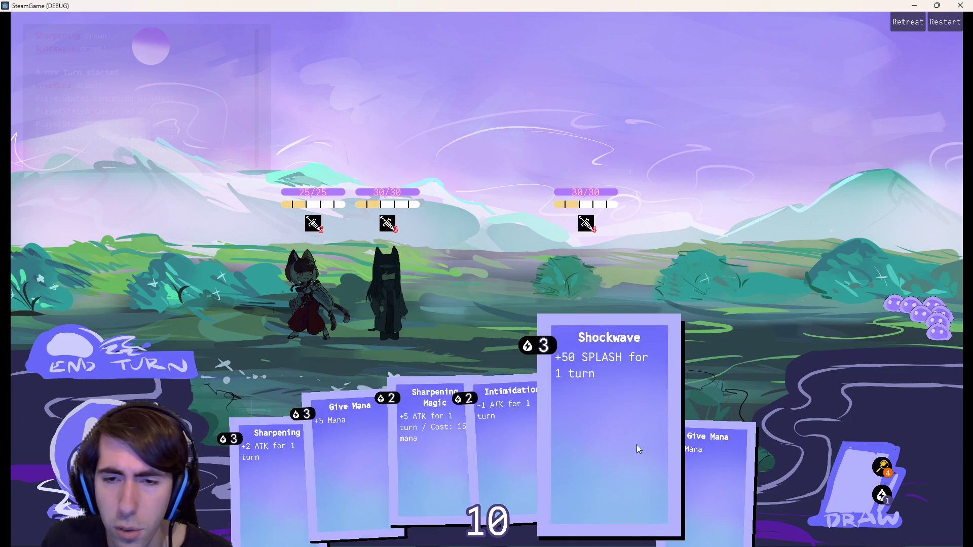
Restart the battle, lift Sharpening Magic, close the game, and uncomment dragDelta lines 60–61
click(935, 26)
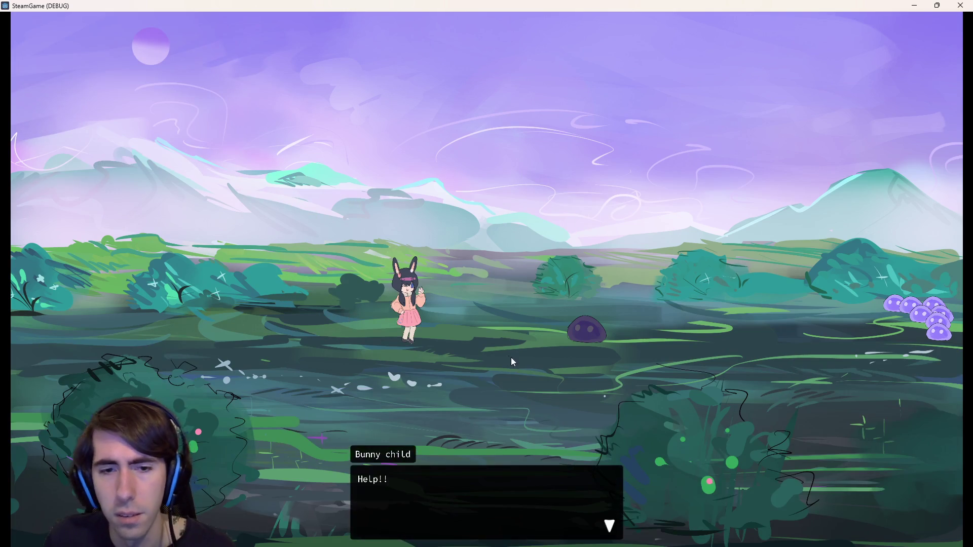
click(498, 358)
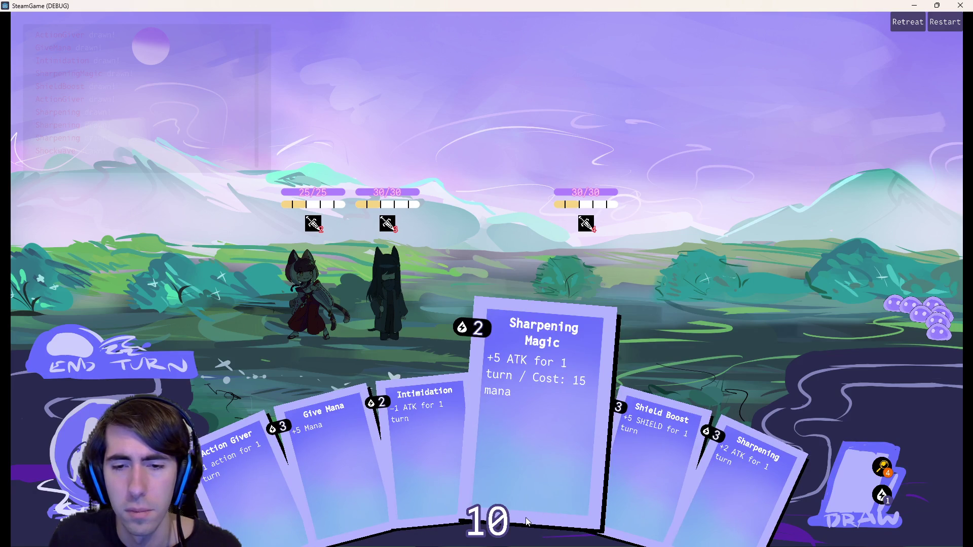
click(525, 518)
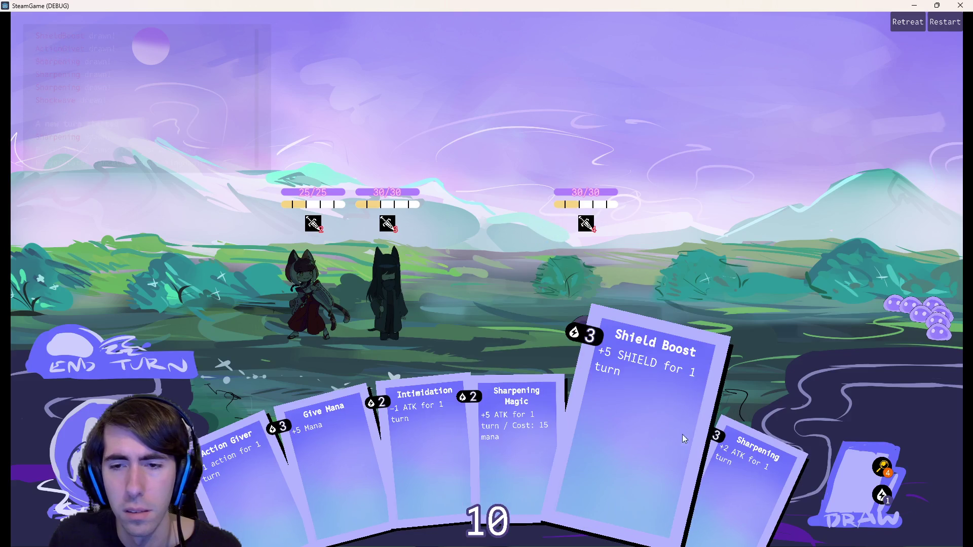
click(959, 5)
key(ctrl+k)
key(ctrl+k)
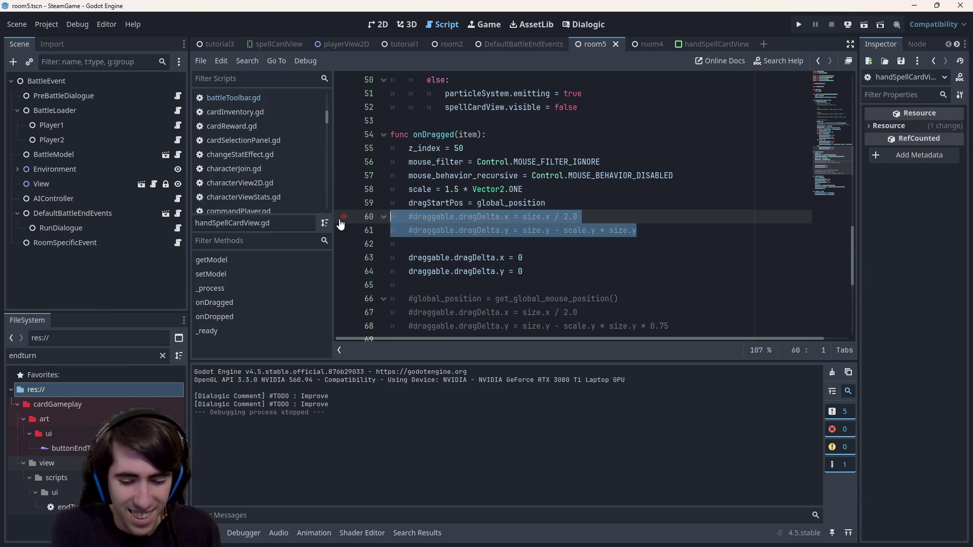
key(ctrl+k)
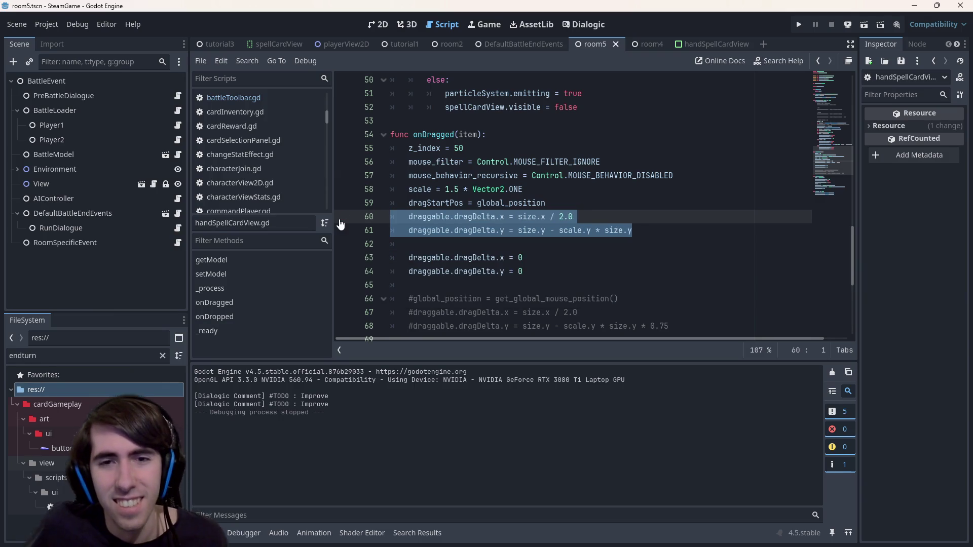
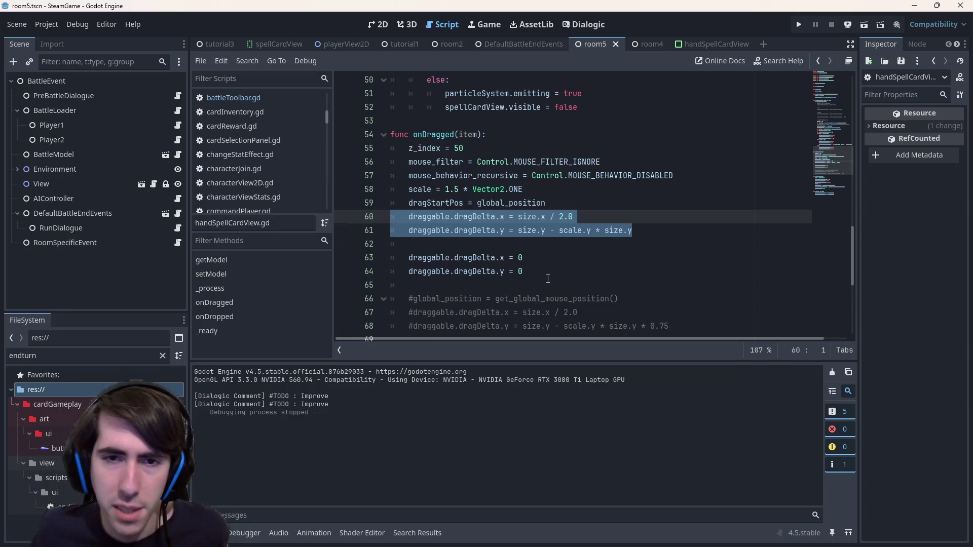
Comment out the zero dragDelta lines and the mouse-following global_position line, saving along the way
drag(546, 274, 393, 257)
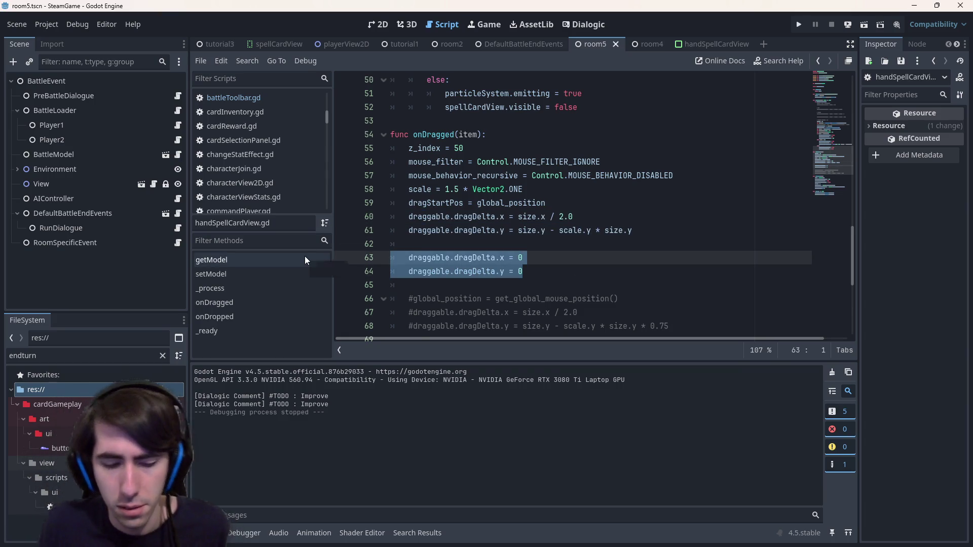
key(ctrl+k)
key(ctrl+s)
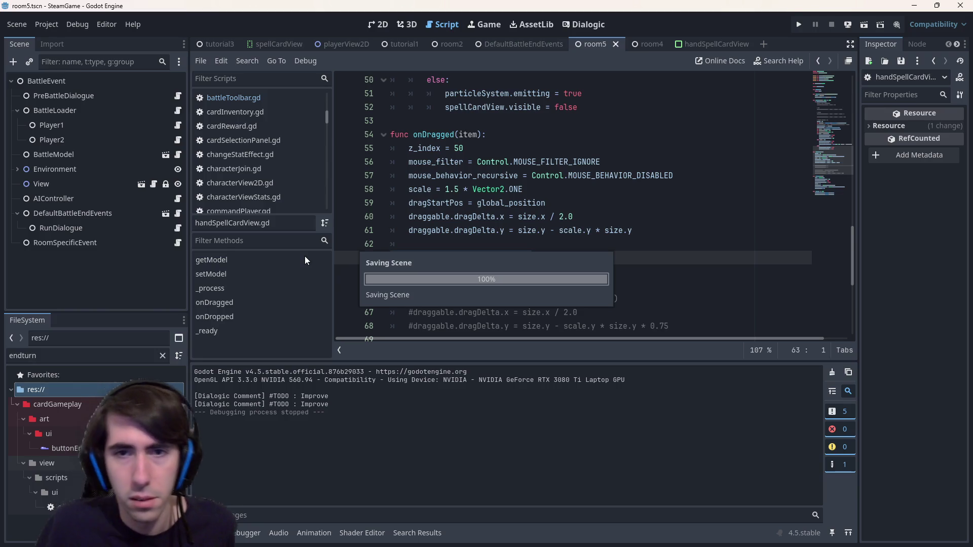
scroll(447, 210, up, 7)
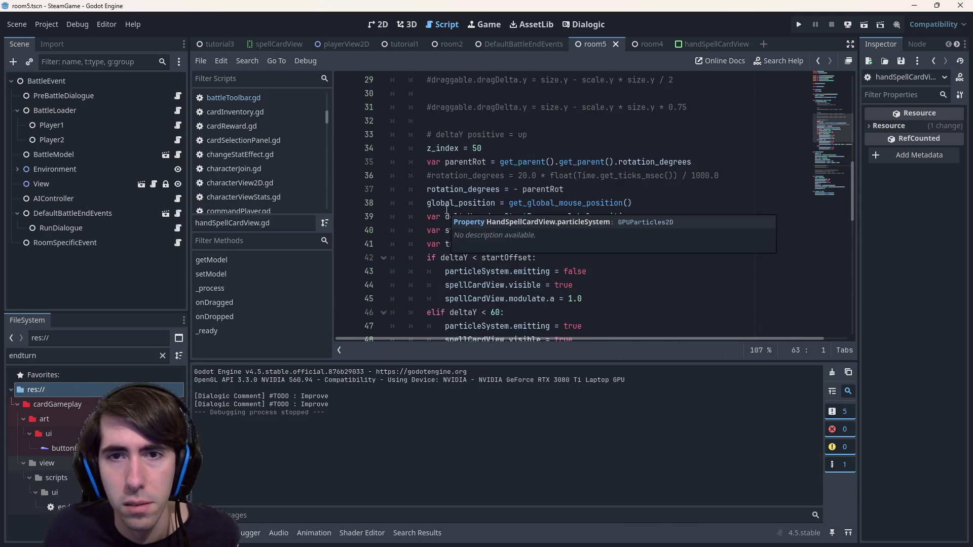
click(652, 193)
drag(634, 203, 312, 204)
key(ctrl+k)
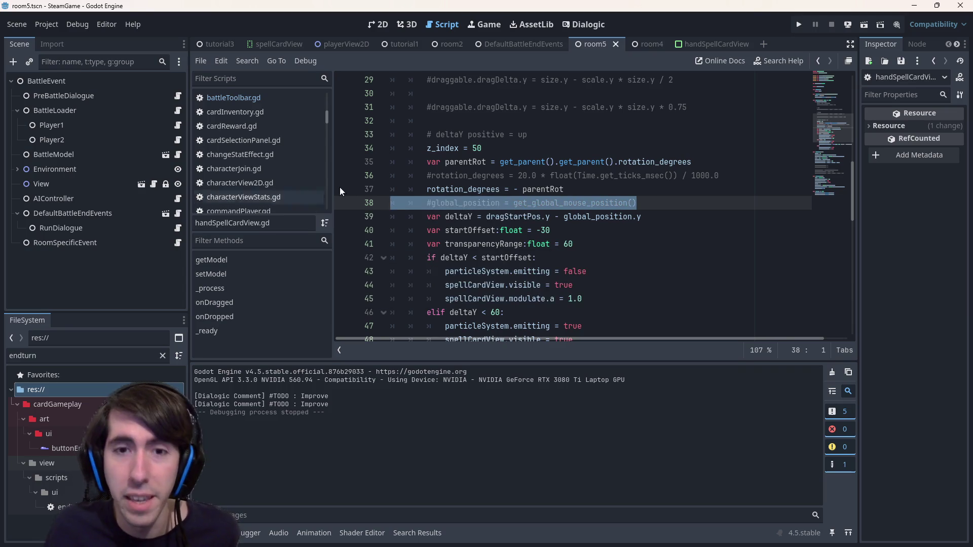
Try inserting a new line after z_index = 50, then undo it
double_click(463, 189)
scroll(602, 203, up, 1)
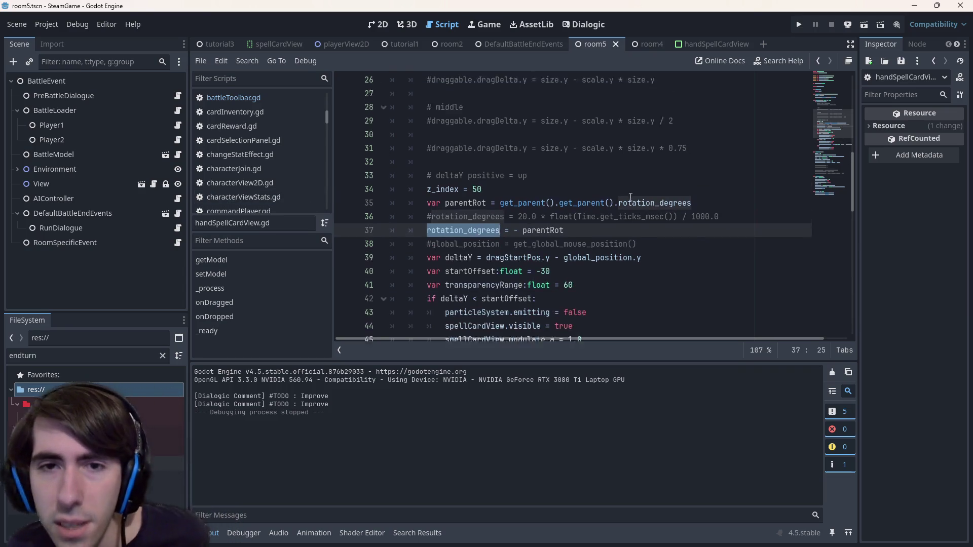
click(601, 203)
click(666, 189)
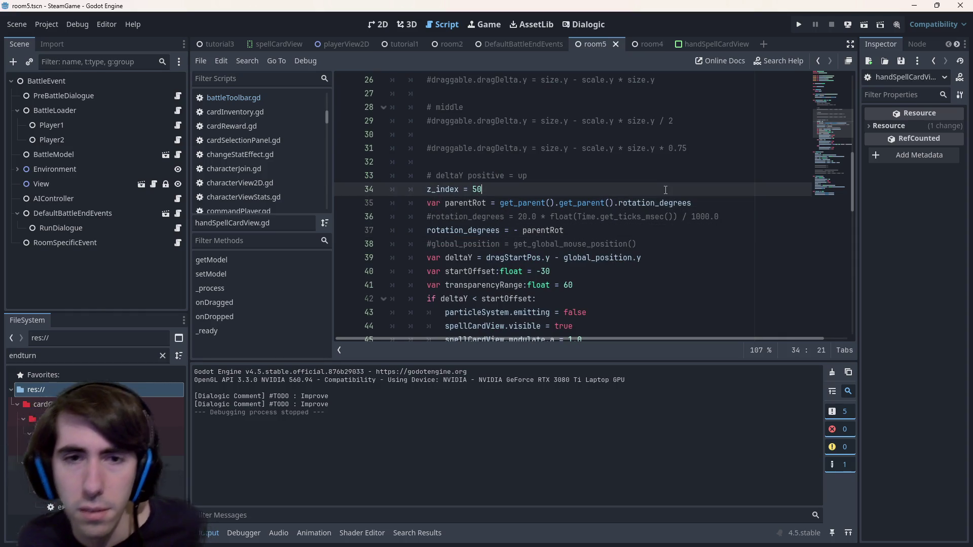
key(Return)
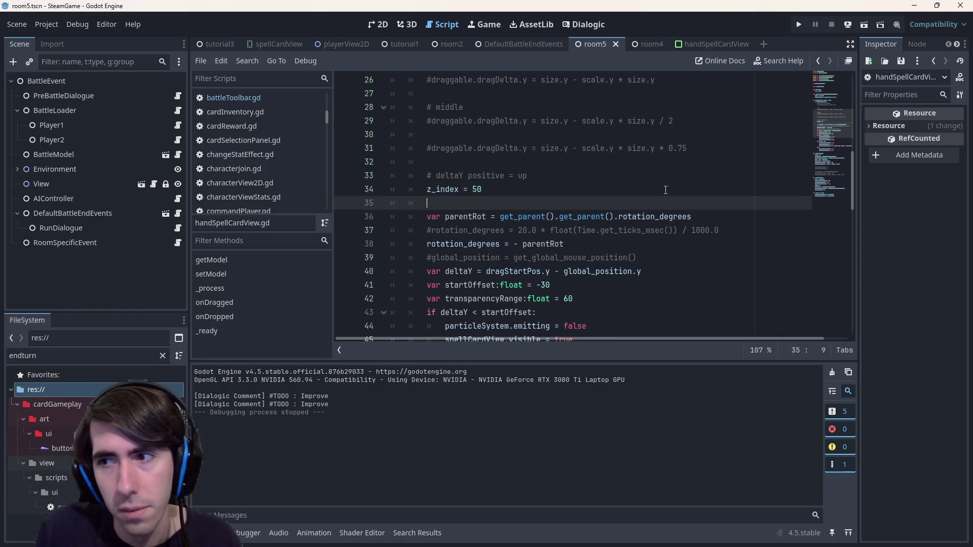
key(ctrl+z)
key(ctrl+z)
key(ctrl+z)
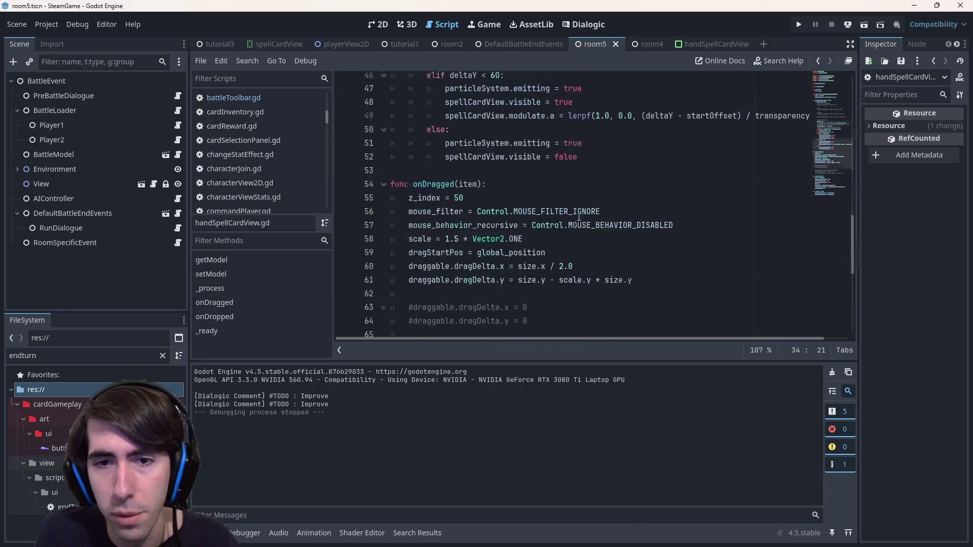
key(ctrl+z)
key(ctrl+z)
key(ctrl+z)
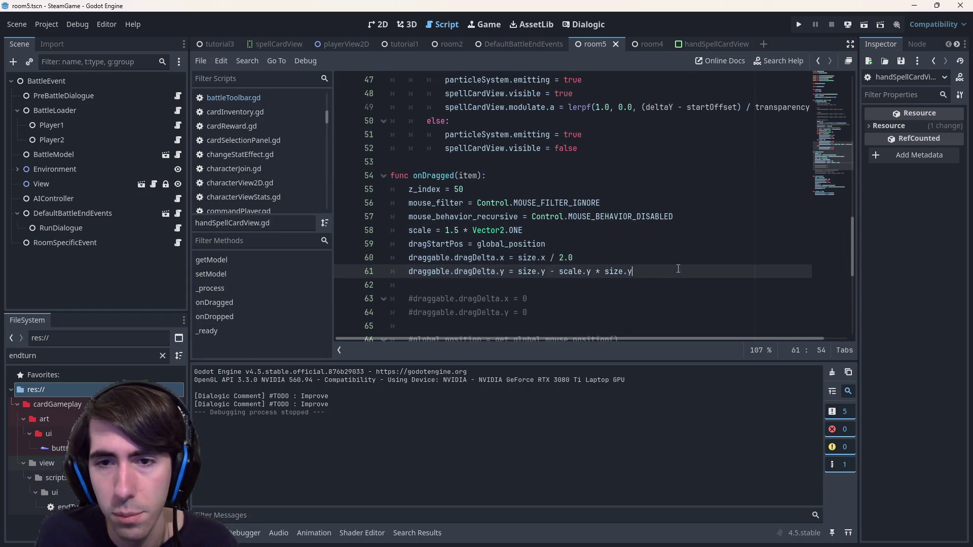
Add 'pivot_offset = draggable.dragDelta' below the dragDelta lines in onDragged and run the scene
click(650, 274)
key(Return)
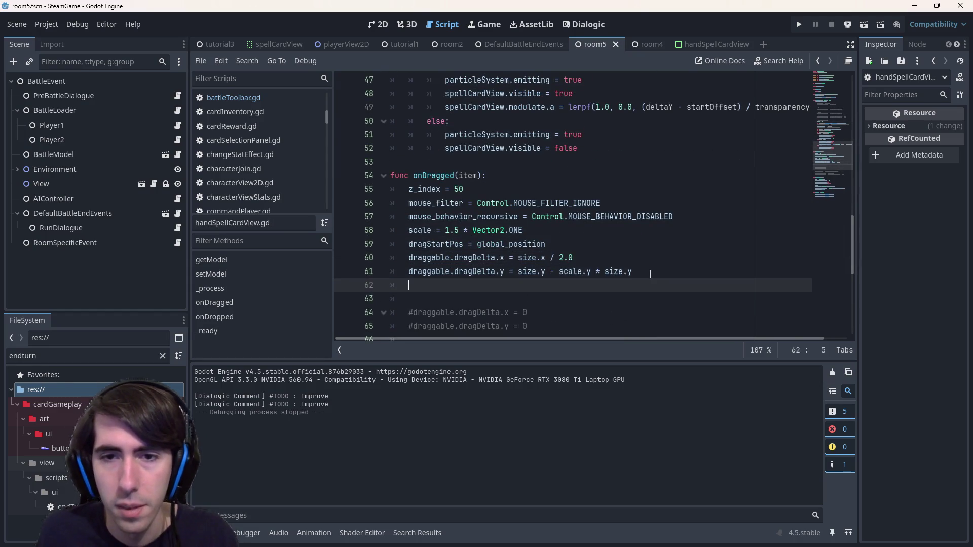
text(ivot)
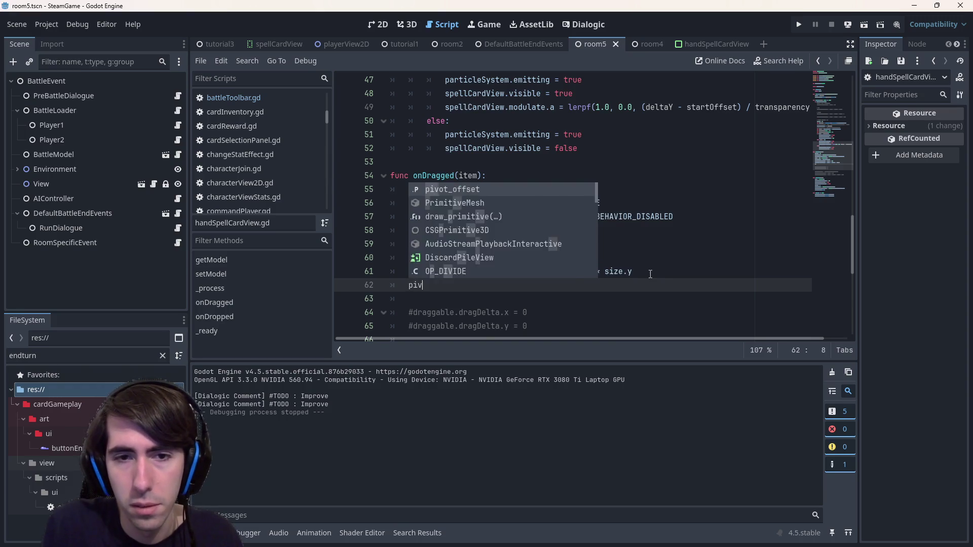
key(Return)
text(=)
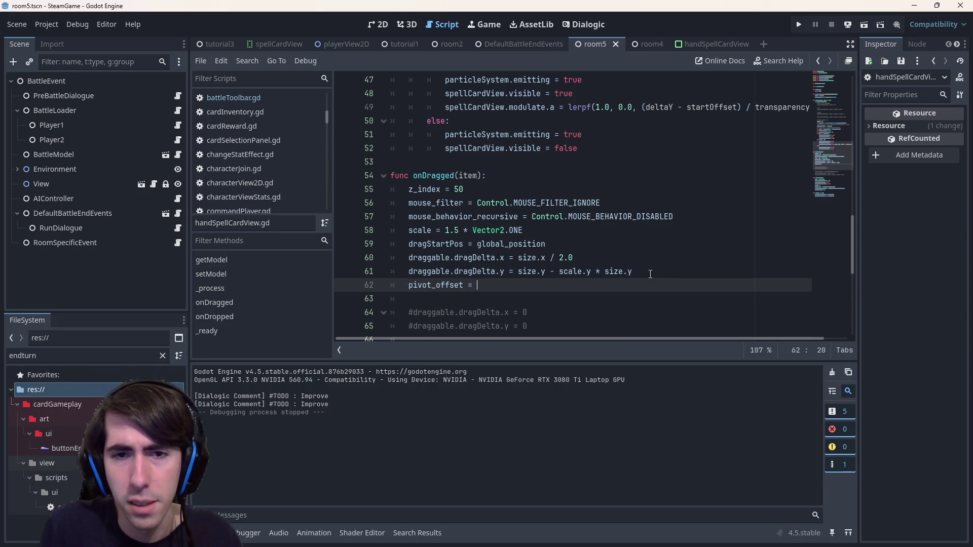
key(Escape)
key(Up)
key(Home)
key(Down)
key(End)
key(ctrl+v)
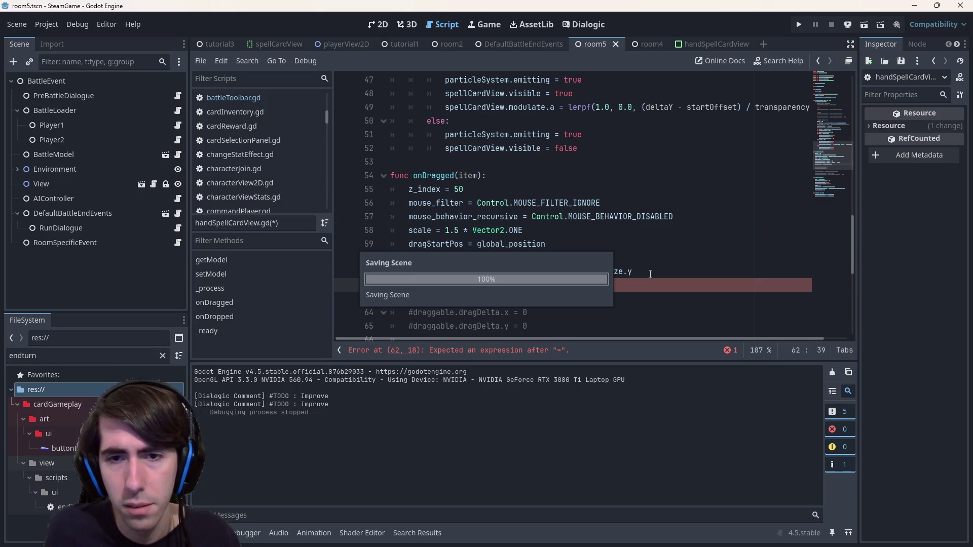
click(864, 25)
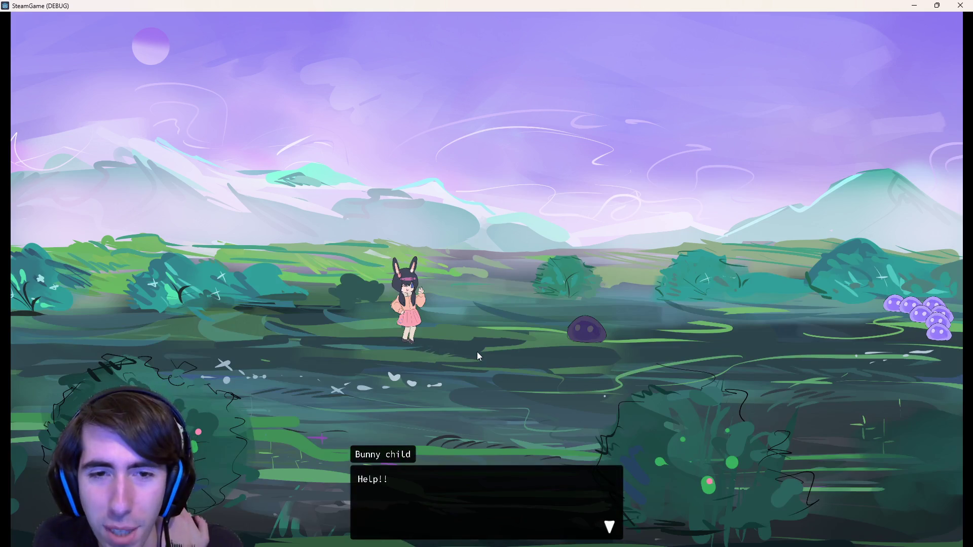
Finish the opening dialogue and place the dark-haired and red characters on the battlefield
click(471, 360)
click(463, 364)
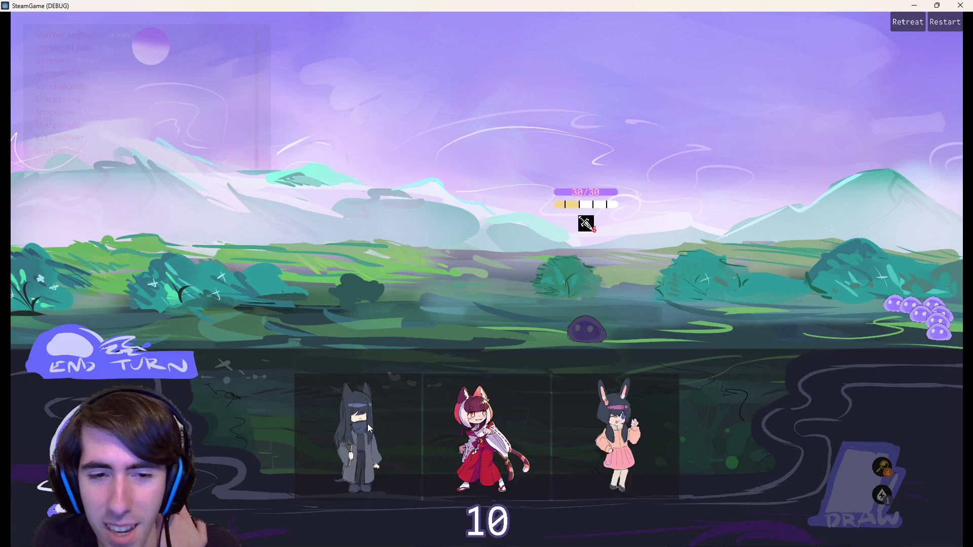
mouse_move(367, 424)
mouse_down()
mouse_move(406, 276)
mouse_move(390, 291)
mouse_up()
drag(424, 425, 312, 294)
Pick up Shockwave, cancel it, then play it on the slime and close the game
click(761, 471)
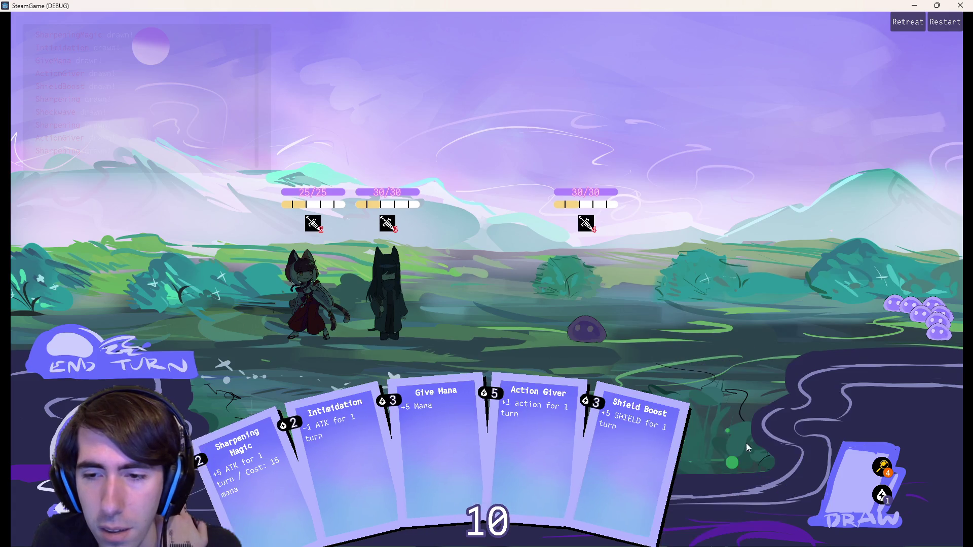
right_click(597, 251)
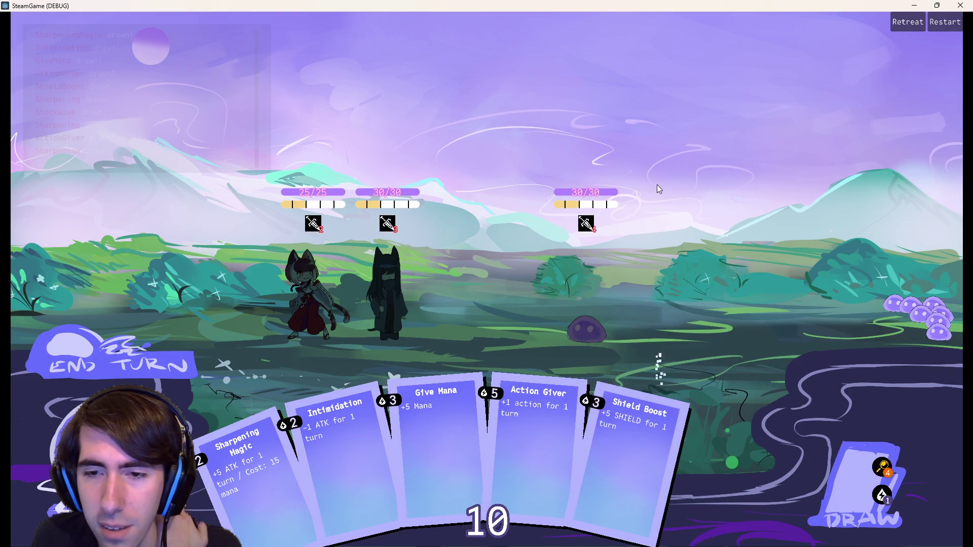
click(498, 245)
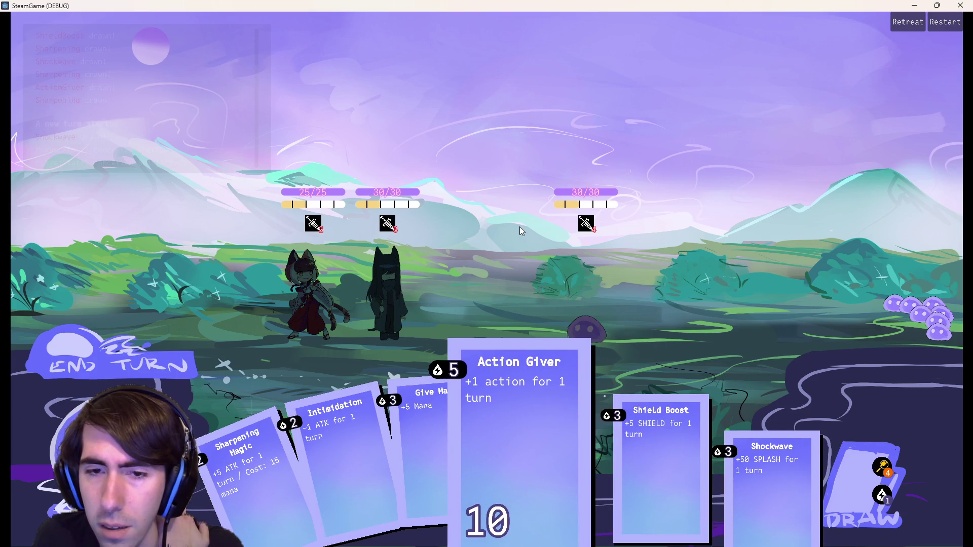
click(960, 5)
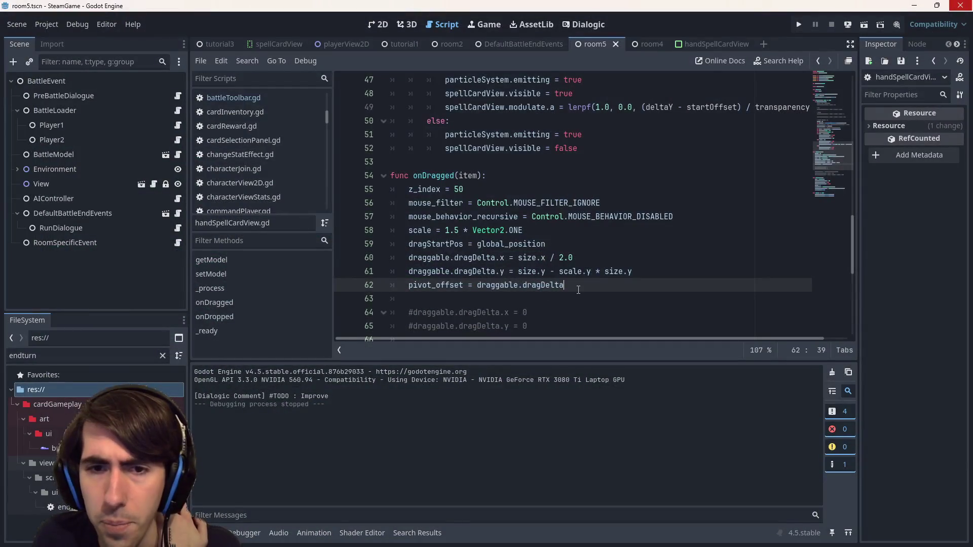
Change the pivot line to pivot_offset.x = size.x / 2.0, copied from the dragDelta.x line
drag(518, 293, 467, 285)
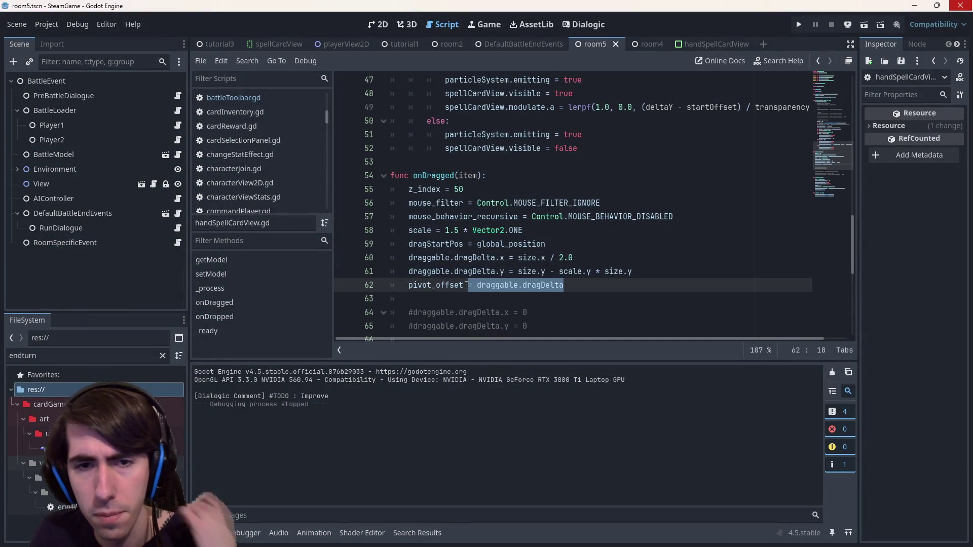
text(.x =)
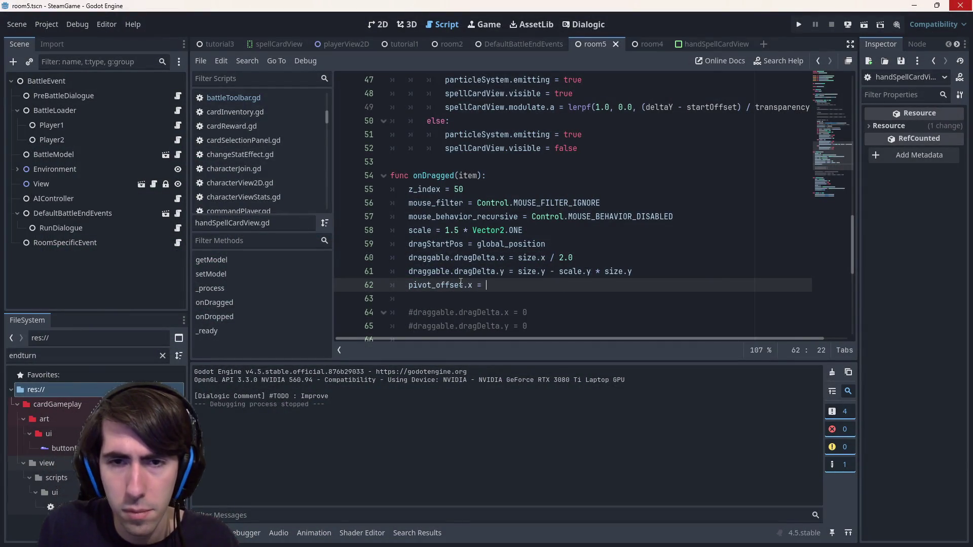
key(Escape)
key(Up)
key(Up)
key(ctrl+shift+Right)
key(ctrl+shift+Right)
key(ctrl+shift+Right)
key(Down)
key(Down)
key(Down)
key(Up)
key(End)
text(size.x / 2.0)
Add a pivot_offset.y line with size.y - scale.y * size.y, then flip the minus to plus
key(Up)
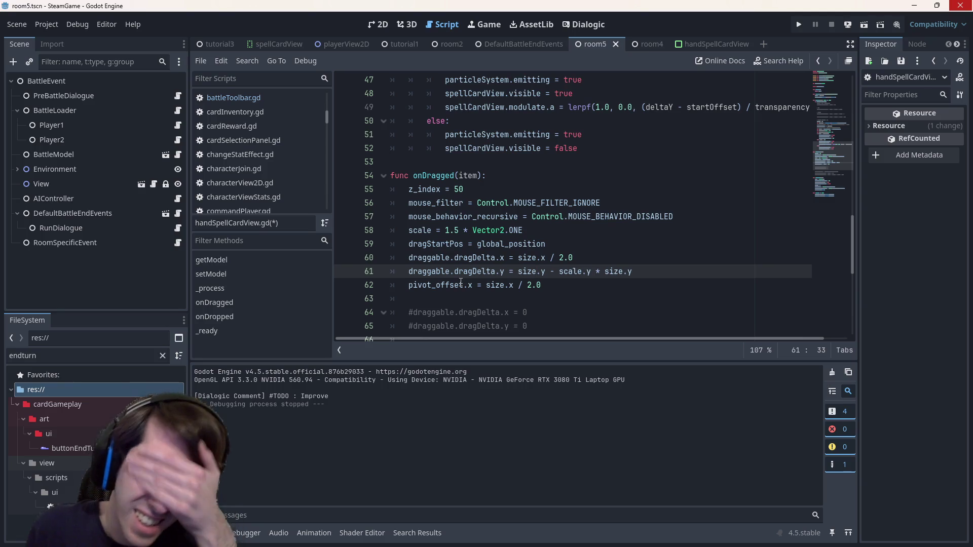
key(ctrl+Left)
key(ctrl+shift+Right)
key(ctrl+shift+Right)
key(ctrl+shift+Right)
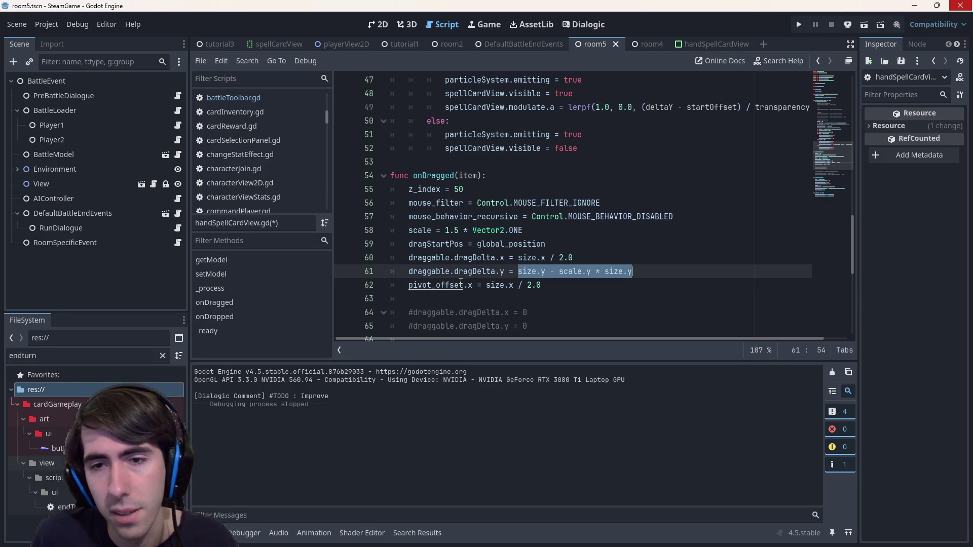
key(Down)
key(Return)
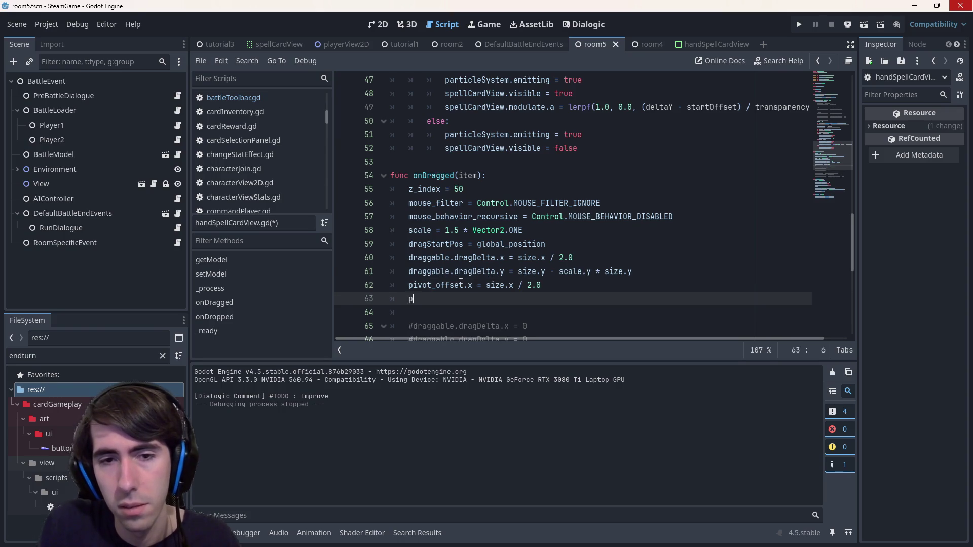
text(_)
key(Return)
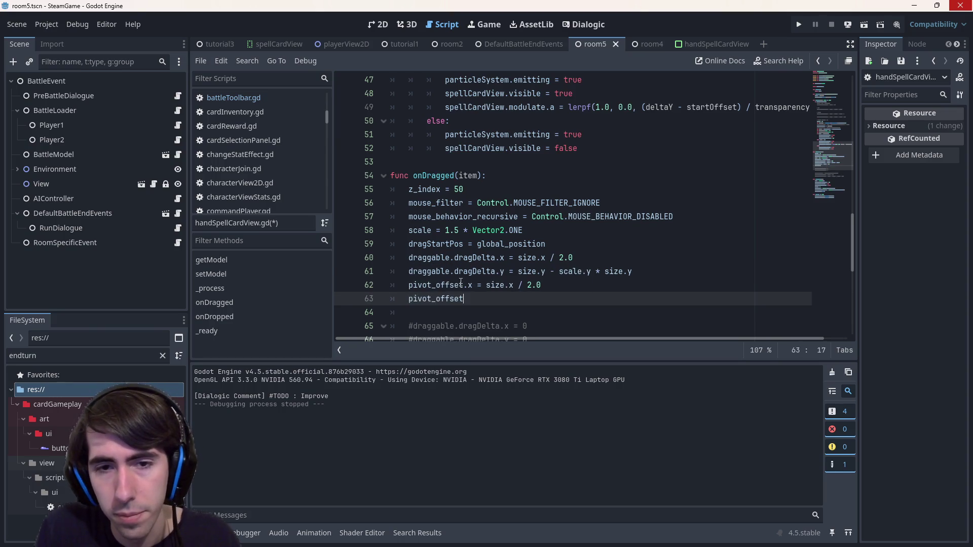
text(size.y - scale.y * size.y)
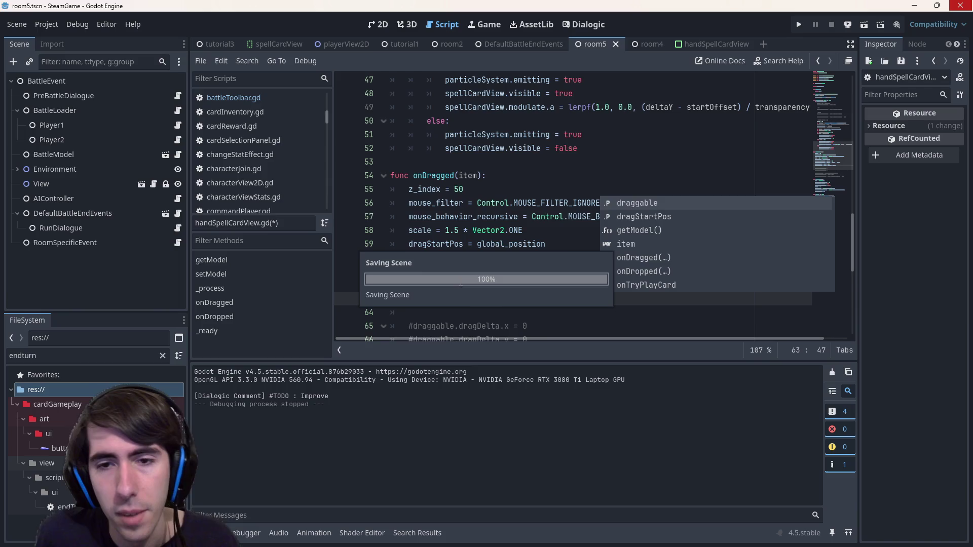
click(519, 299)
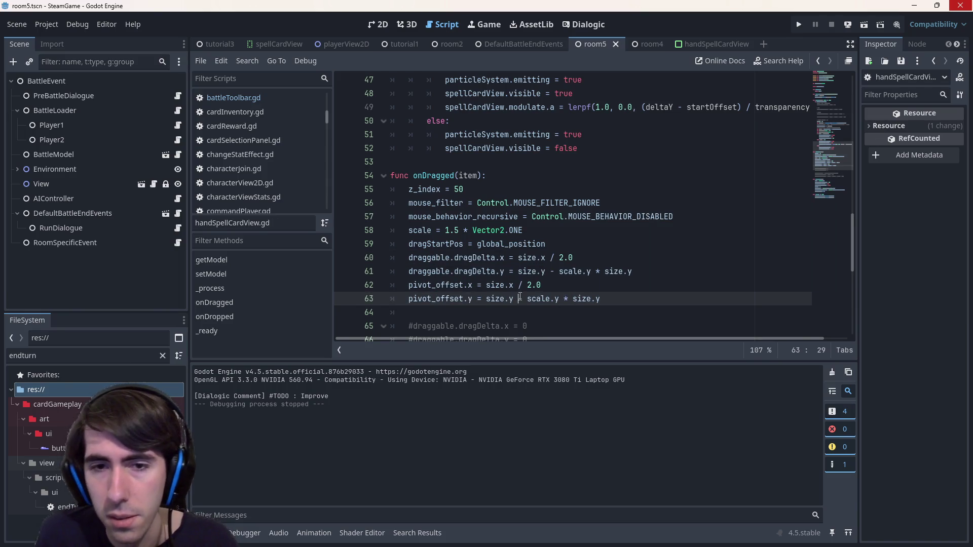
key(BackSpace)
text(+)
Rework the y pivot to scale.y * size.y / 2, save, and start a test run
key(ctrl+s)
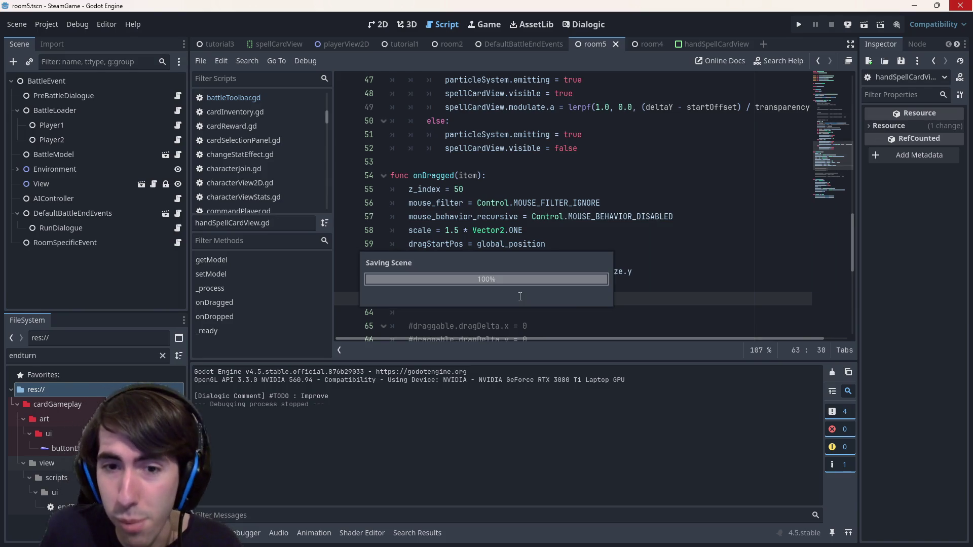
key(Right)
key(ctrl+s)
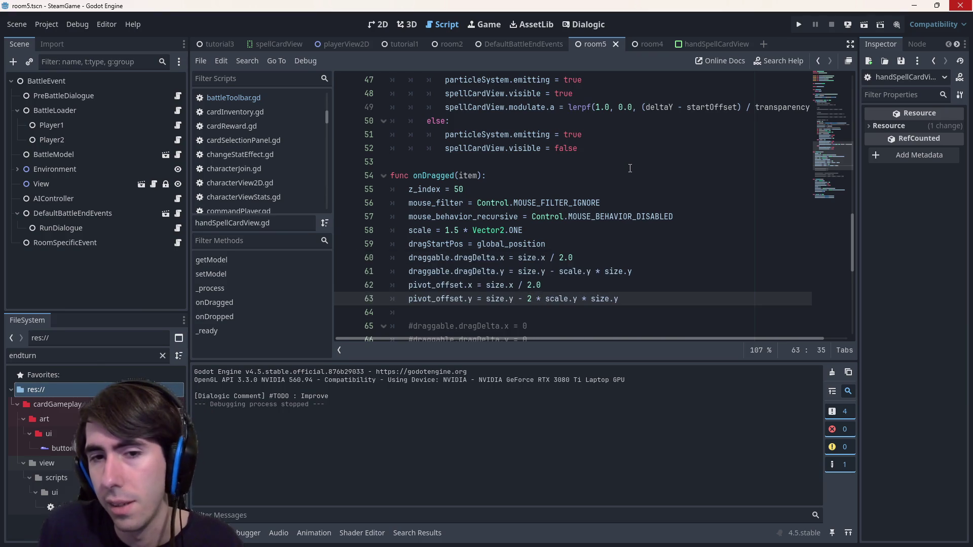
key(shift+End)
key(BackSpace)
key(ctrl+BackSpace)
key(ctrl+BackSpace)
key(ctrl+BackSpace)
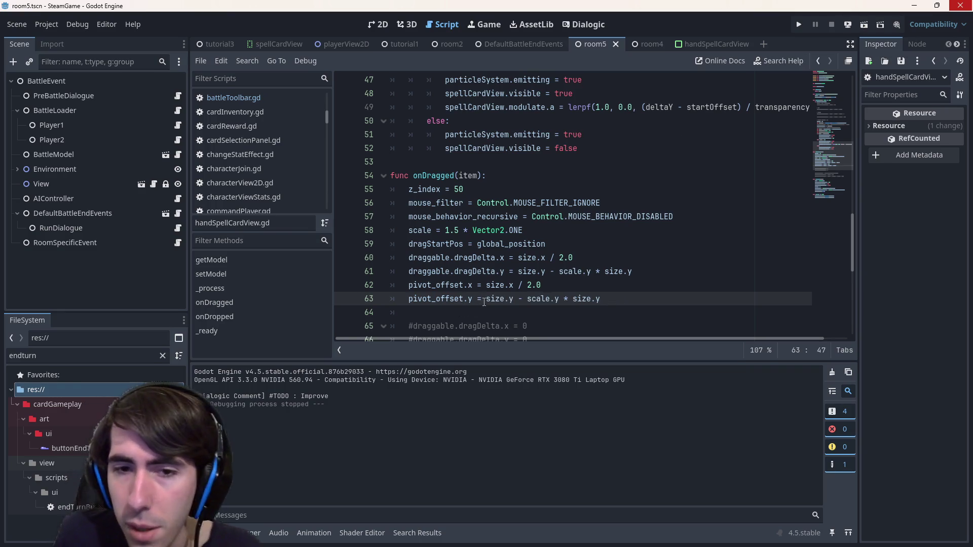
drag(485, 302, 527, 303)
key(ctrl+s)
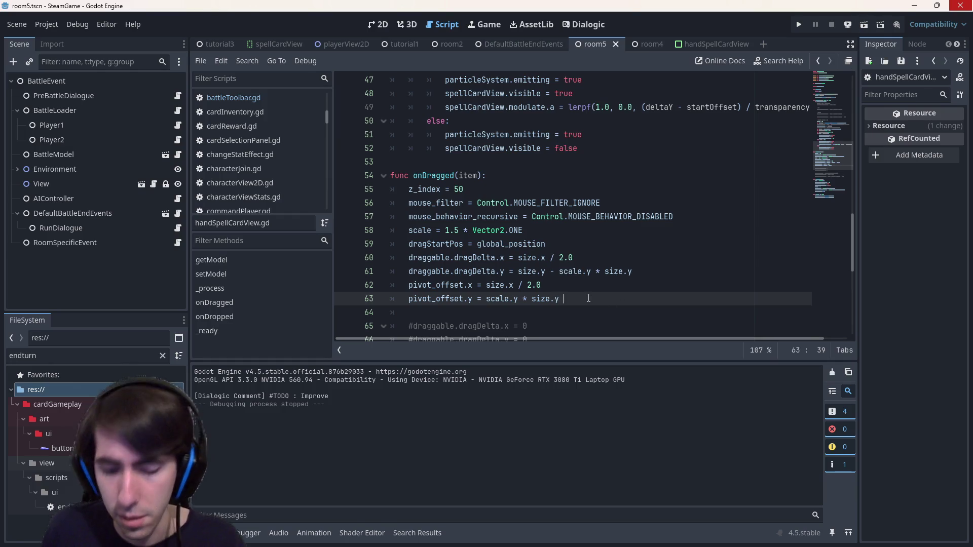
click(860, 29)
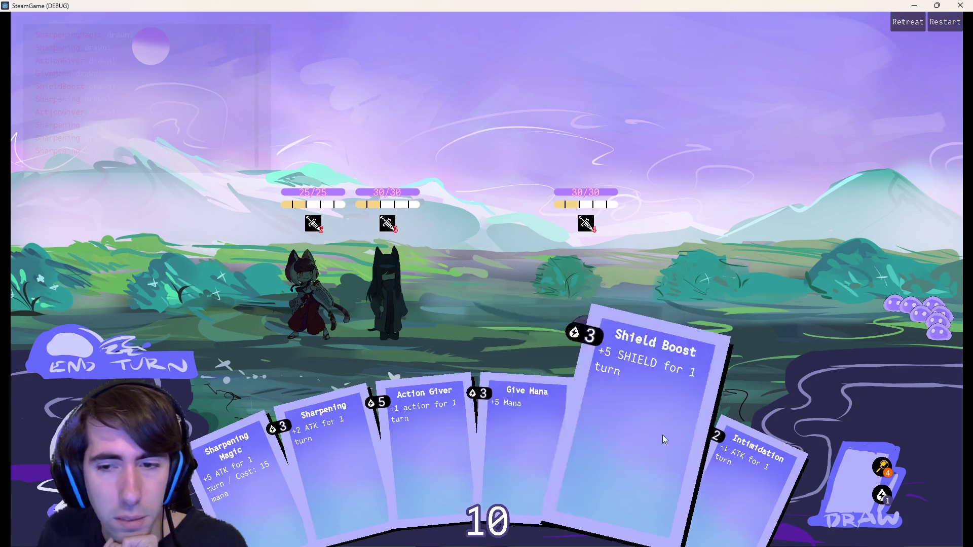
Drag the Intimidation and Action Giver cards, check Sharpening Magic, then close the game with Alt+F4
mouse_move(751, 473)
mouse_down()
mouse_move(722, 400)
mouse_move(726, 312)
mouse_move(721, 366)
mouse_move(713, 308)
mouse_move(706, 330)
mouse_move(722, 416)
mouse_up()
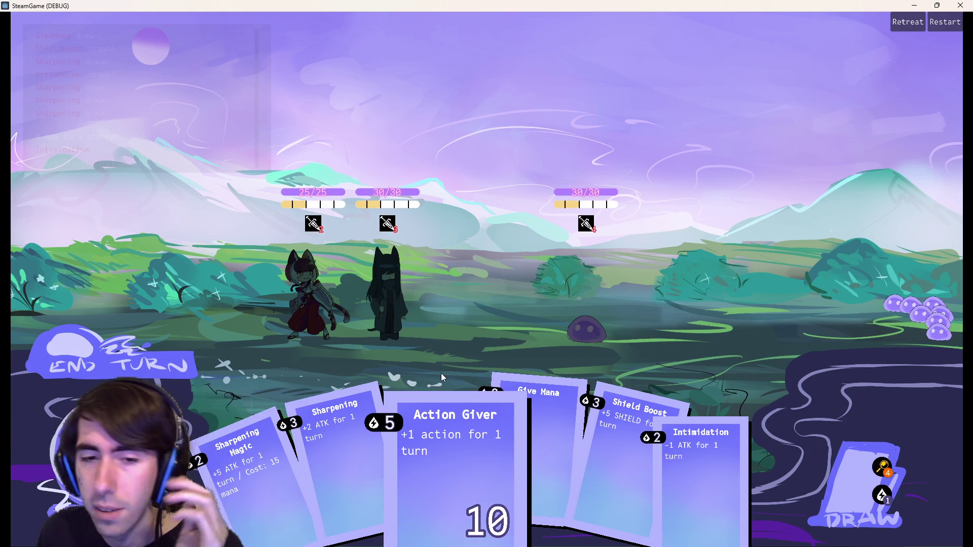
mouse_move(440, 367)
mouse_down()
mouse_move(434, 275)
mouse_move(434, 348)
mouse_up()
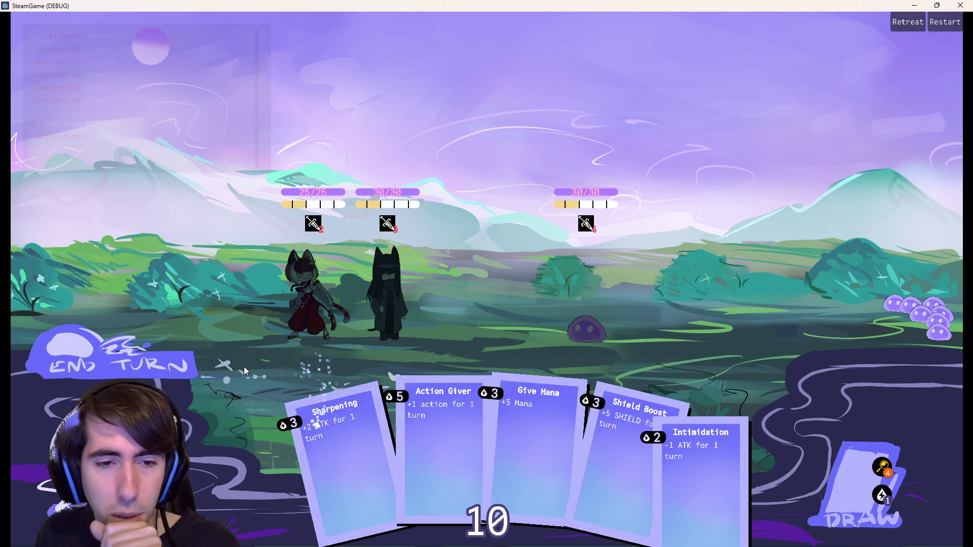
mouse_move(248, 447)
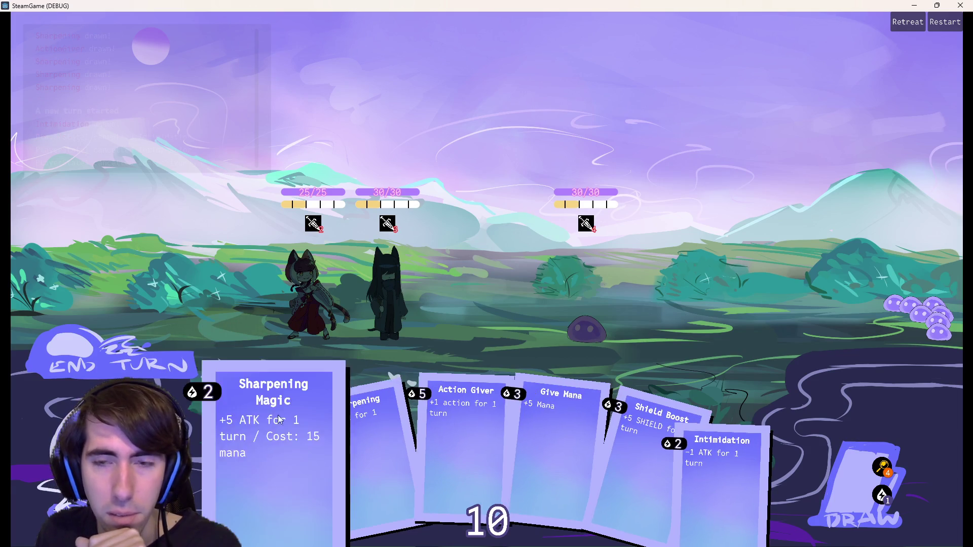
key(alt+F4)
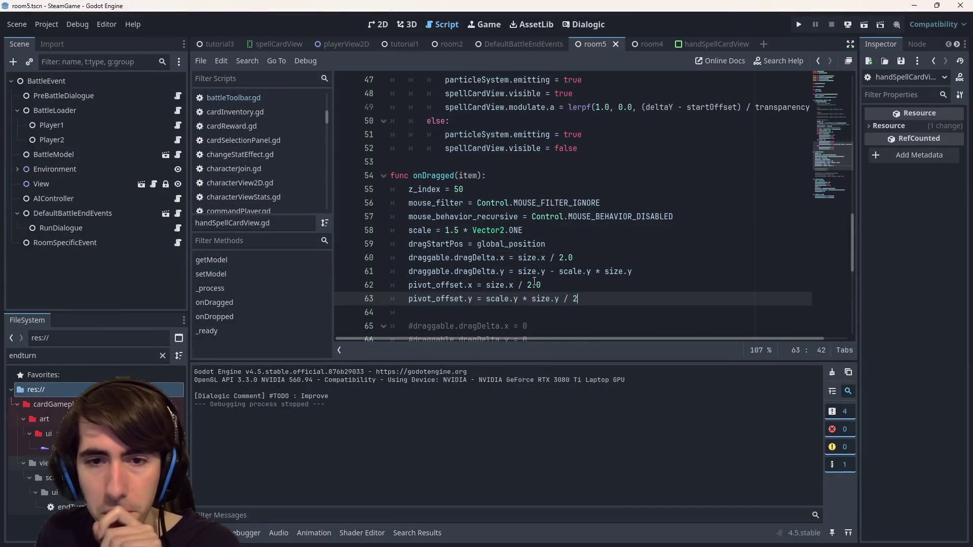
Comment out and delete both pivot offset lines in onDragged, then save
click(534, 284)
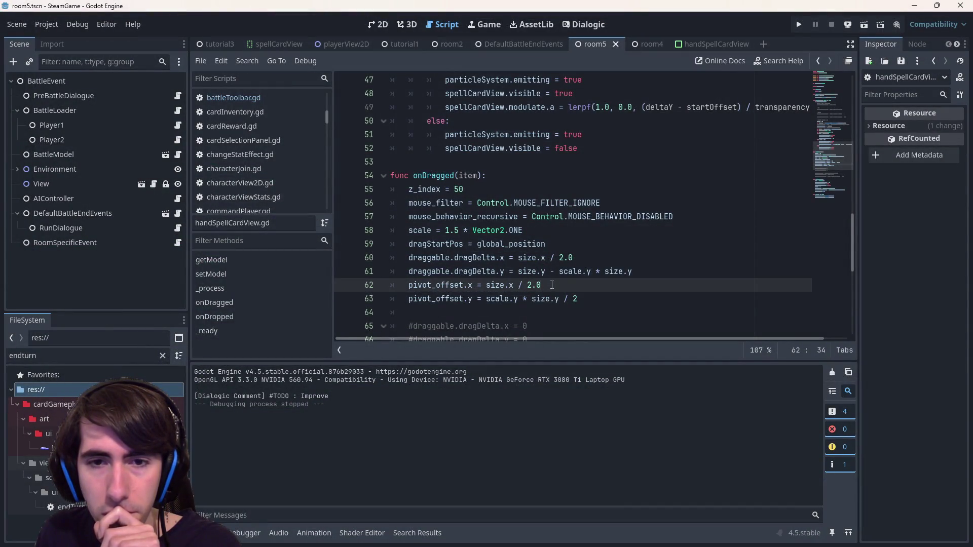
scroll(552, 285, up, 5)
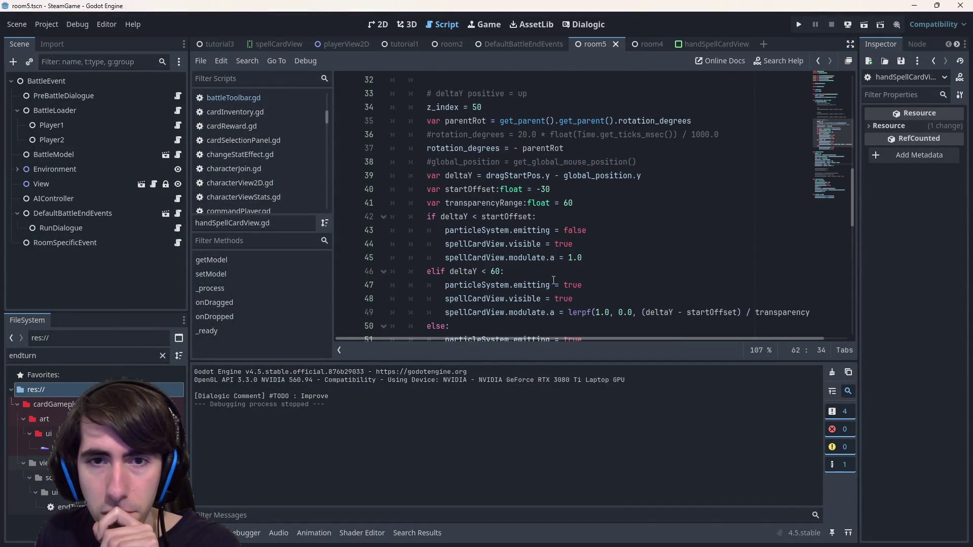
scroll(554, 259, down, 5)
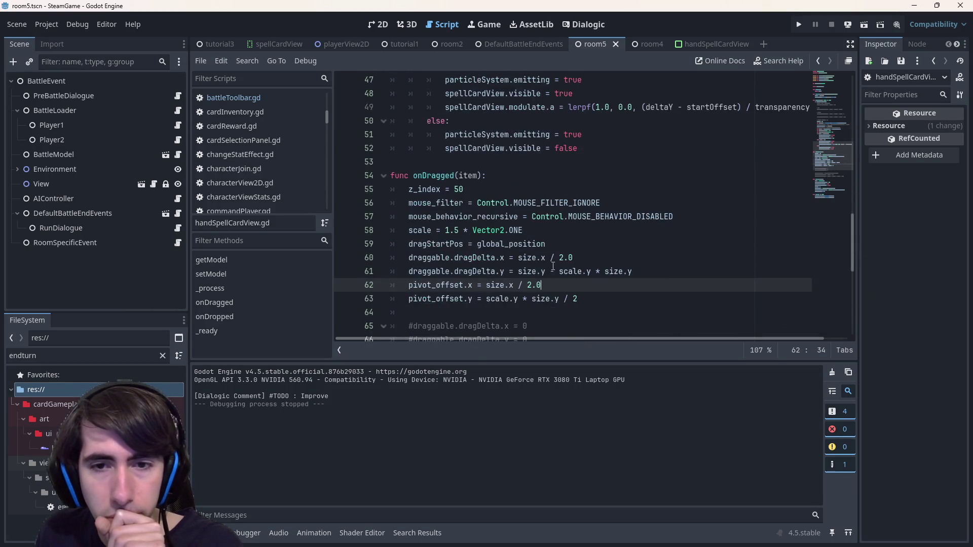
scroll(553, 266, up, 3)
scroll(608, 268, down, 5)
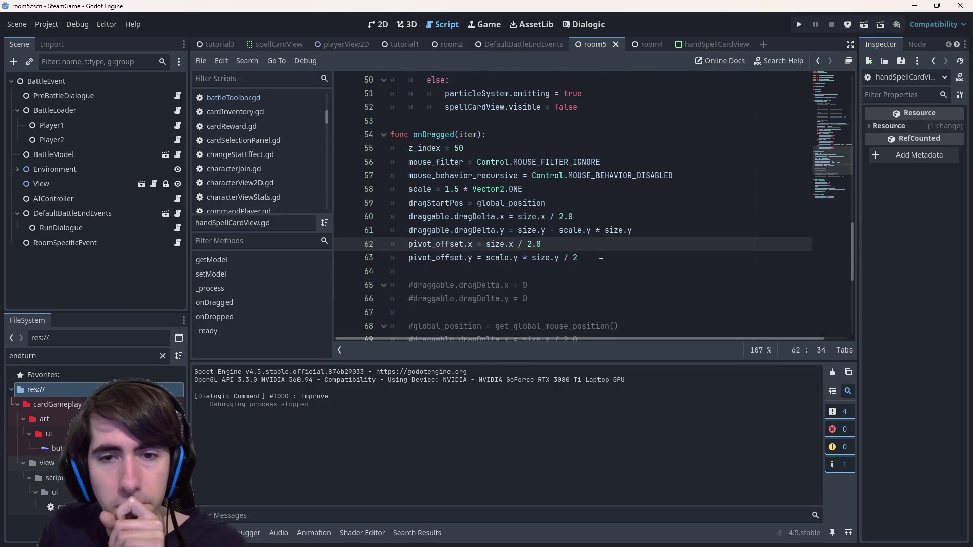
drag(578, 258, 391, 245)
drag(634, 256, 336, 252)
key(shift+Up)
key(ctrl+k)
key(Delete)
key(ctrl+s)
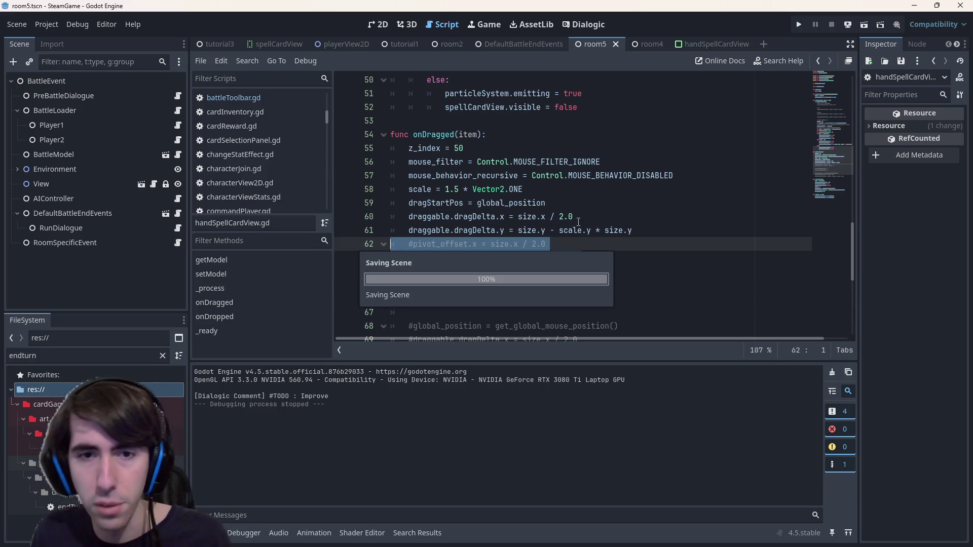
Add 'pivot_offset = Vector2.ZERO' after z_index = 50, save, and run the scene
scroll(584, 224, up, 5)
scroll(583, 224, up, 3)
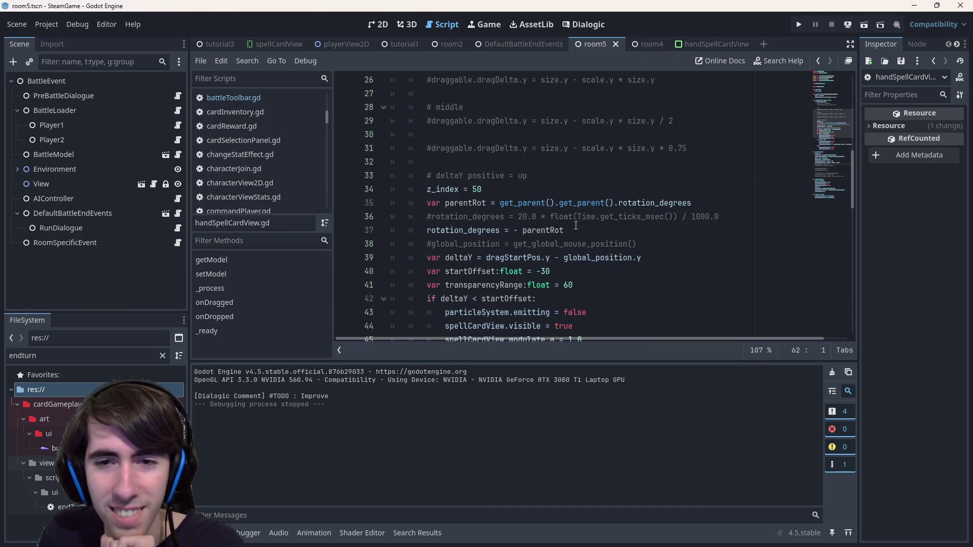
scroll(569, 229, up, 1)
click(568, 229)
key(Return)
text(pivot_offset = )
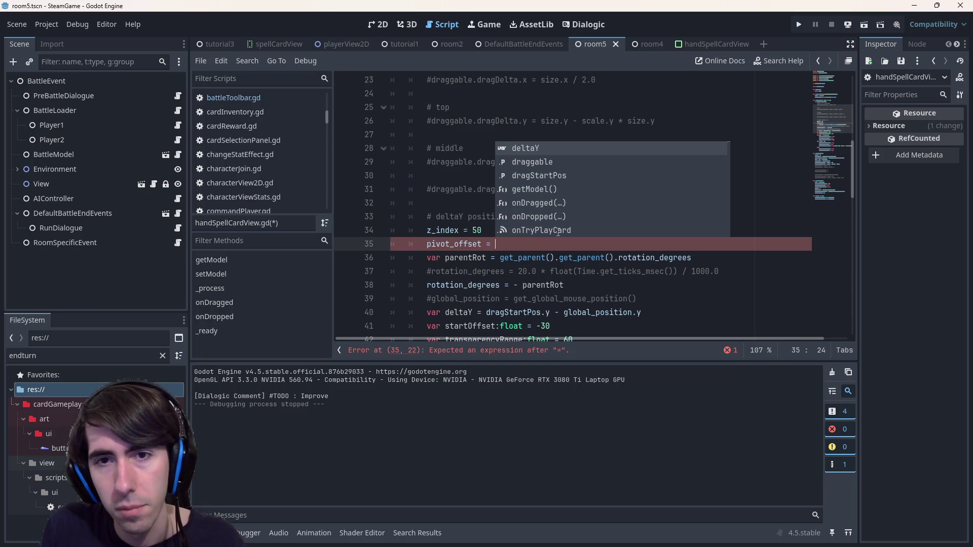
text(Vector2)
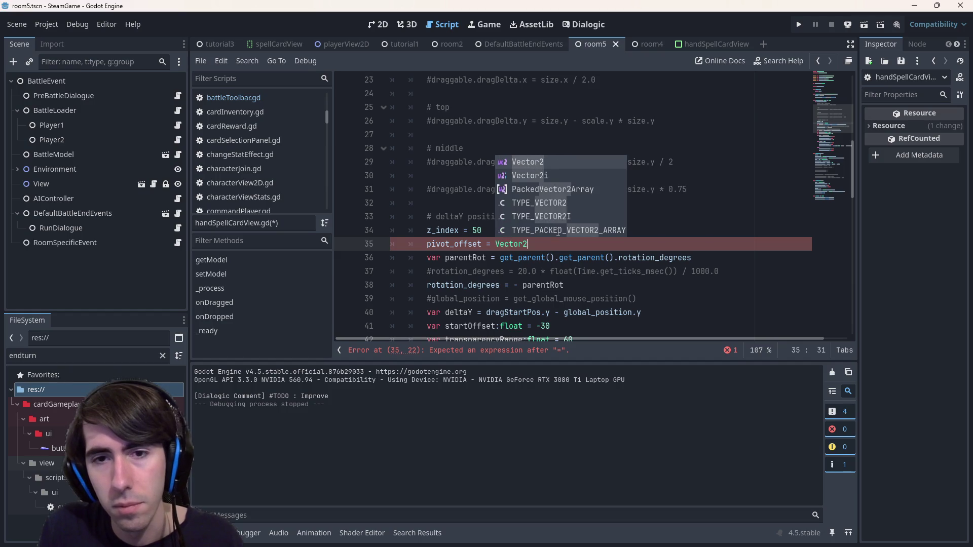
text(.ZERO)
key(ctrl+s)
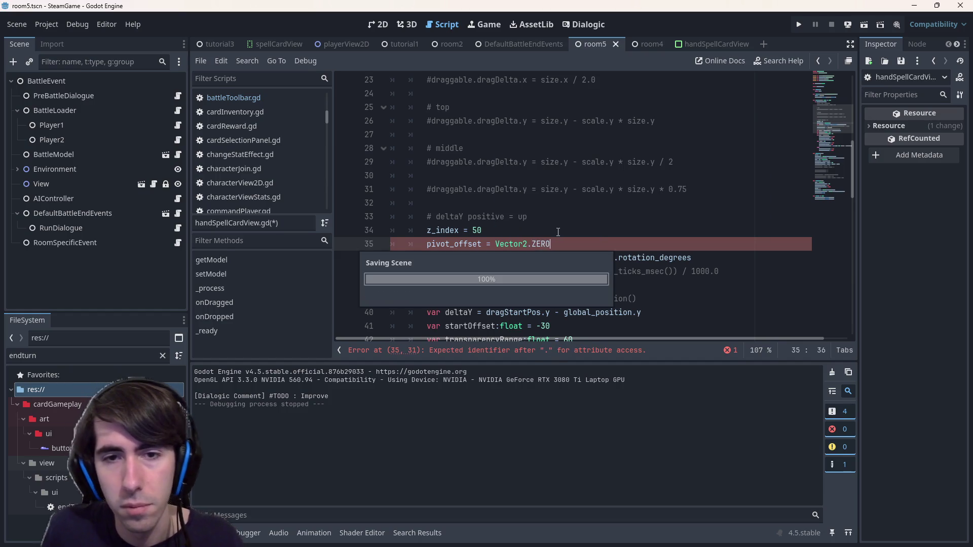
click(863, 24)
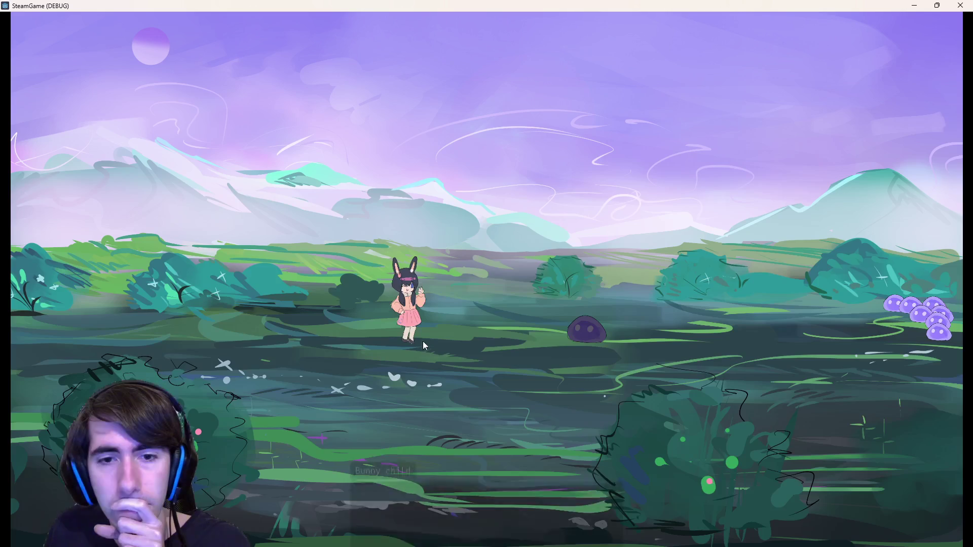
Advance into battle, play Sharpening cards onto the player character, then stop the test run
click(324, 405)
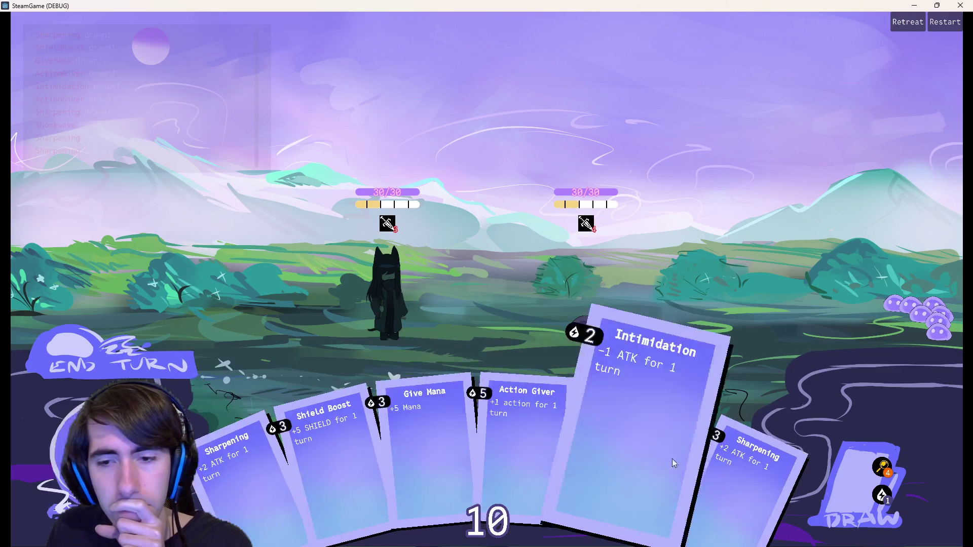
mouse_move(744, 497)
mouse_down()
mouse_move(759, 493)
mouse_move(707, 366)
mouse_move(385, 303)
mouse_move(385, 355)
mouse_move(437, 314)
mouse_move(725, 429)
mouse_up()
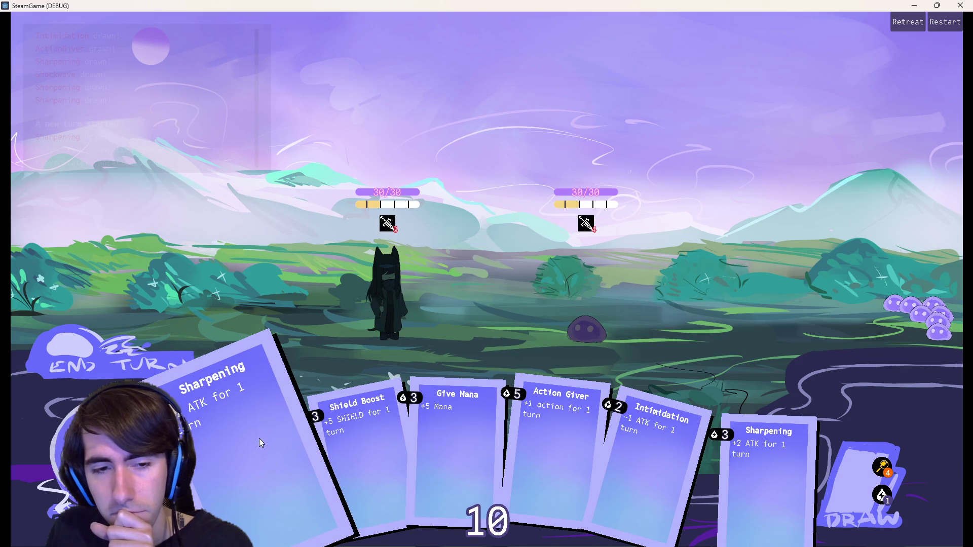
click(269, 388)
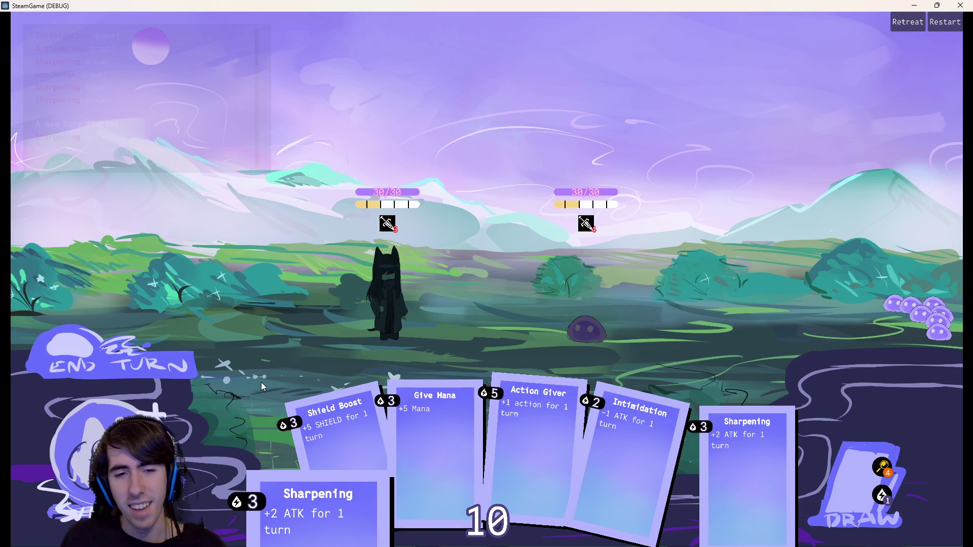
mouse_move(314, 487)
mouse_down()
mouse_move(322, 373)
mouse_move(364, 287)
mouse_up()
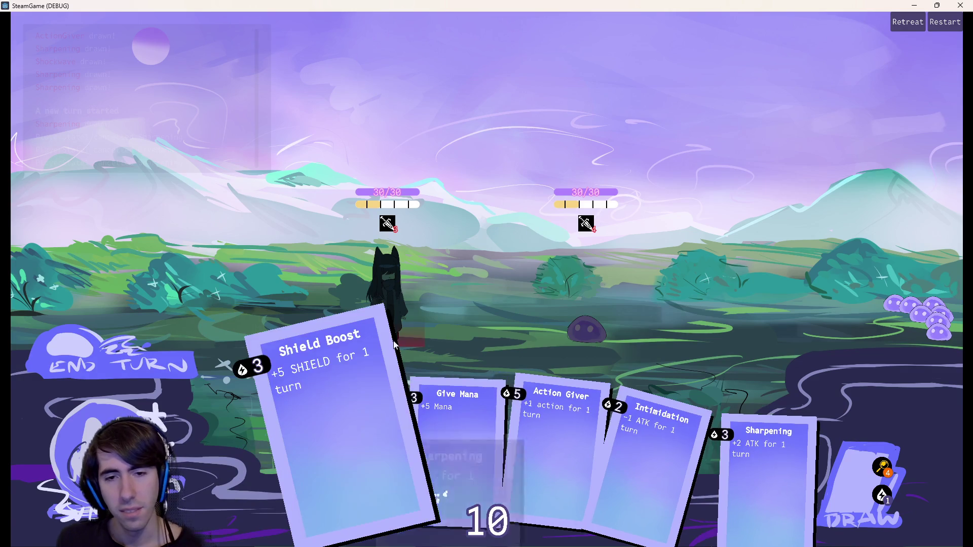
click(960, 5)
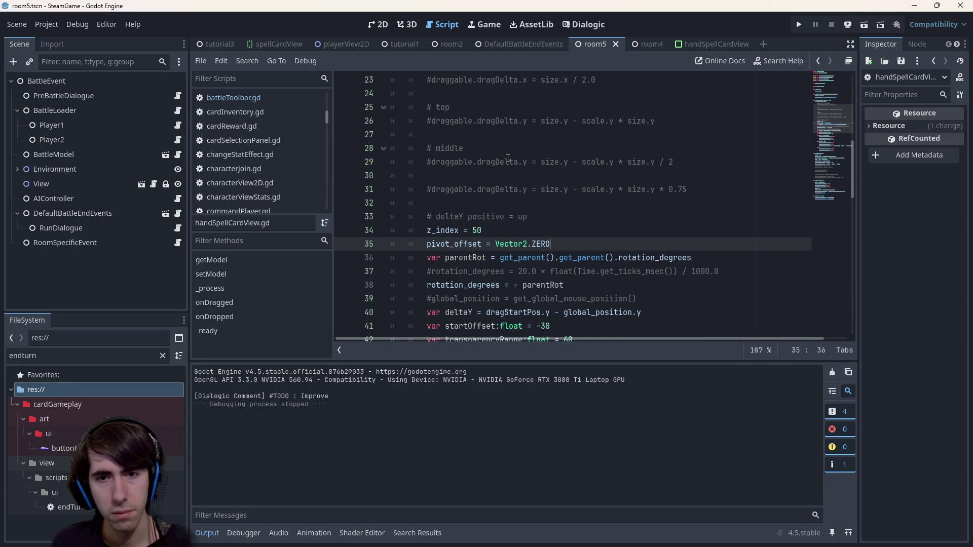
Delete the pivot_offset = Vector2.ZERO line and save, then undo to restore it and save again
scroll(506, 135, down, 2)
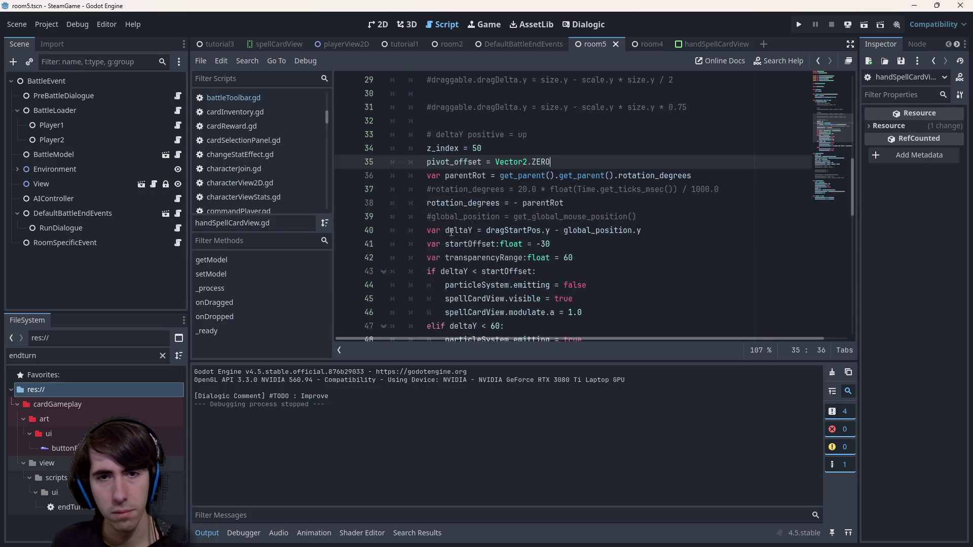
double_click(456, 230)
mouse_move(547, 166)
mouse_down()
mouse_move(428, 148)
mouse_move(321, 161)
mouse_up()
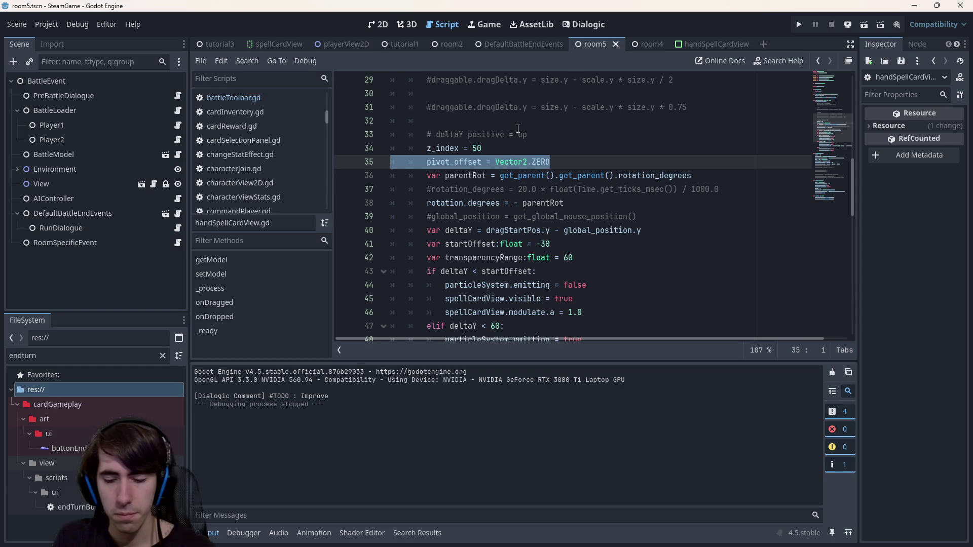
key(BackSpace)
key(BackSpace)
key(ctrl+s)
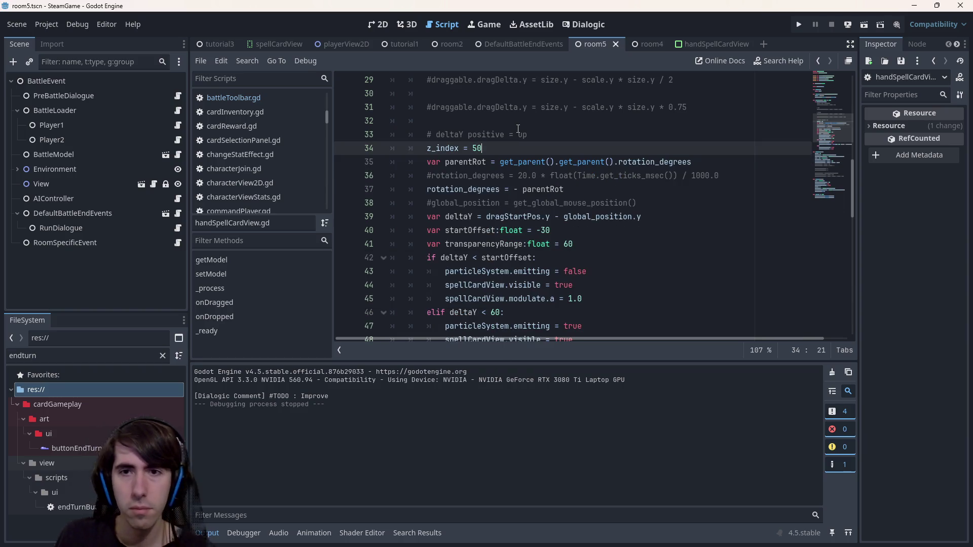
click(736, 161)
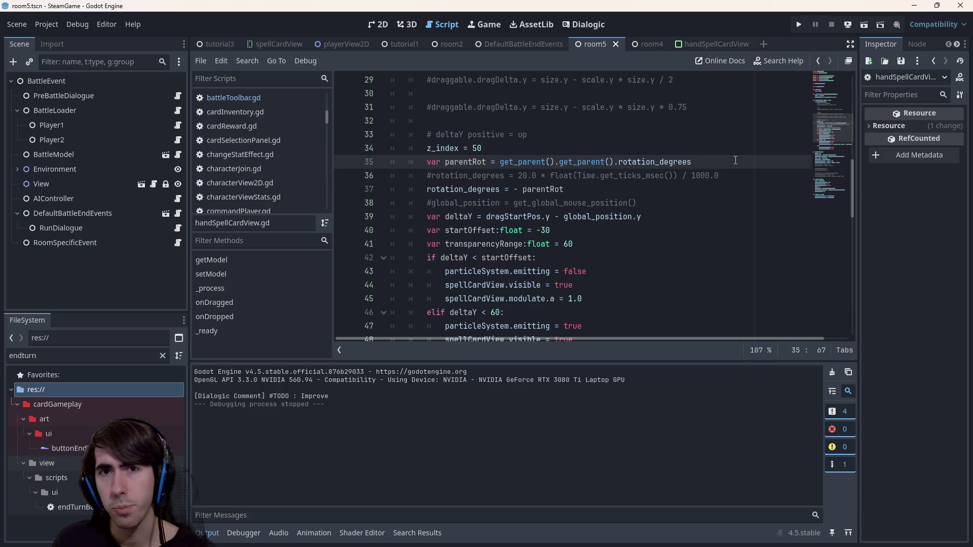
key(ctrl+z)
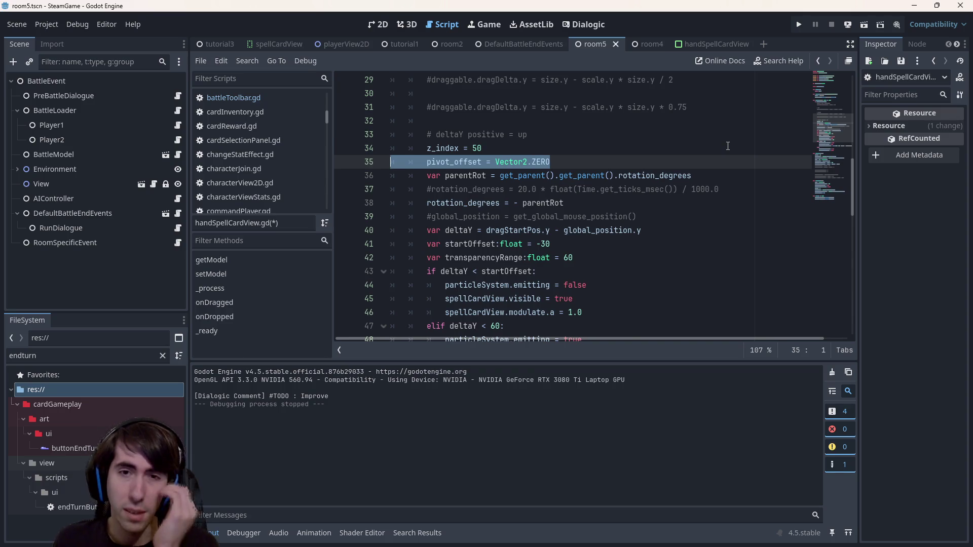
click(544, 161)
key(ctrl+s)
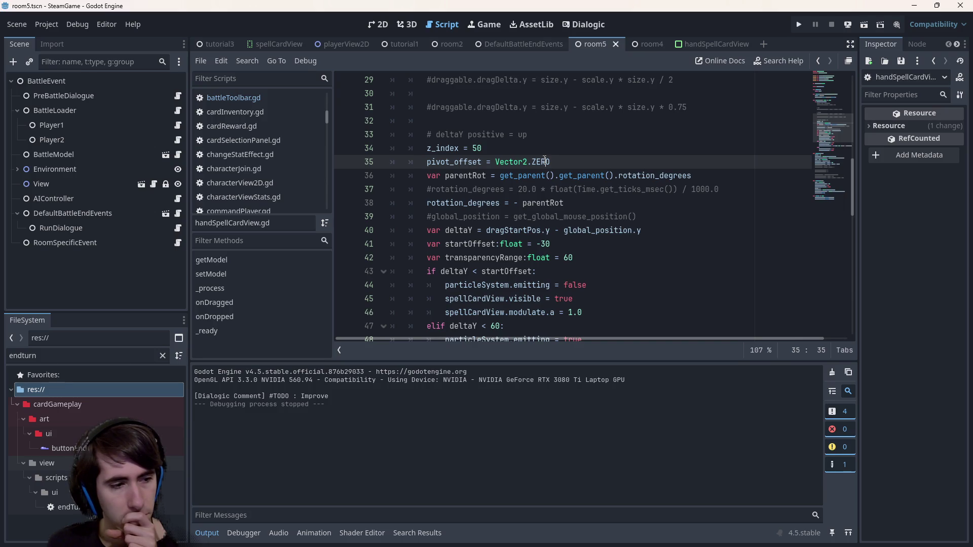
Comment out pivot_offset = Vector2.ZERO with Ctrl+K, save, and run the scene
double_click(545, 161)
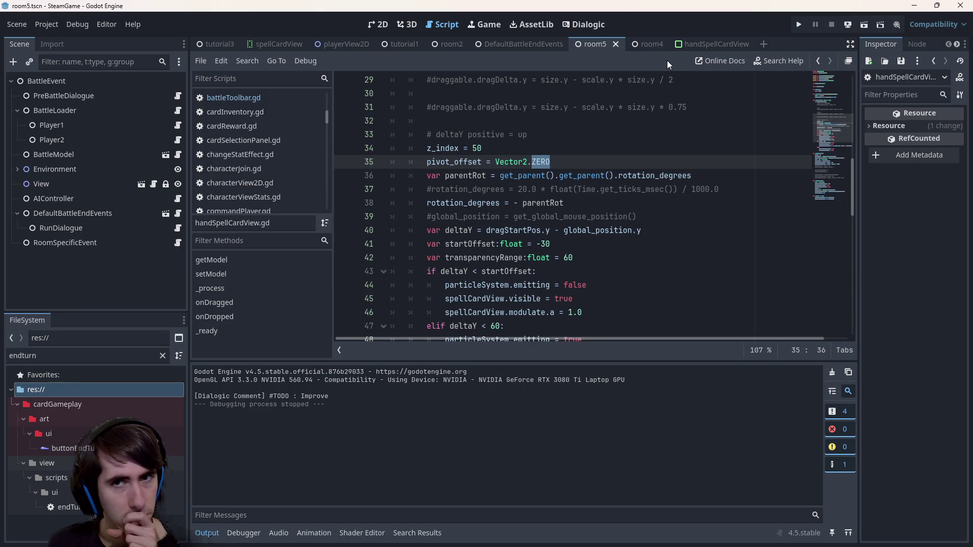
mouse_move(662, 47)
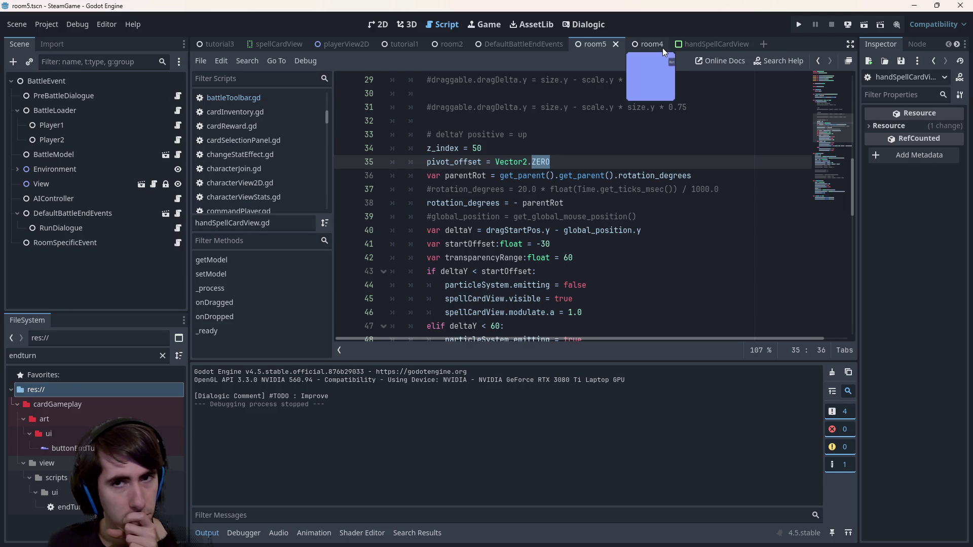
scroll(643, 162, down, 5)
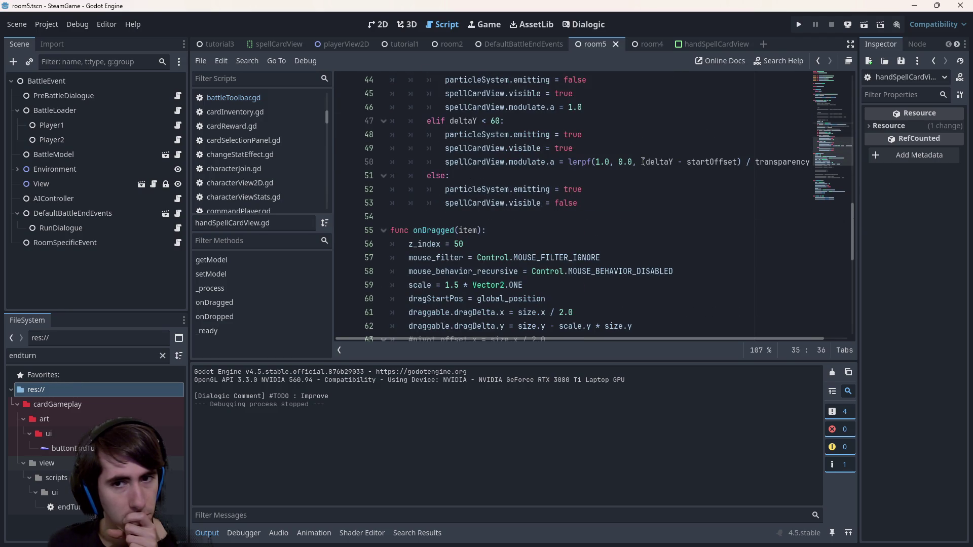
scroll(642, 162, down, 2)
scroll(641, 157, up, 8)
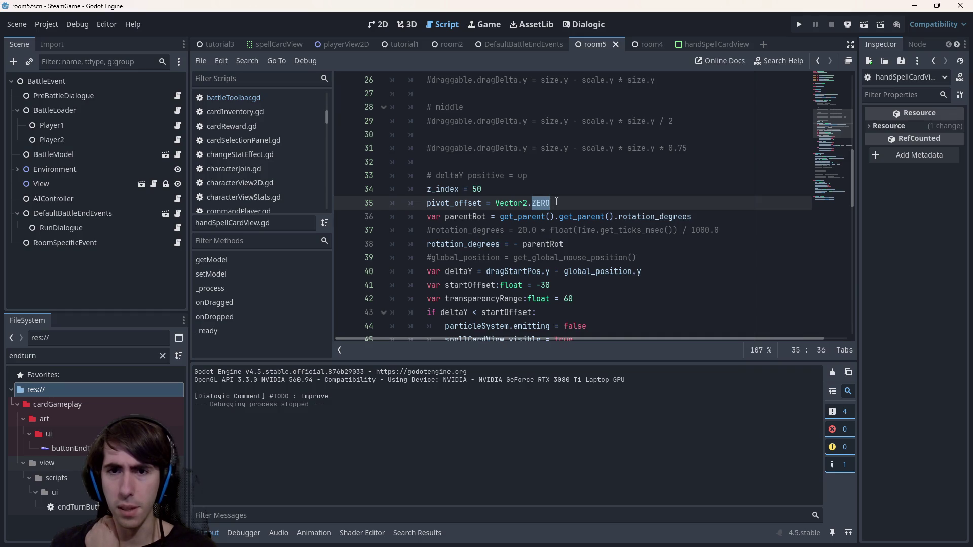
scroll(556, 202, down, 8)
scroll(557, 201, up, 8)
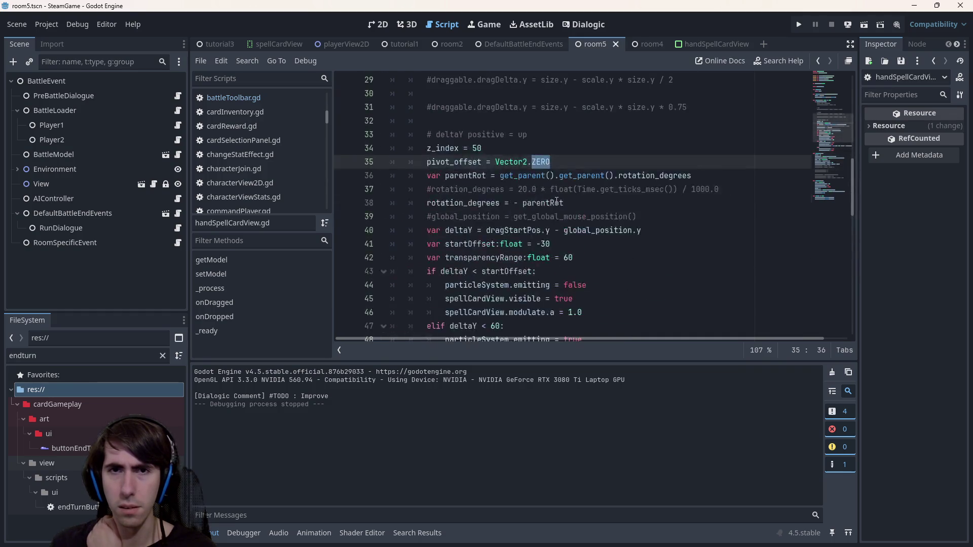
key(ctrl+k)
key(ctrl+s)
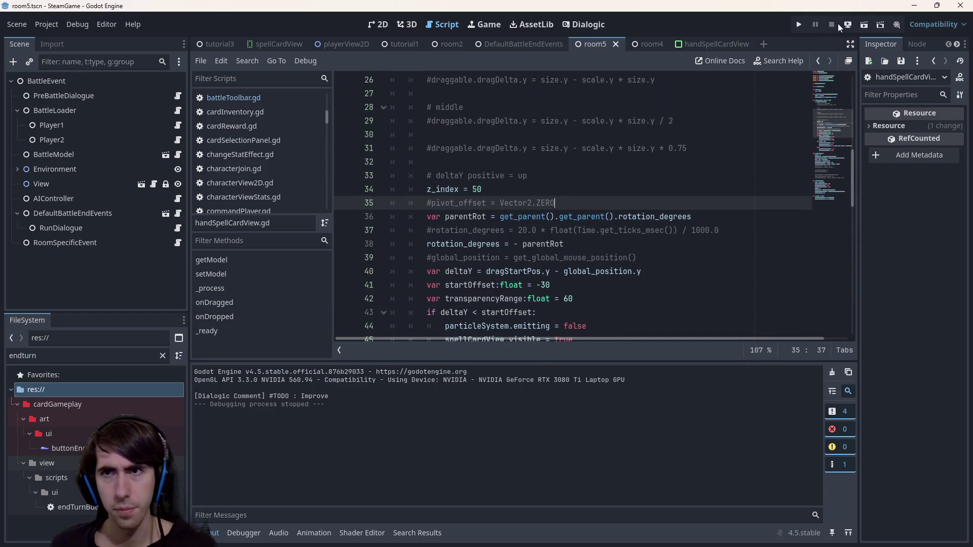
click(864, 25)
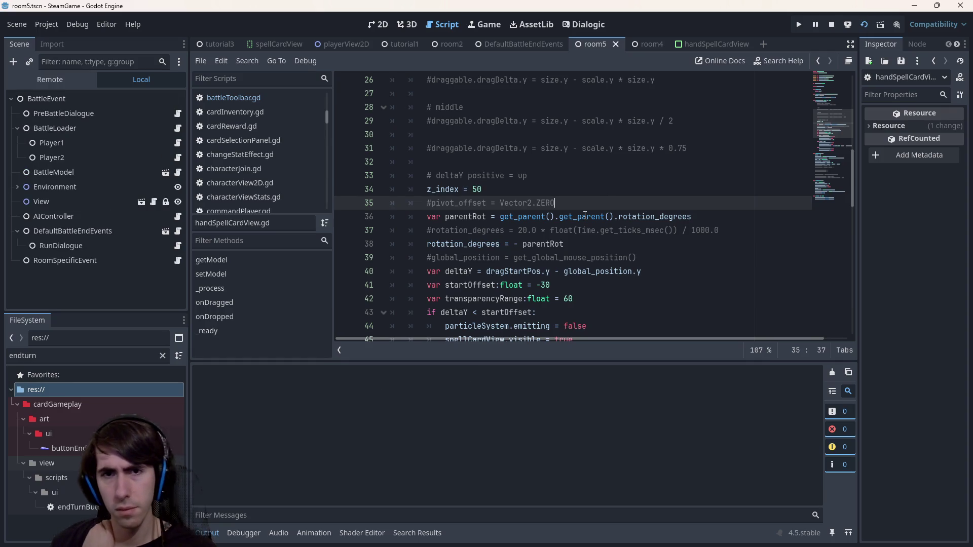
Click through the opening dialogue, place the dark-haired character, check the hand, and close the game
mouse_move(585, 214)
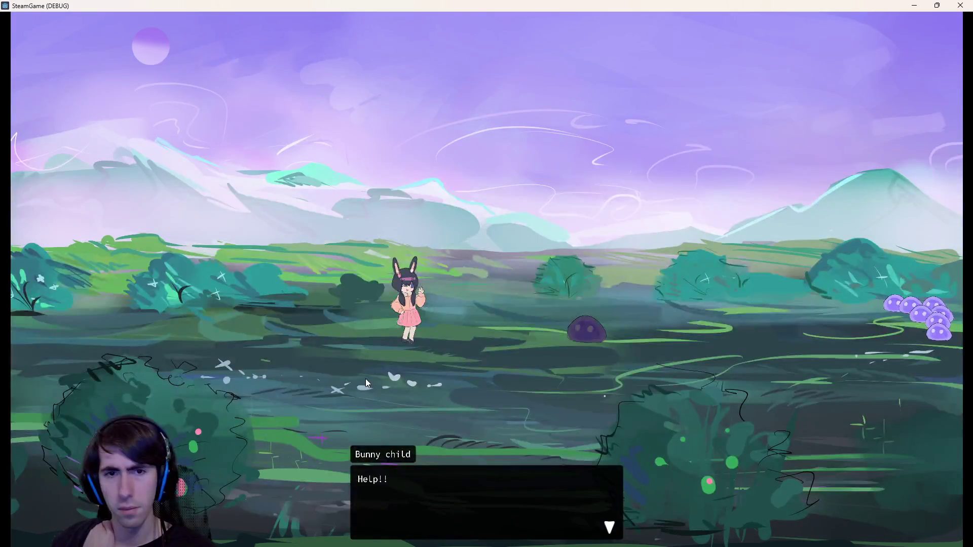
click(366, 378)
click(364, 382)
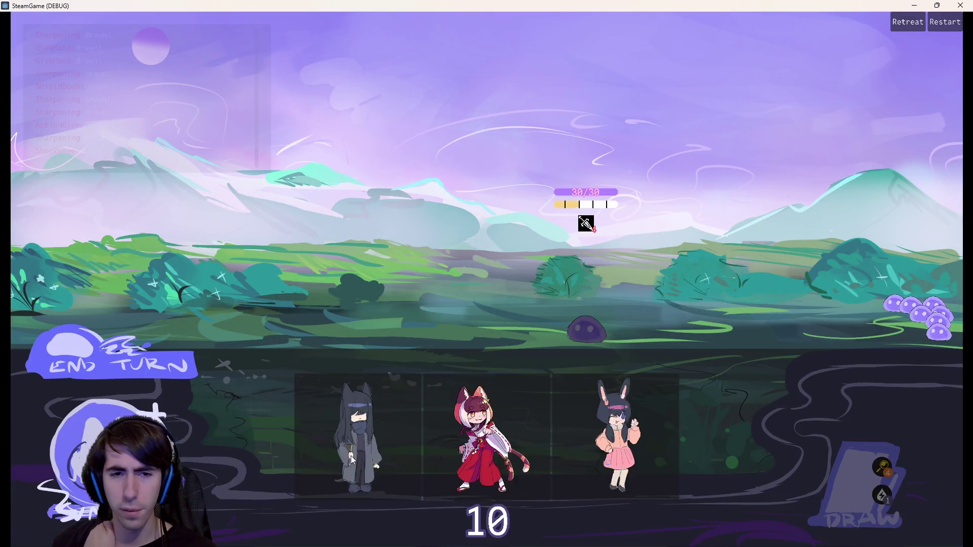
click(381, 328)
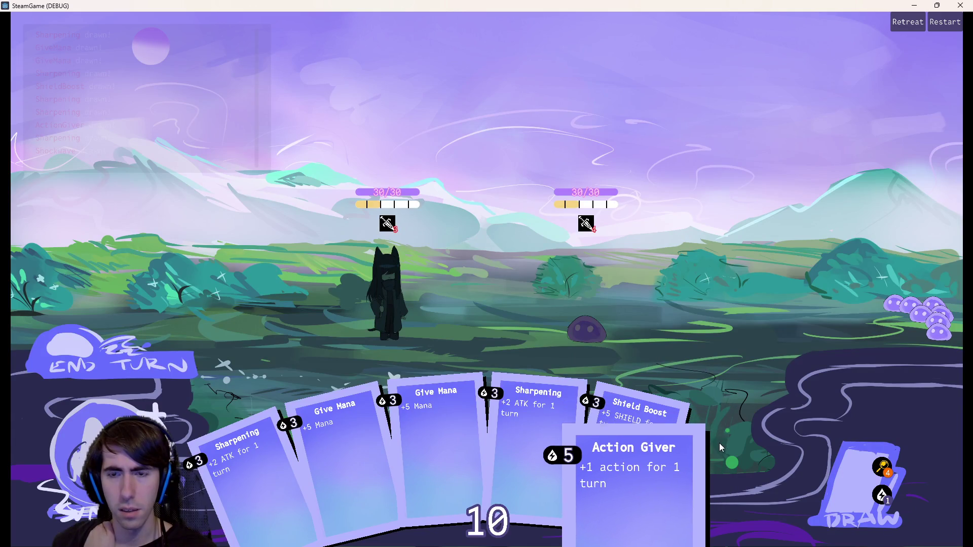
click(961, 5)
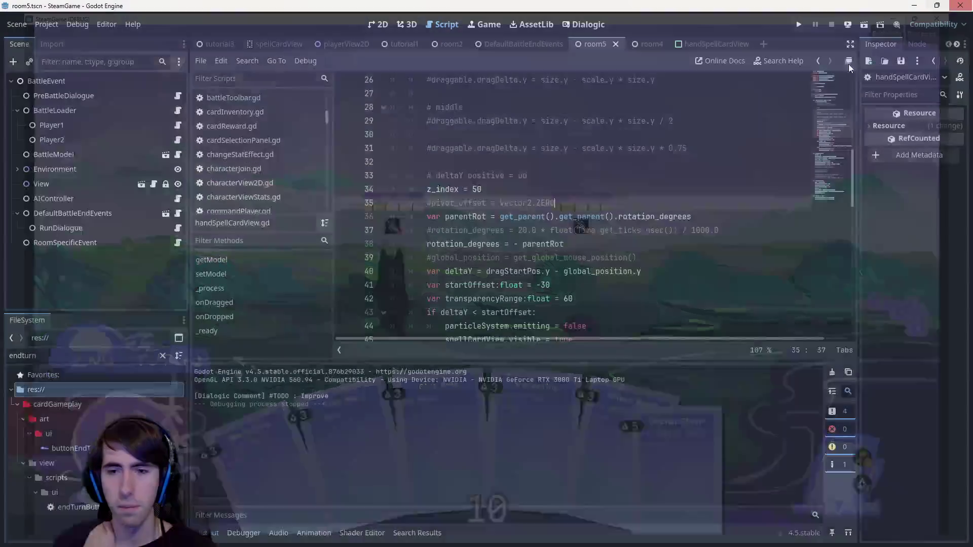
Comment out line 38's rotation_degrees = - parentRot with Ctrl+K and rerun the scene
scroll(494, 266, down, 4)
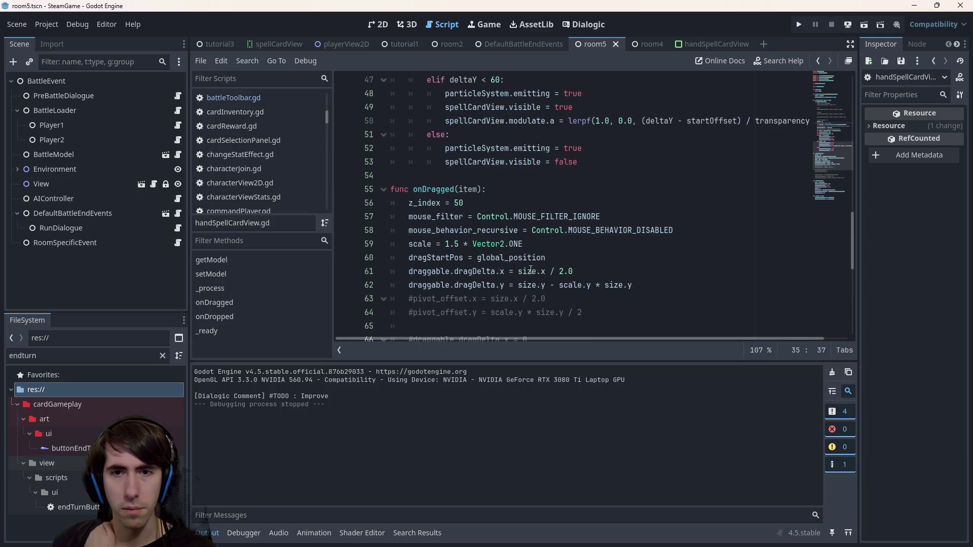
click(577, 287)
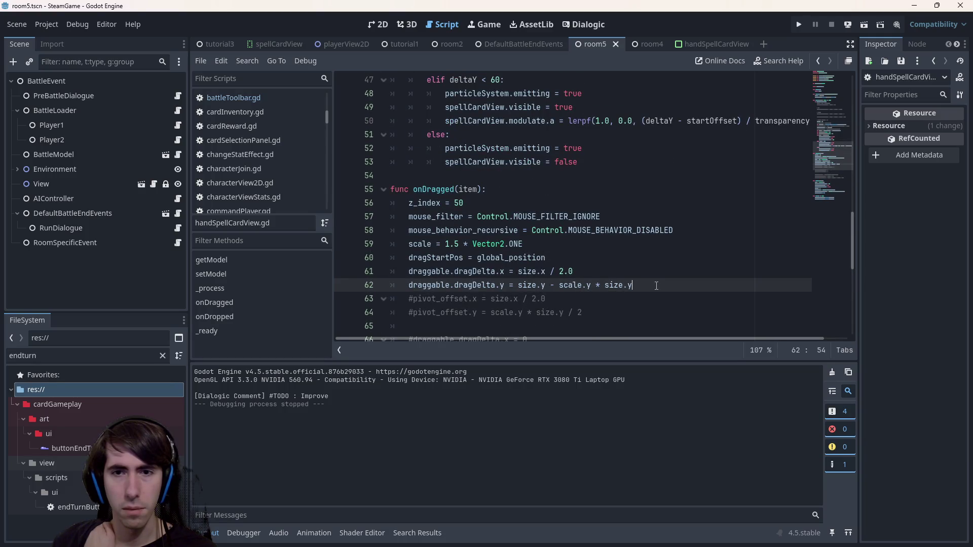
drag(630, 287, 354, 272)
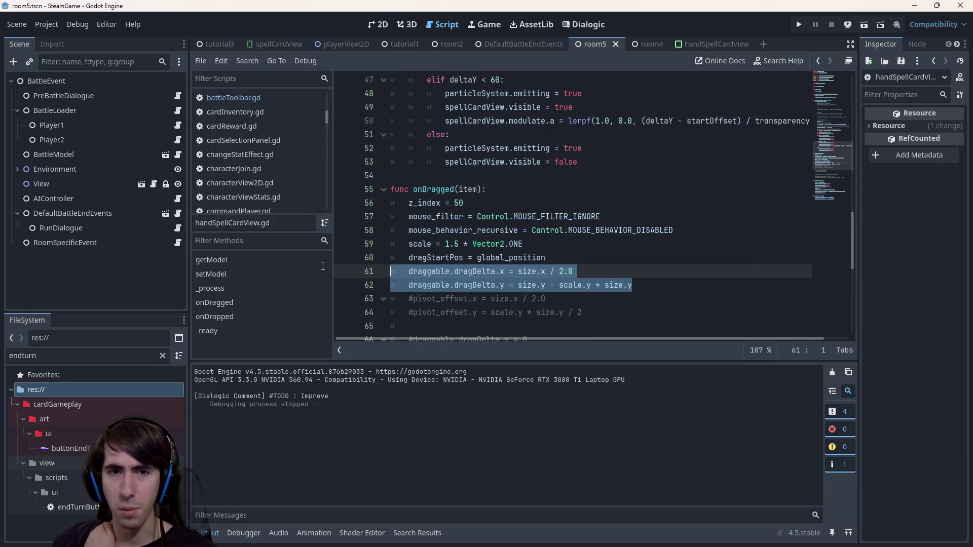
click(542, 269)
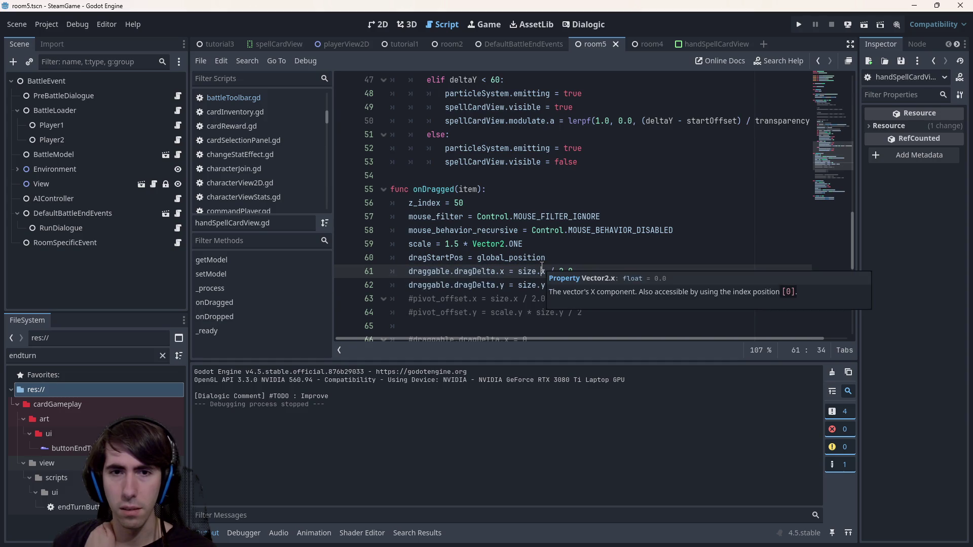
scroll(542, 269, up, 7)
click(573, 244)
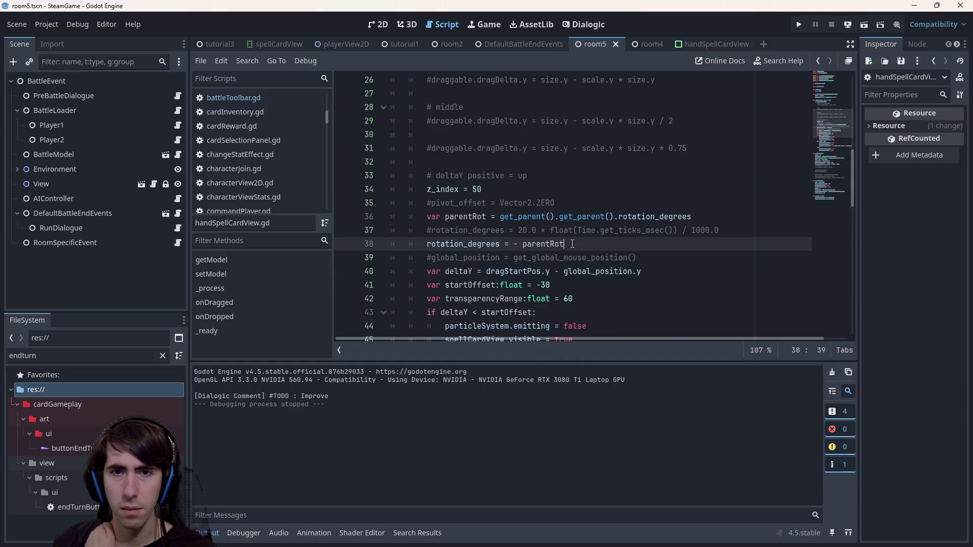
key(ctrl+k)
click(865, 26)
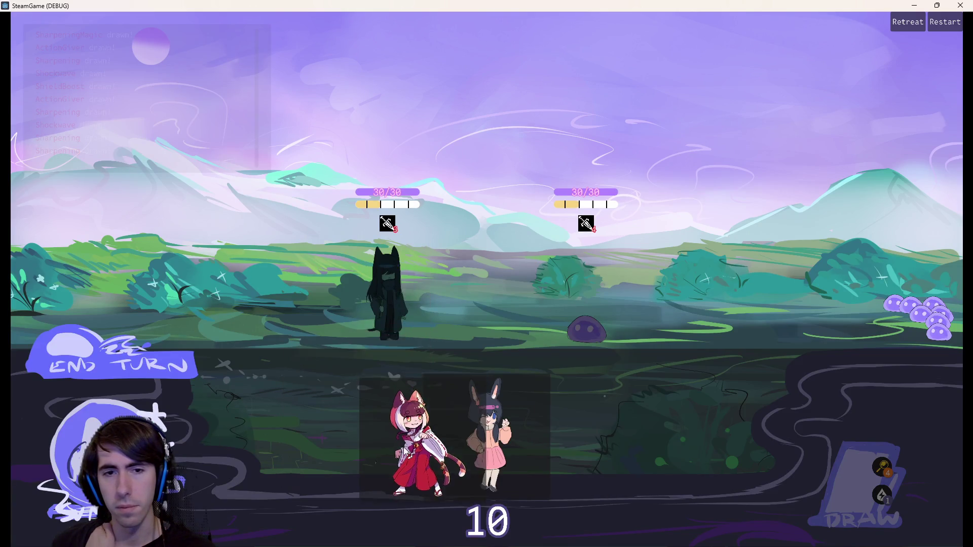
Move the red cat girl onto the field, pull Give Mana toward it, then close the game
drag(413, 446, 284, 342)
mouse_move(752, 449)
mouse_down()
mouse_move(642, 378)
mouse_move(492, 368)
mouse_move(500, 372)
mouse_up()
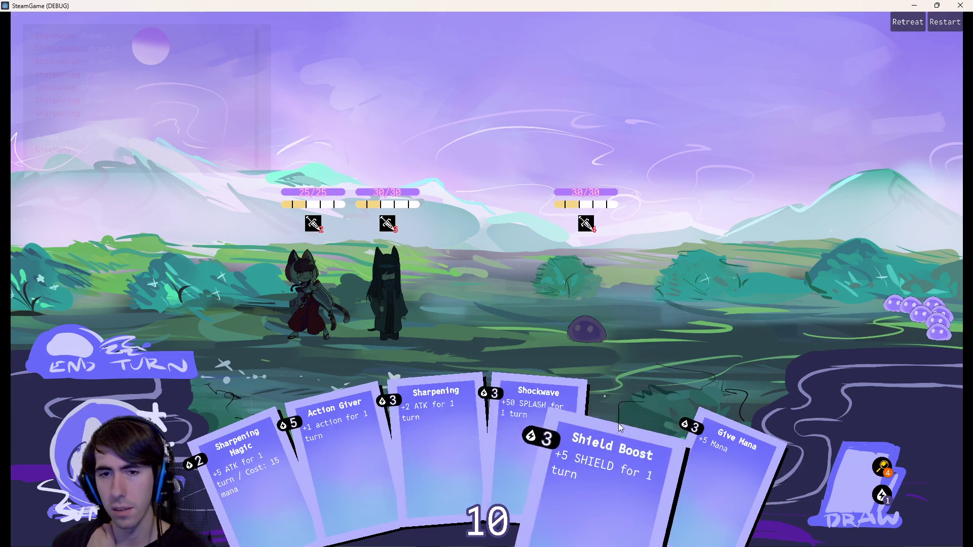
click(961, 5)
Toggle the comment on pivot_offset line 35 off and back on, leaving line 38 commented
click(580, 202)
key(ctrl+k)
key(ctrl+k)
key(Down)
key(Down)
key(Down)
key(ctrl+k)
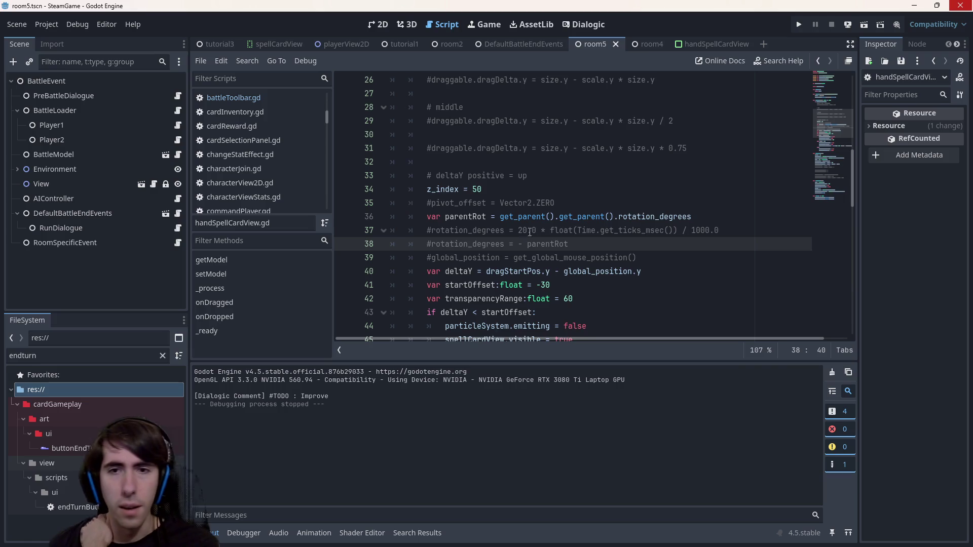
Undo recent edits to bring back the separate pivot_offset.x and pivot_offset.y lines
click(737, 231)
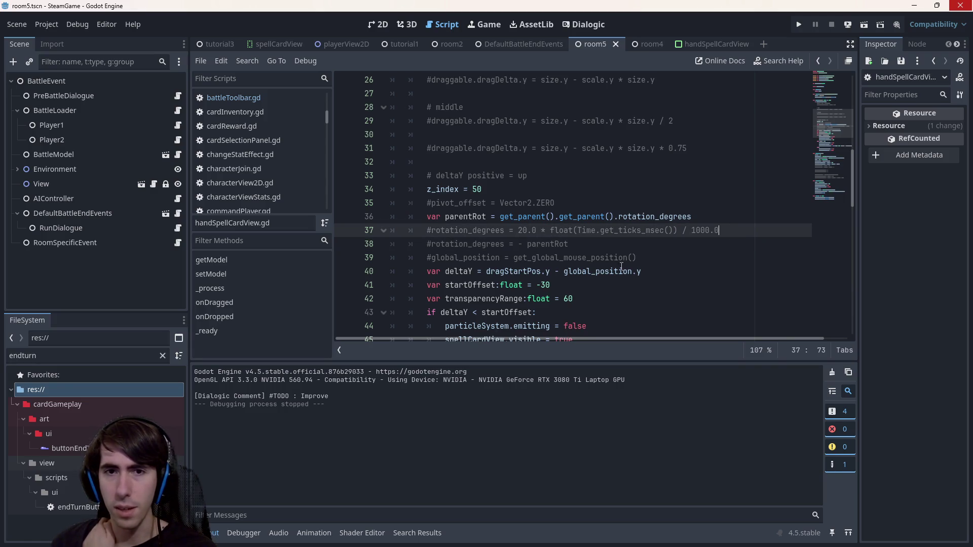
click(566, 203)
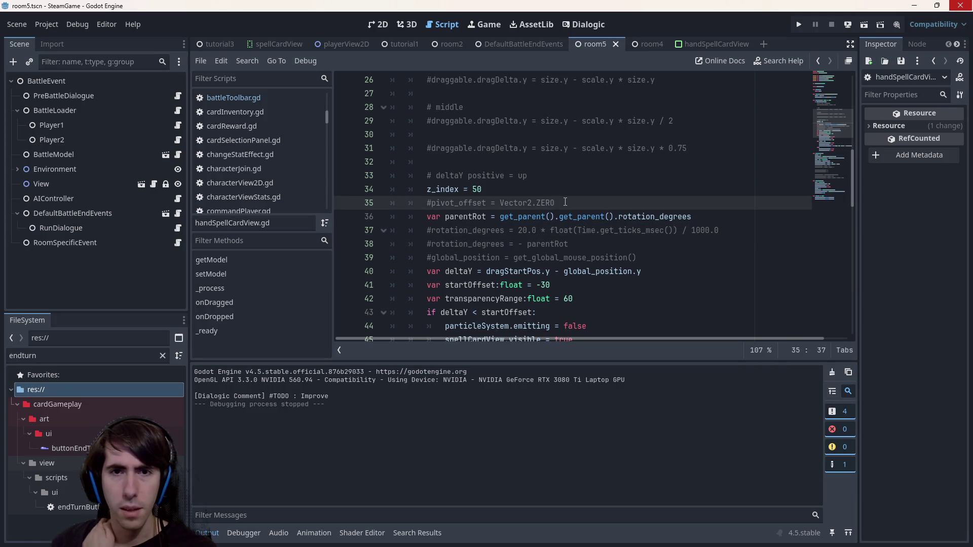
key(ctrl+z)
key(ctrl+z)
key(ctrl+y)
key(ctrl+y)
key(ctrl+y)
key(ctrl+z)
key(ctrl+y)
click(487, 216)
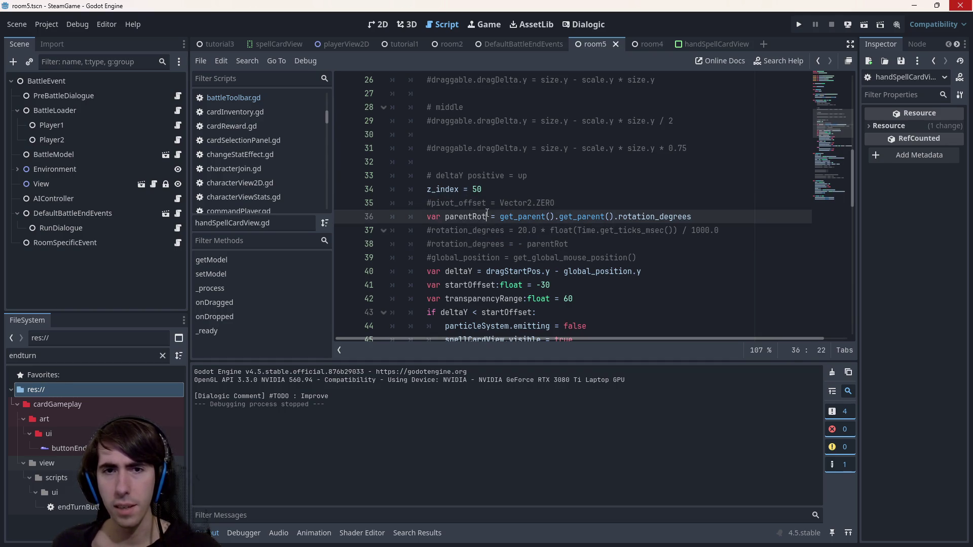
click(484, 203)
key(ctrl+k)
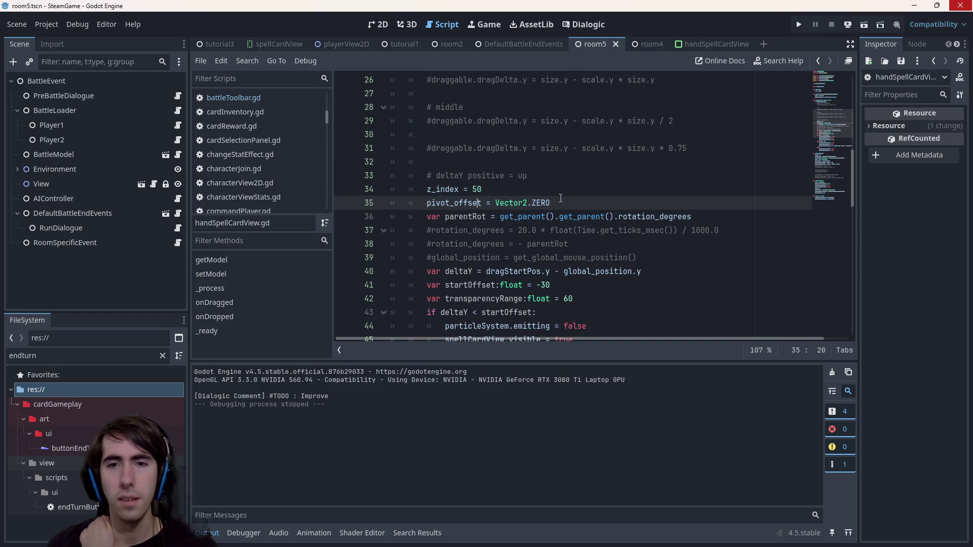
double_click(543, 203)
key(ctrl+z)
key(ctrl+z)
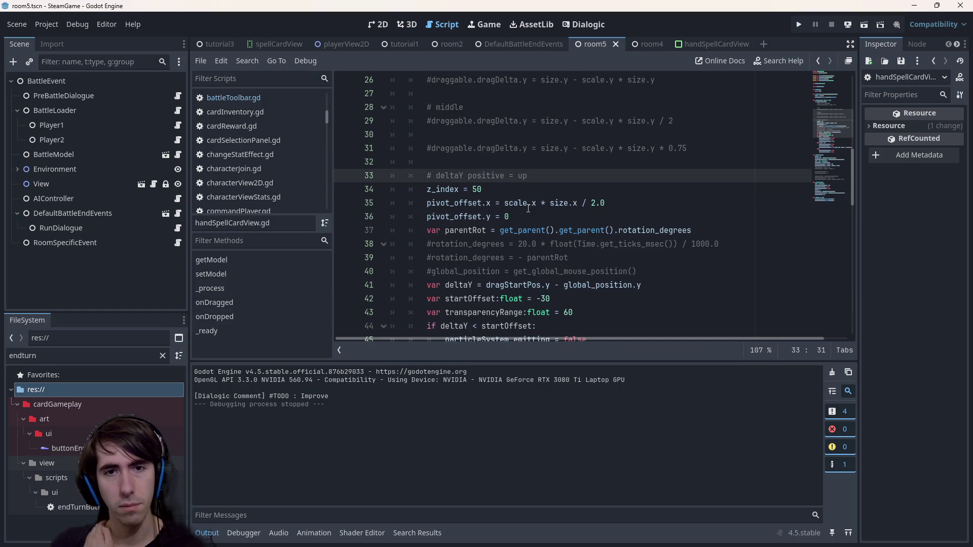
mouse_move(510, 207)
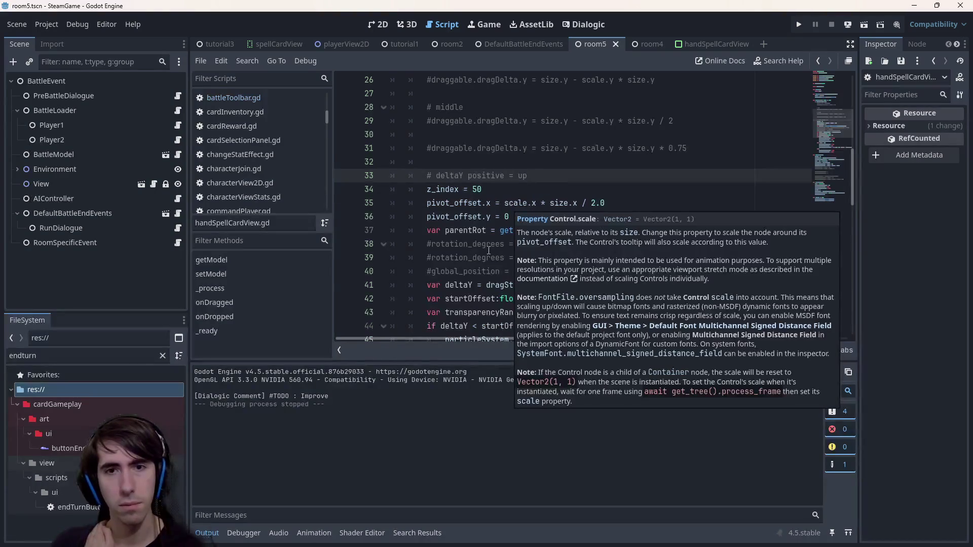
Comment out the old dragDelta.y formula on line 63, set dragDelta.y to size.y, and save
scroll(488, 250, down, 9)
mouse_move(667, 213)
mouse_down()
mouse_move(349, 203)
mouse_move(343, 214)
mouse_up()
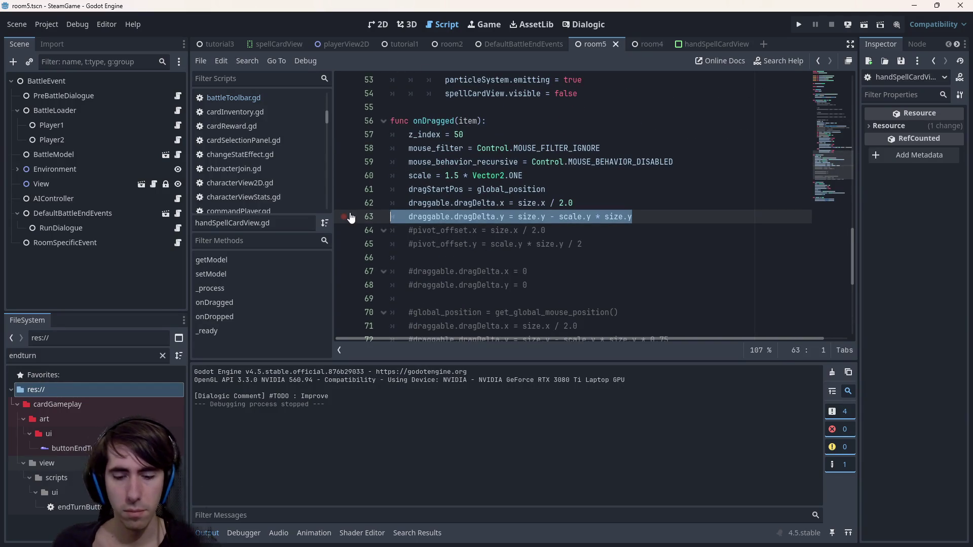
key(ctrl+k)
key(shift+Tab)
key(ctrl+shift+Left)
key(ctrl+shift+Left)
key(ctrl+shift+Left)
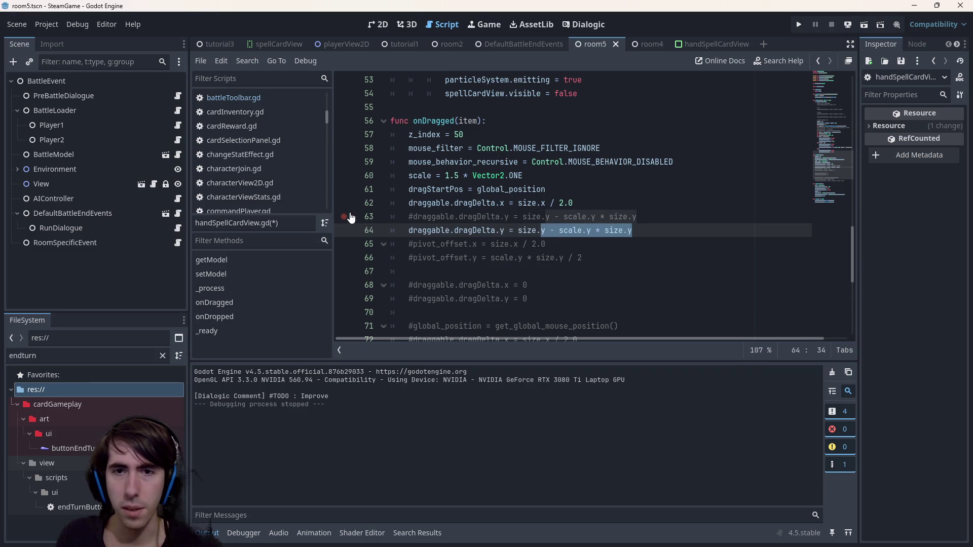
key(ctrl+shift+Right)
key(ctrl+shift+Right)
key(ctrl+shift+Right)
key(ctrl+shift+Left)
key(ctrl+shift+Left)
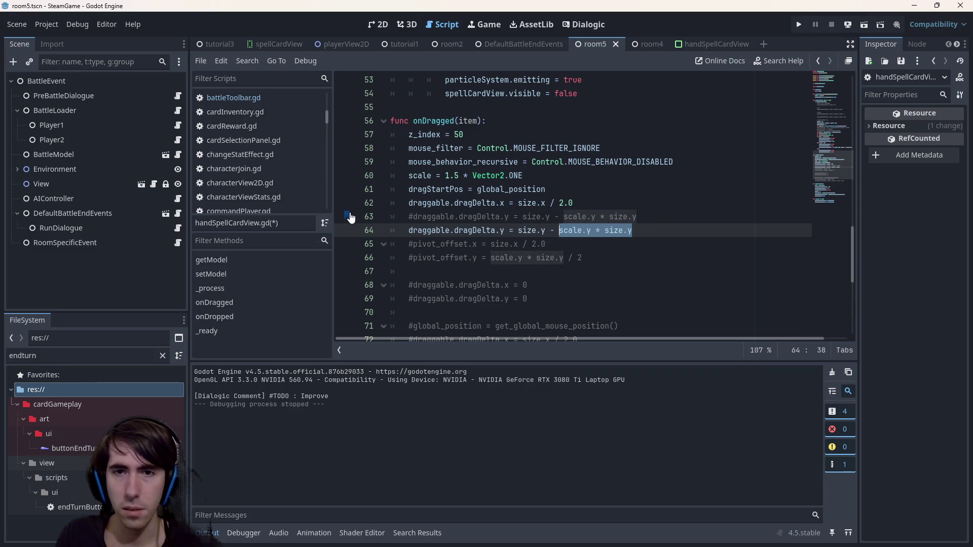
key(BackSpace)
key(ctrl+s)
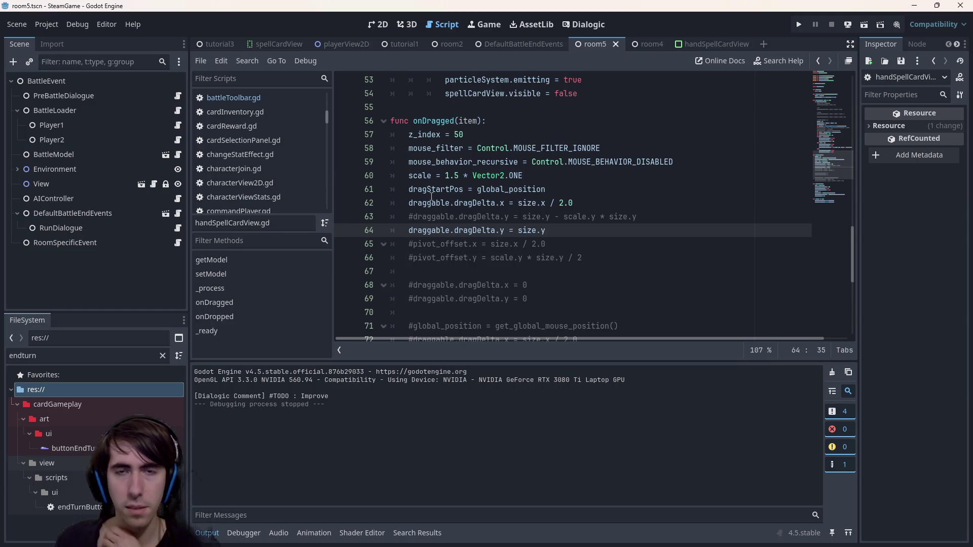
Run the current scene to test the new drag offset
scroll(495, 165, up, 7)
scroll(495, 165, up, 1)
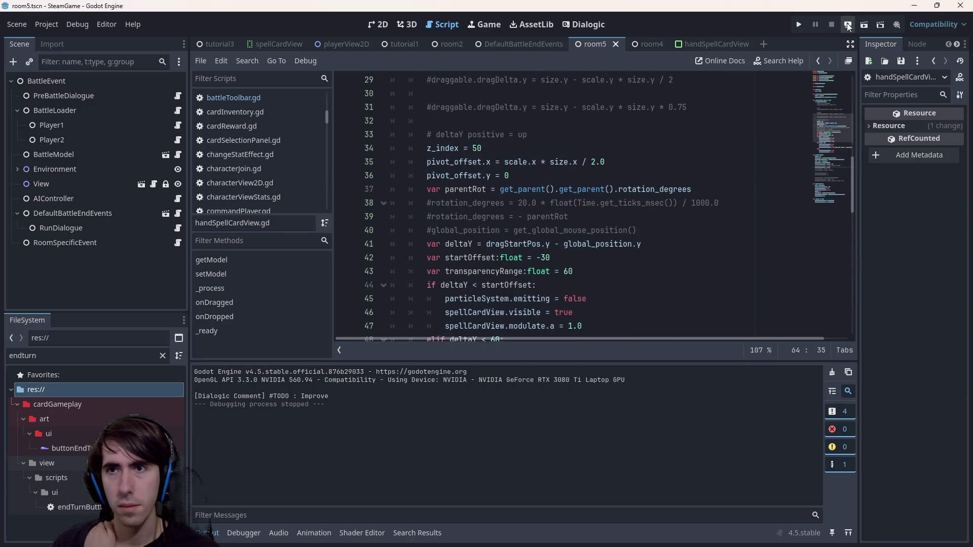
click(863, 26)
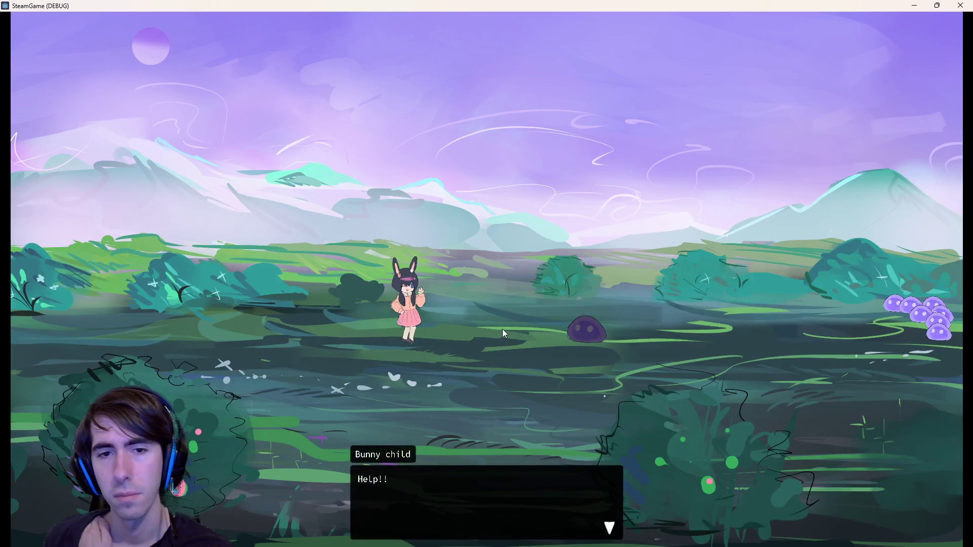
Skip the opening dialogue, drag the Sharpening Magic card out of the hand, and close the game
click(502, 329)
click(495, 328)
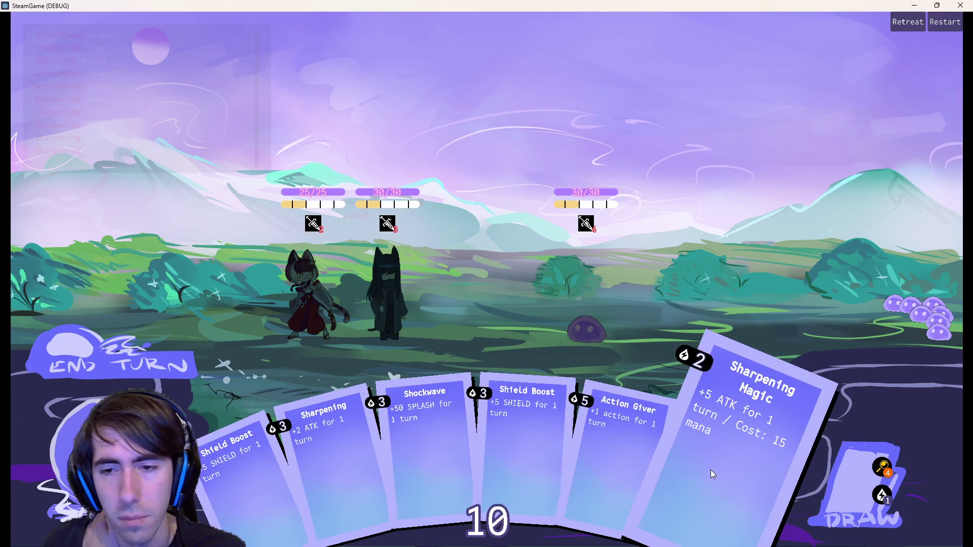
click(711, 470)
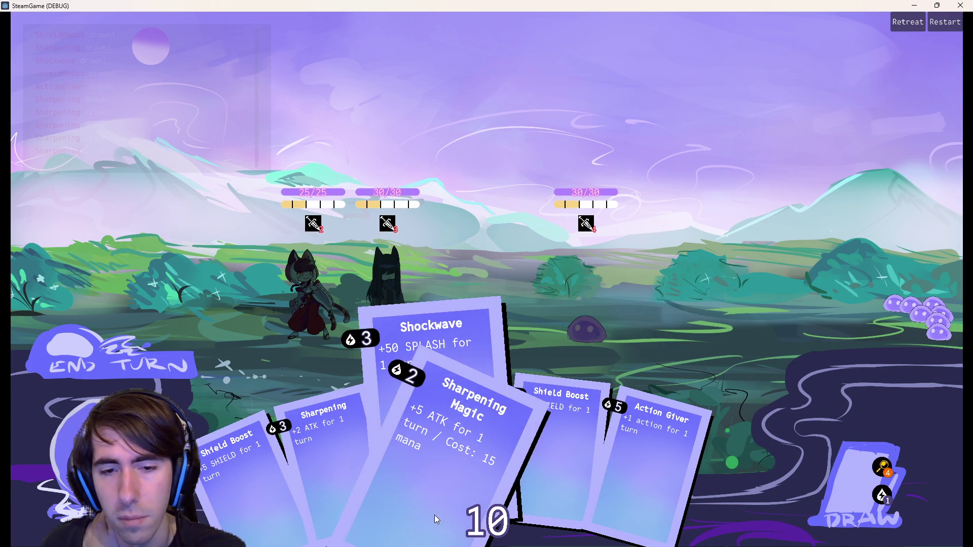
drag(449, 510, 737, 476)
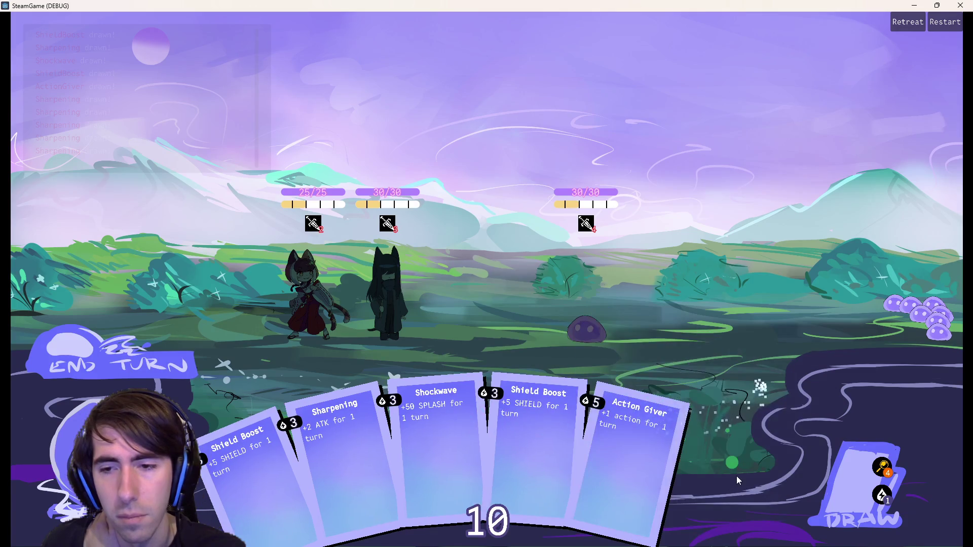
click(960, 5)
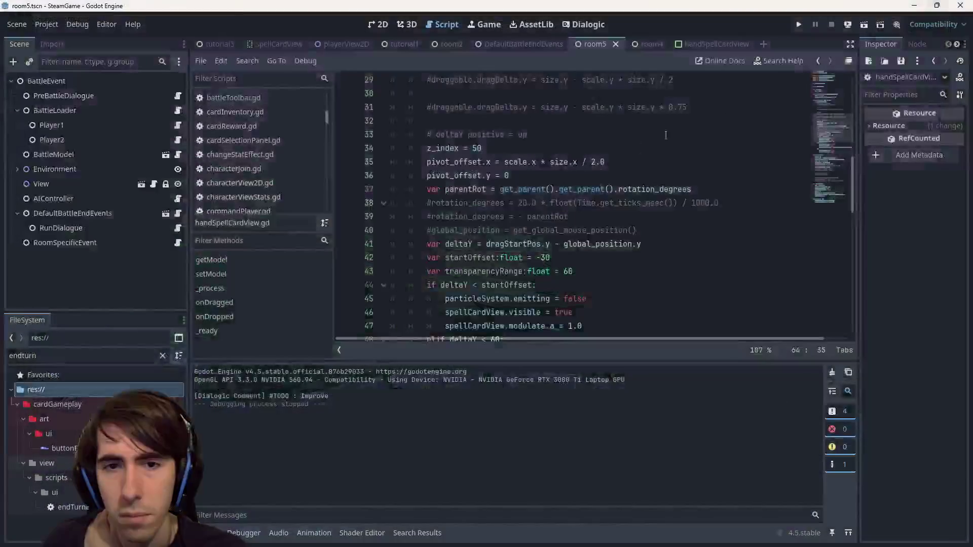
Comment out both pivot_offset lines 35–36 and rerun the scene with F6
mouse_move(508, 175)
mouse_down()
mouse_move(396, 175)
mouse_move(324, 161)
mouse_up()
key(ctrl+k)
key(F6)
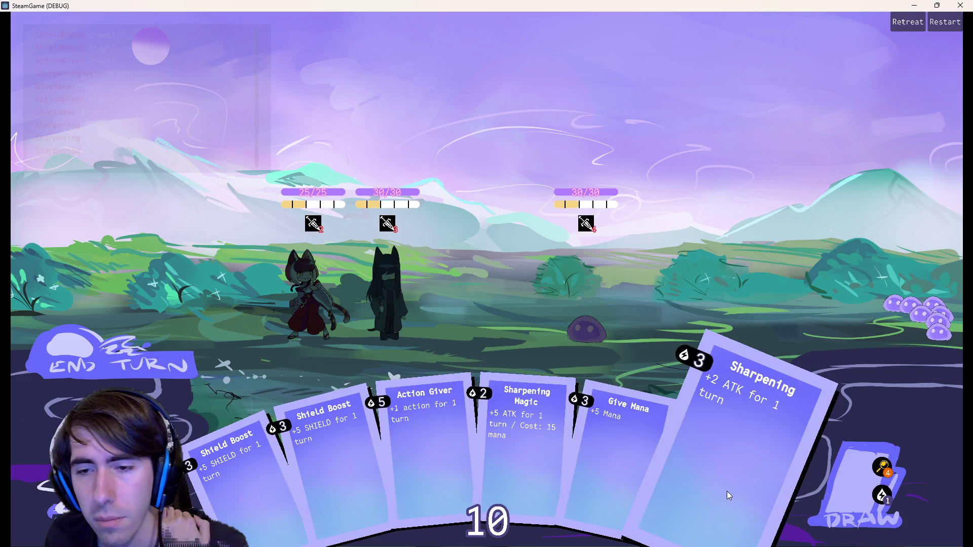
Play the Sharpening, Action Giver and Shield Boost cards in the test run, then close it
click(728, 496)
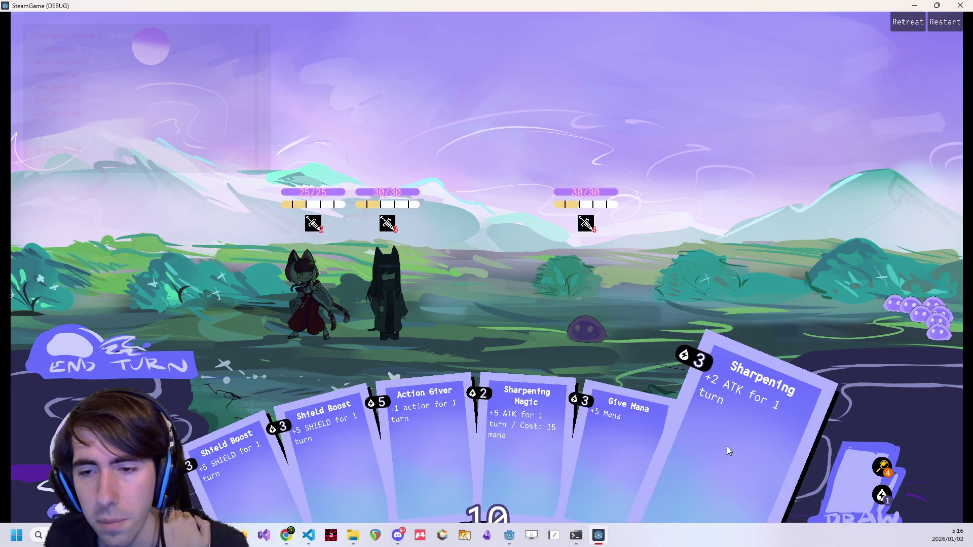
click(720, 501)
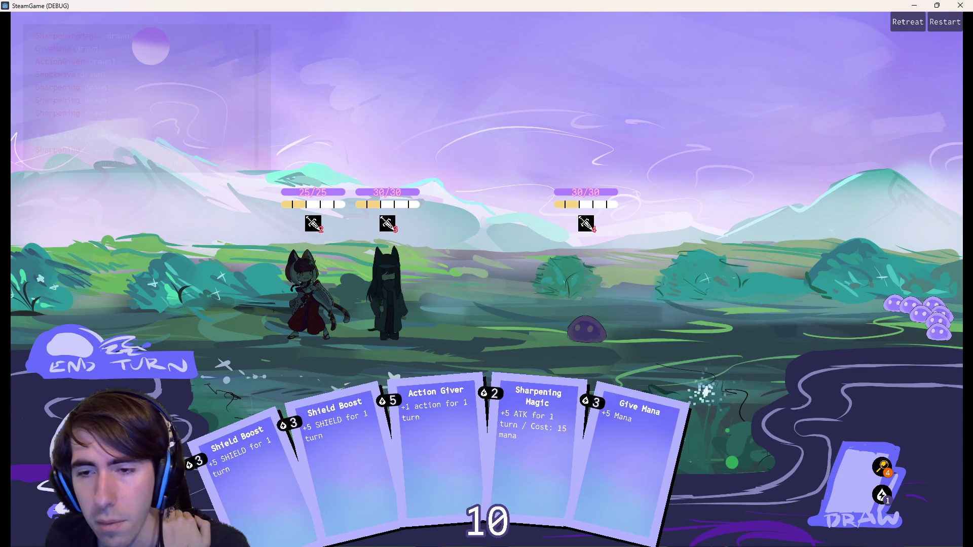
click(665, 543)
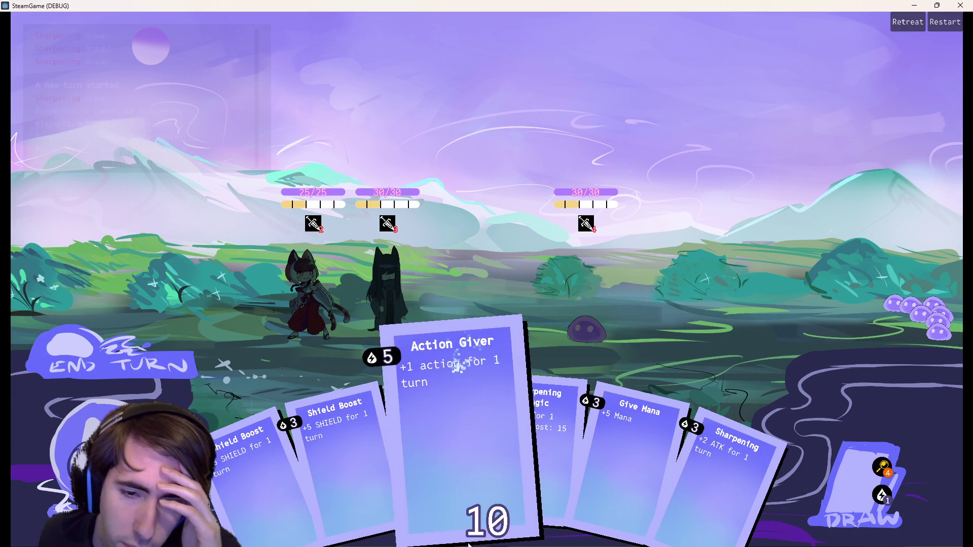
click(442, 506)
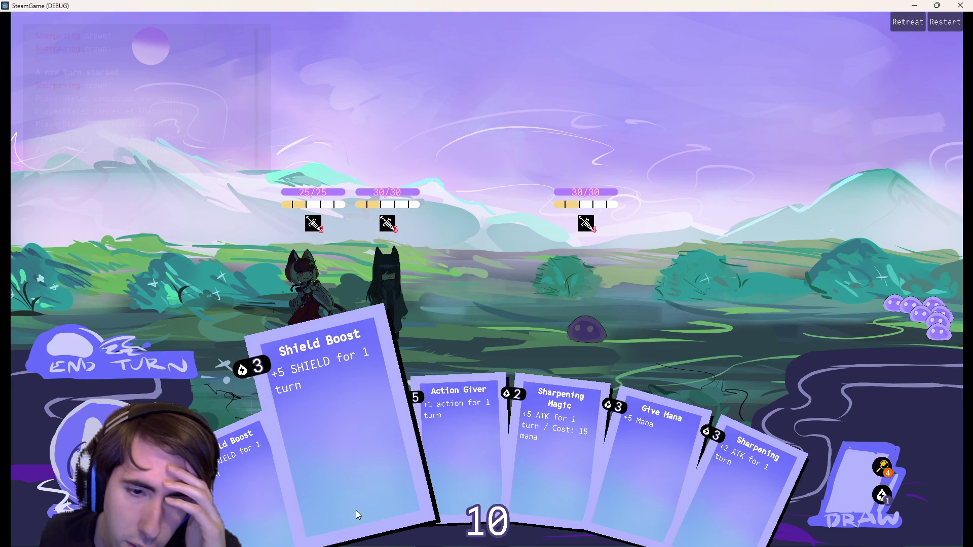
click(391, 523)
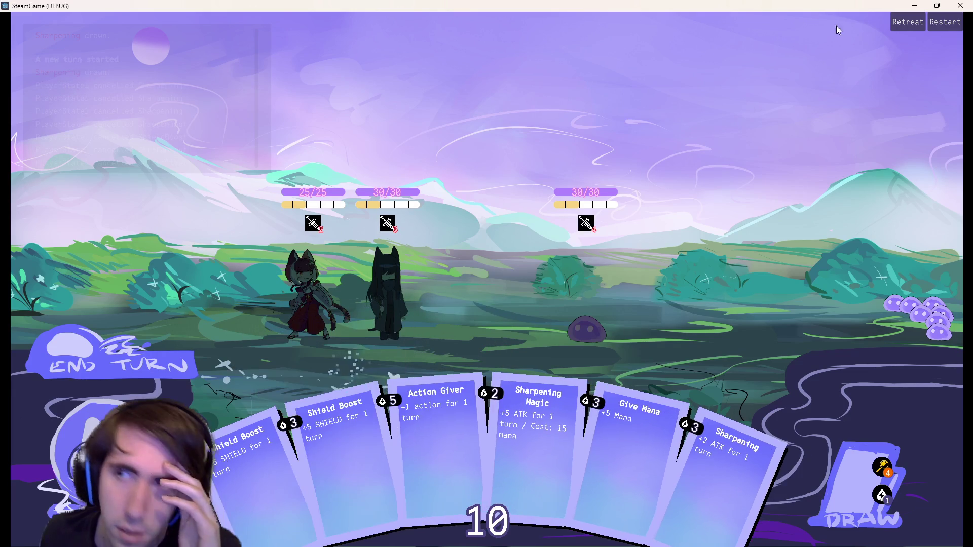
click(956, 5)
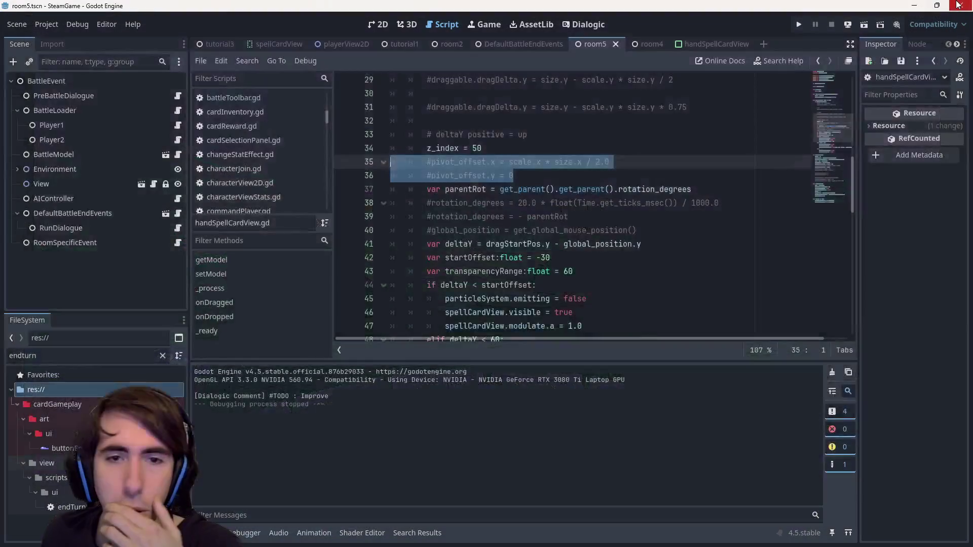
Uncomment the rotation_degrees = - parentRot line 39 and launch the game
click(566, 224)
click(590, 218)
key(ctrl+k)
click(864, 25)
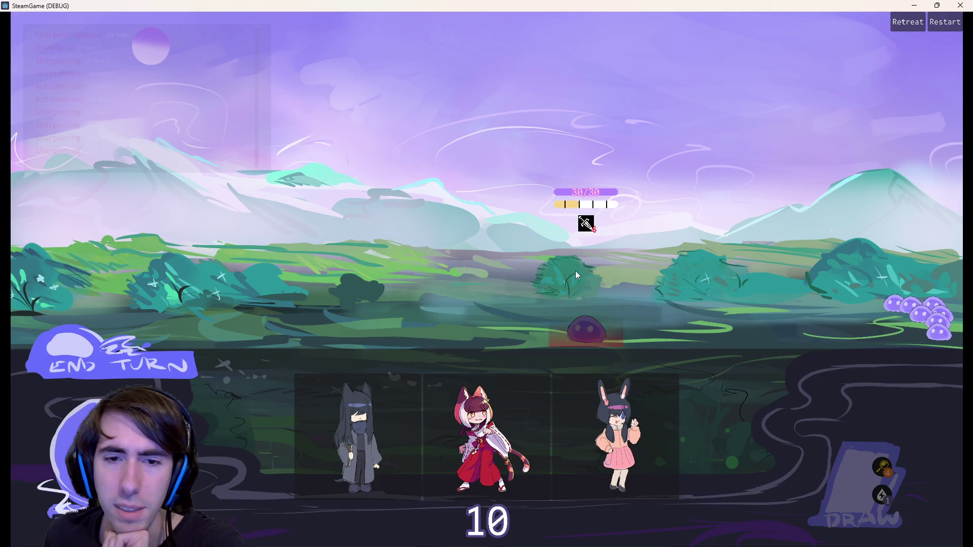
Drop the fox-girl onto the battlefield, try the Action Giver card, then close the game
mouse_move(512, 444)
mouse_down()
mouse_move(343, 333)
mouse_move(354, 324)
mouse_up()
drag(421, 436, 317, 304)
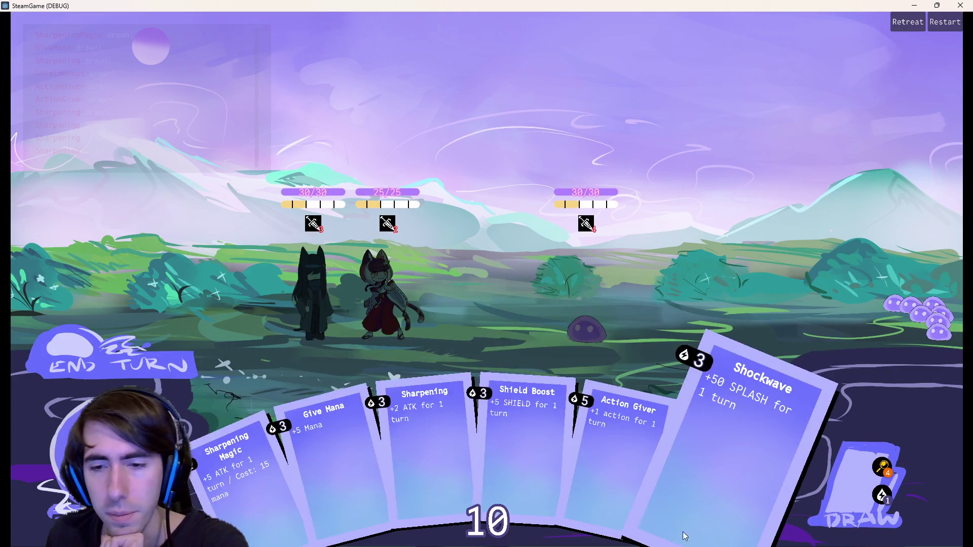
click(603, 368)
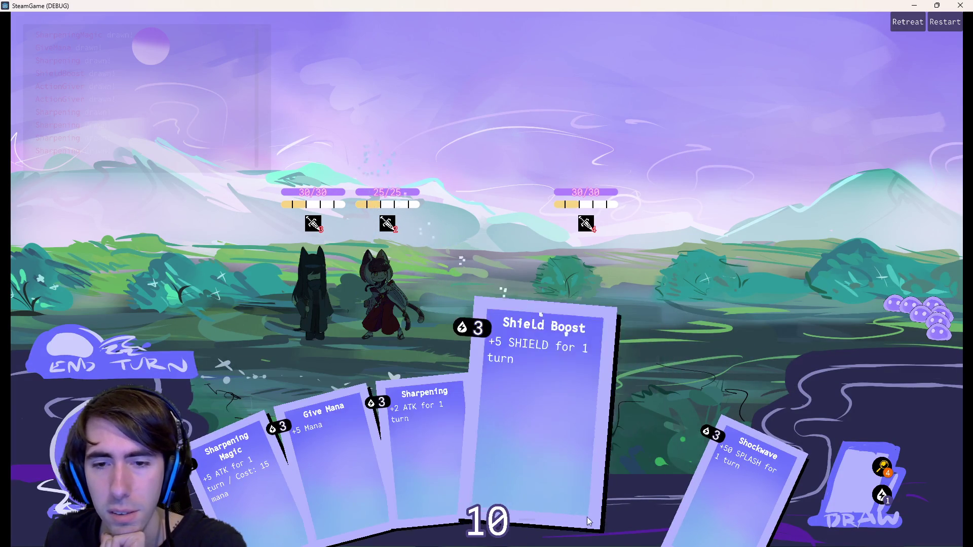
click(583, 365)
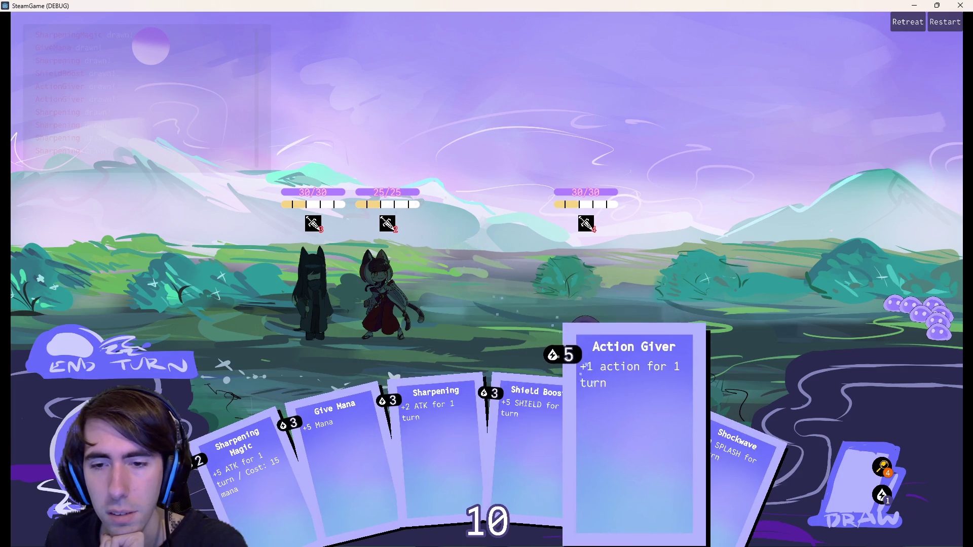
click(624, 515)
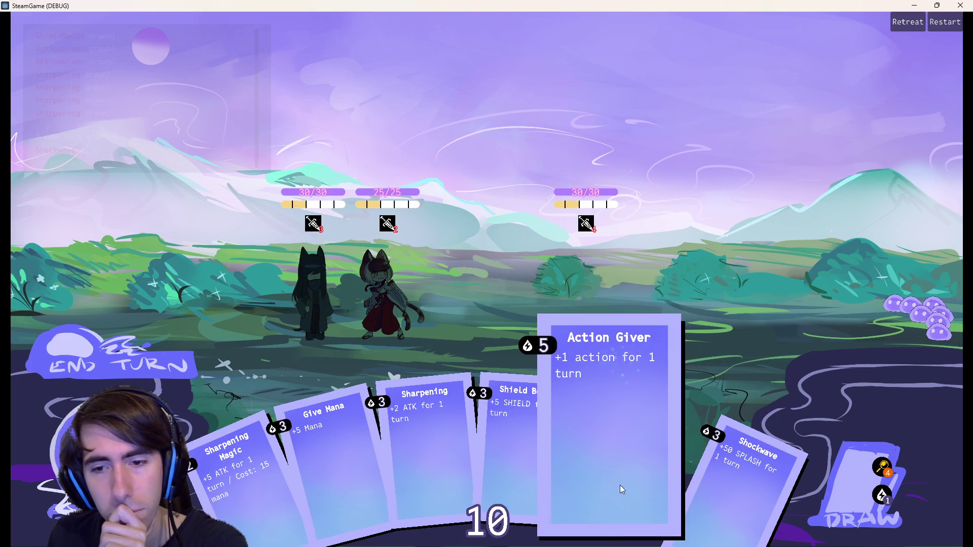
click(613, 433)
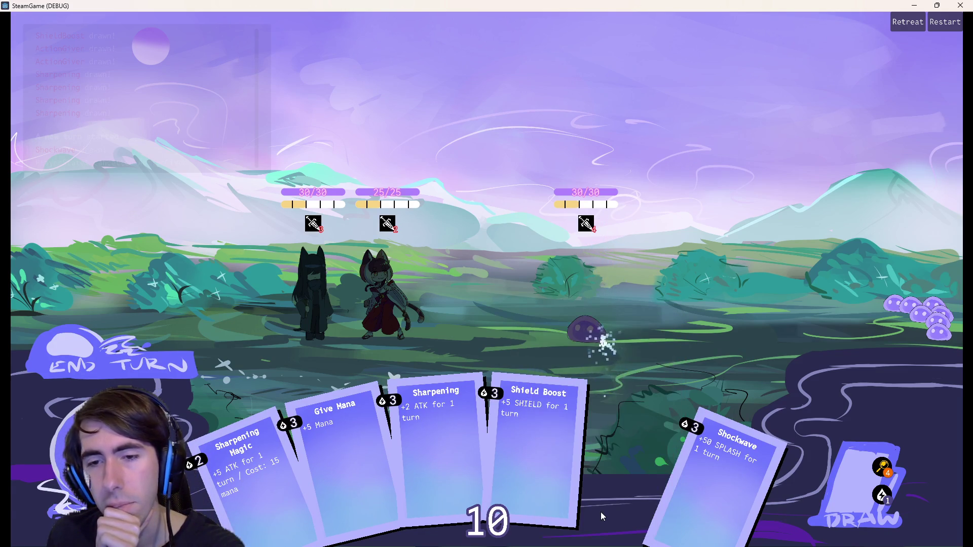
click(608, 541)
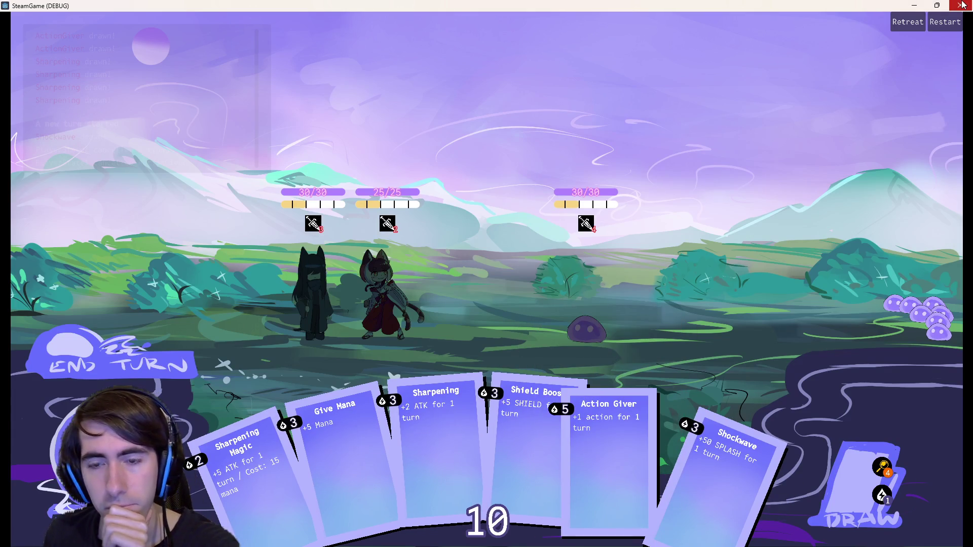
click(959, 5)
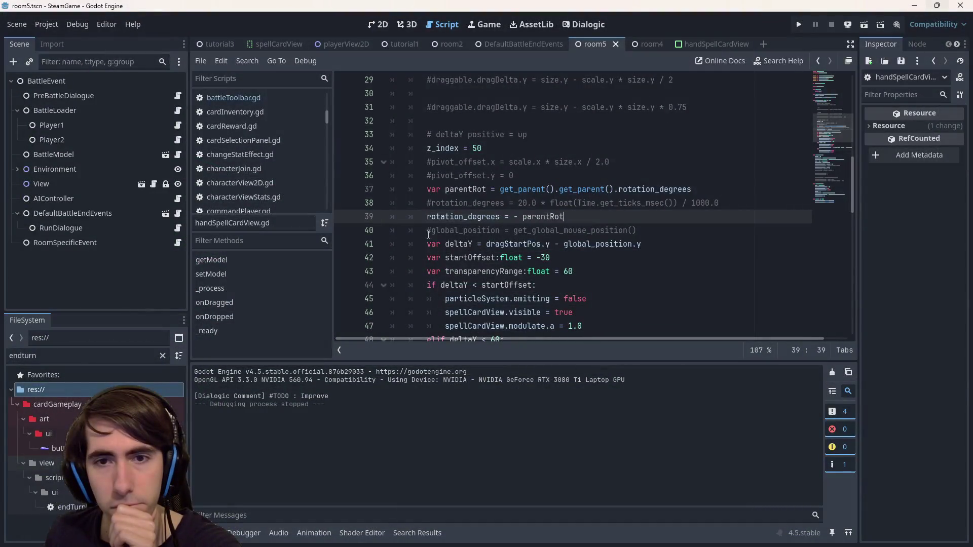
Copy the parentRot declaration from line 37 into the onDragged function
scroll(500, 220, down, 9)
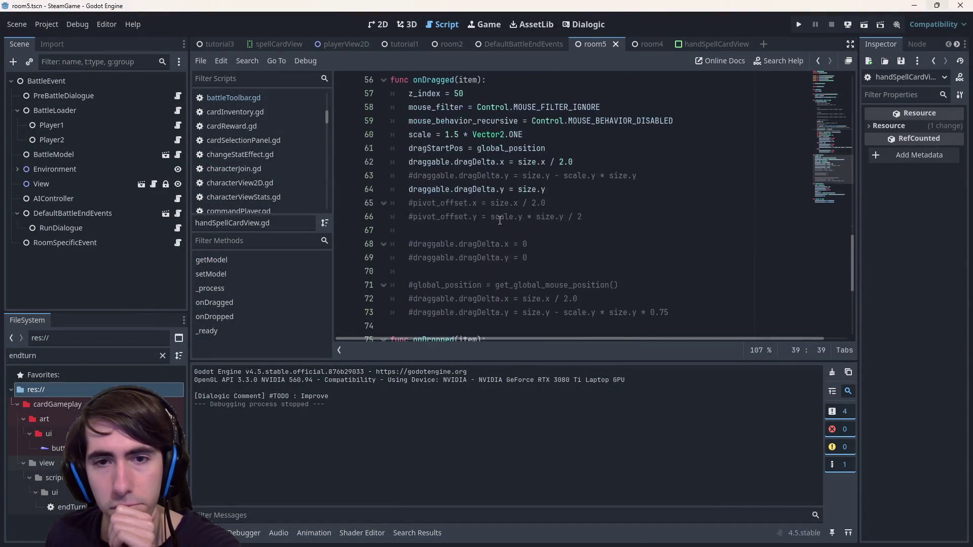
scroll(500, 221, up, 5)
scroll(500, 221, up, 5)
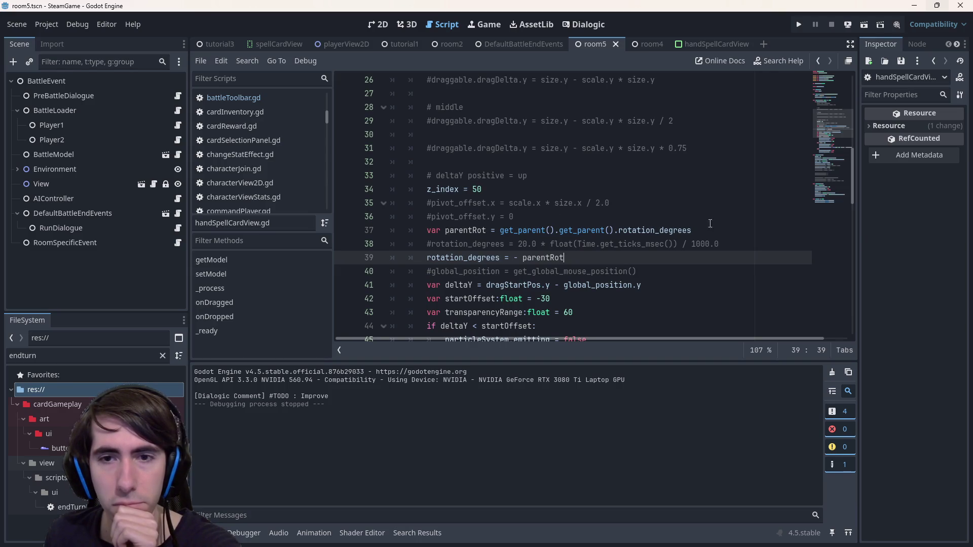
drag(692, 231, 427, 231)
key(ctrl+c)
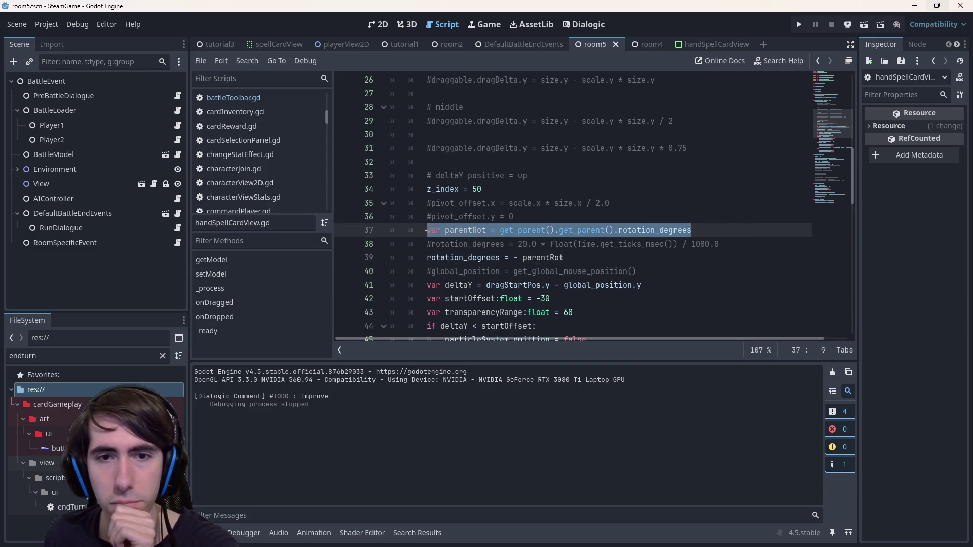
scroll(490, 242, down, 10)
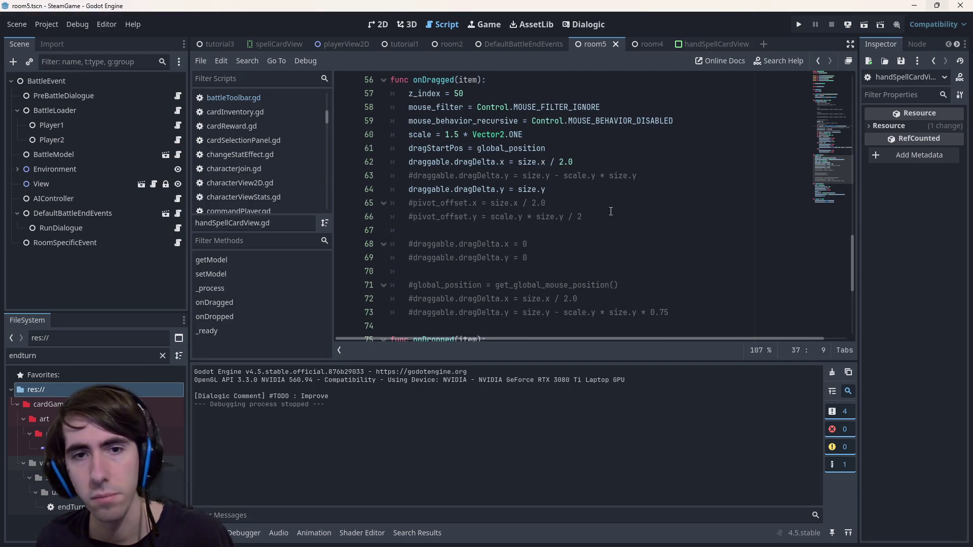
click(611, 213)
key(Return)
key(Return)
key(ctrl+v)
Move the rotation_degrees line into onDragged below parentRot, comment out line 39, and save
scroll(611, 213, up, 8)
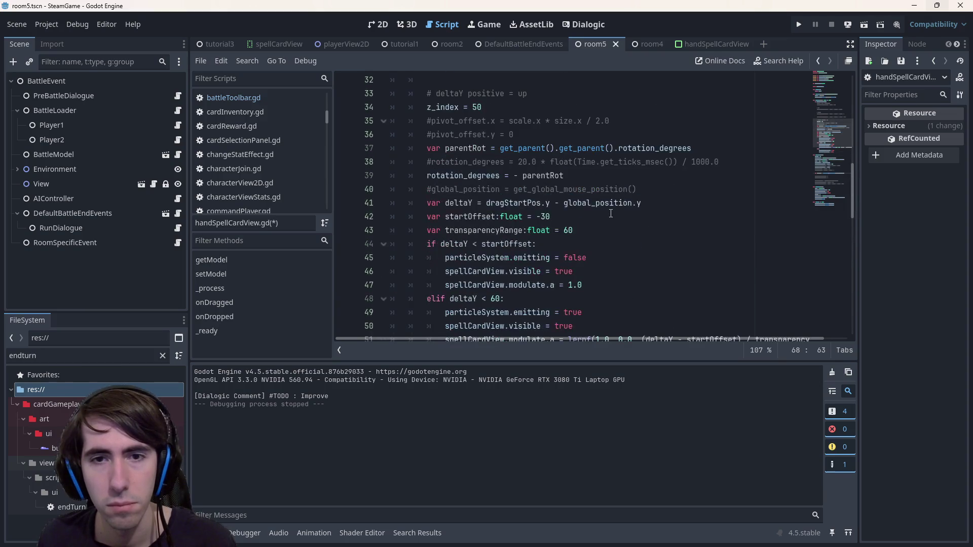
scroll(575, 223, up, 2)
drag(563, 258, 427, 257)
key(ctrl+x)
scroll(432, 263, down, 10)
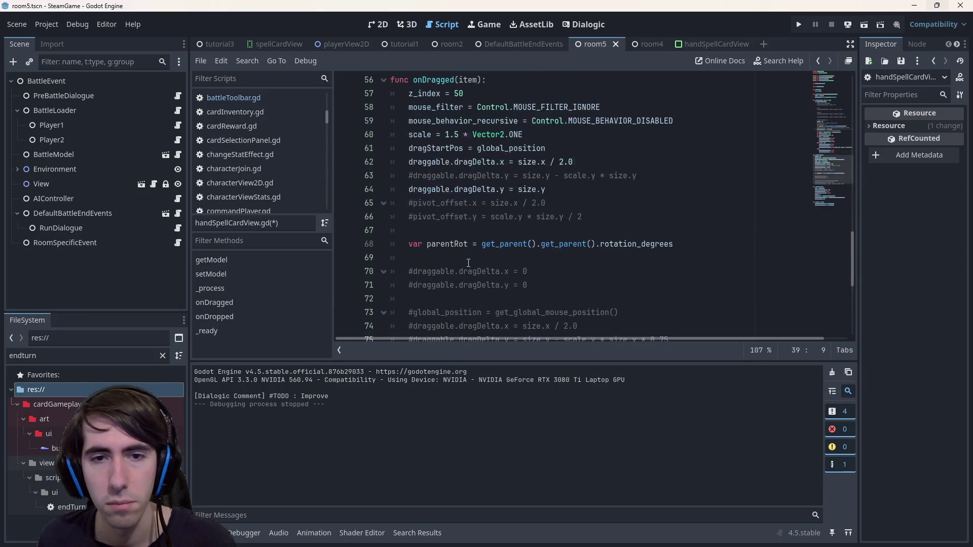
click(482, 260)
key(ctrl+v)
key(Return)
scroll(507, 233, up, 10)
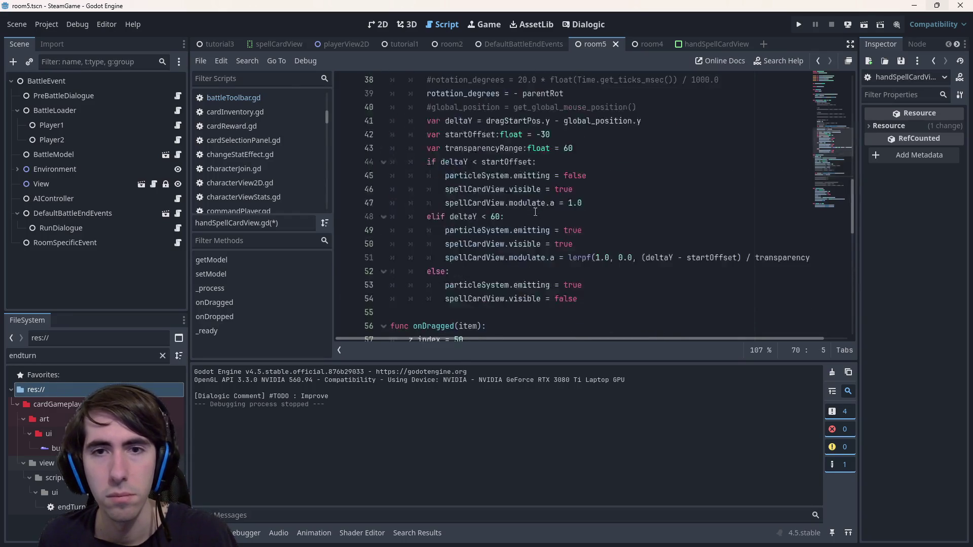
click(565, 257)
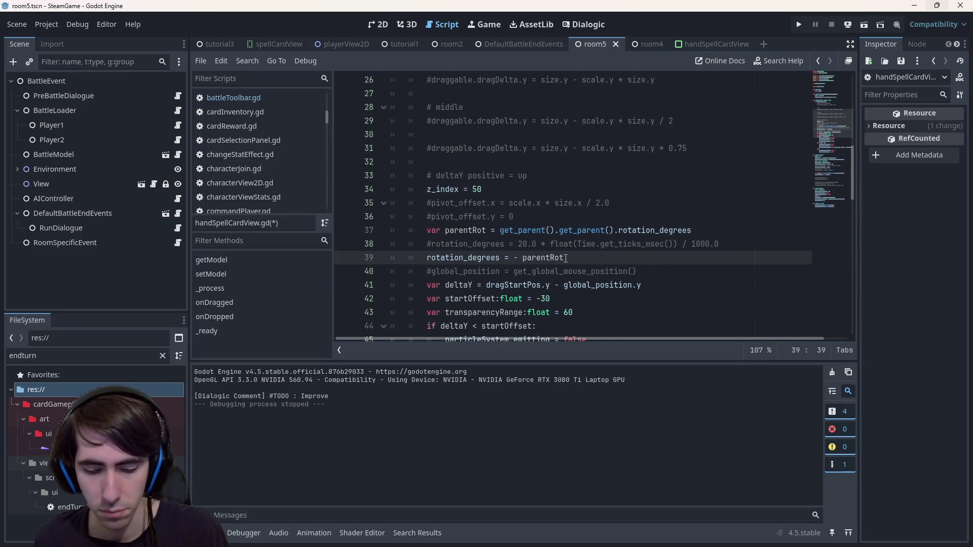
key(ctrl+k)
click(564, 230)
key(ctrl+s)
Add an empty line after the dragStartPos line and save
scroll(532, 252, down, 7)
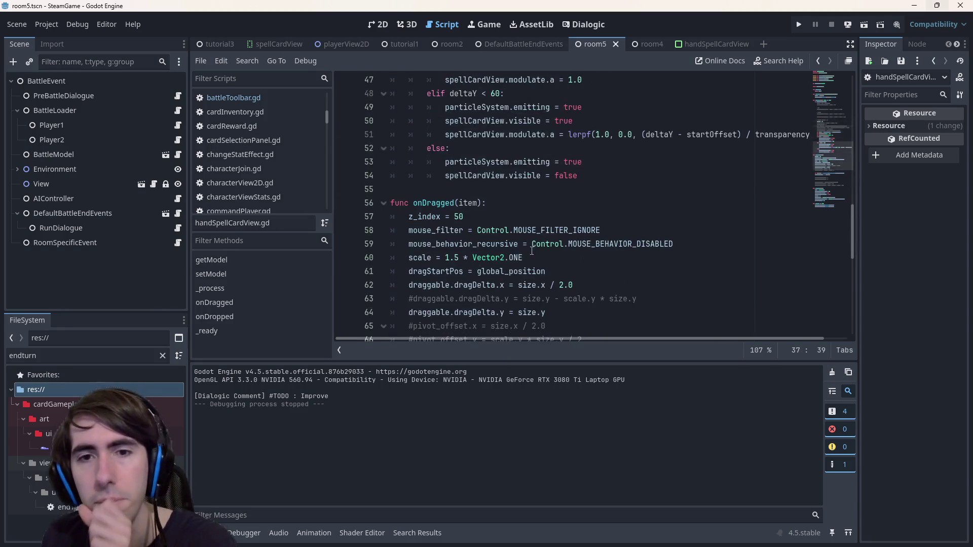
scroll(532, 251, down, 2)
click(562, 179)
click(569, 185)
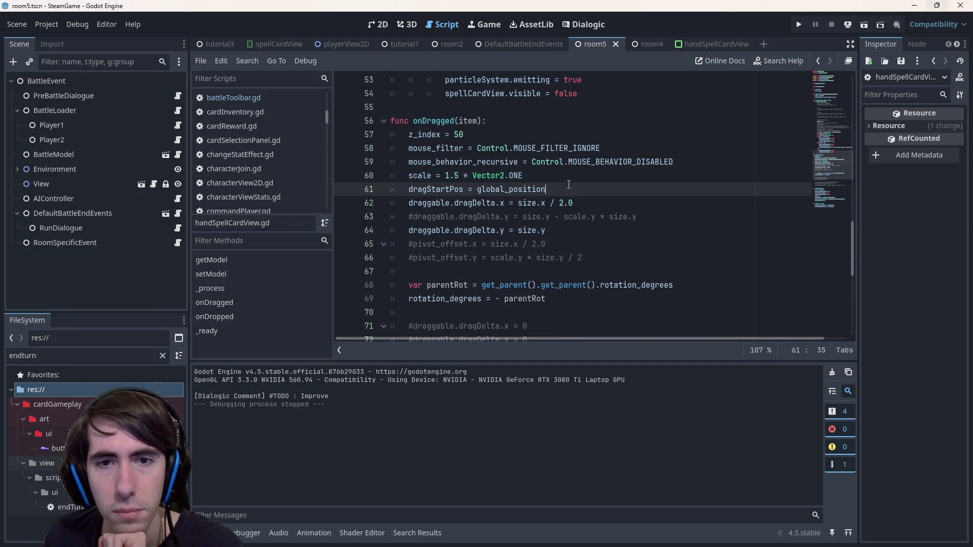
key(Return)
scroll(413, 166, down, 2)
key(ctrl+s)
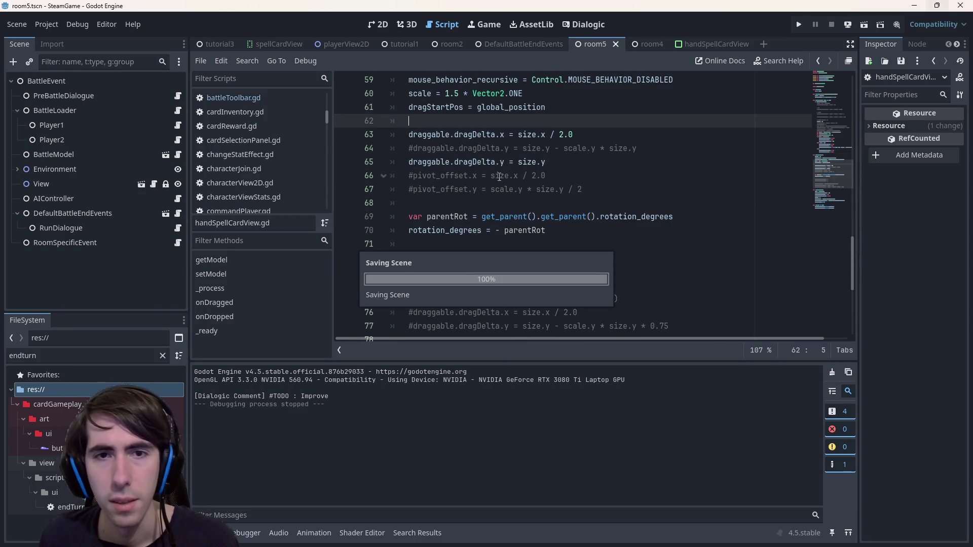
Copy draggable.dragDelta.y from line 65 onto a new line 72
click(412, 166)
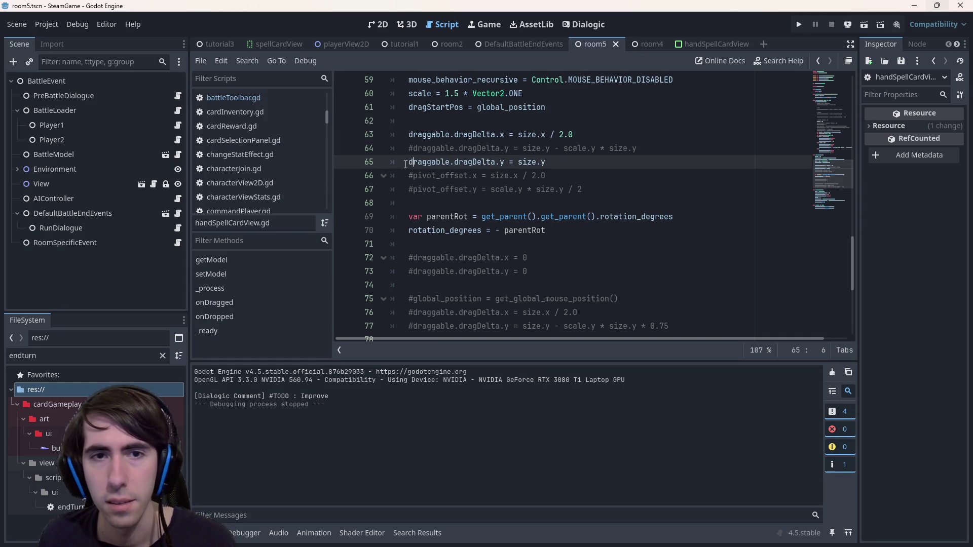
drag(405, 164, 559, 163)
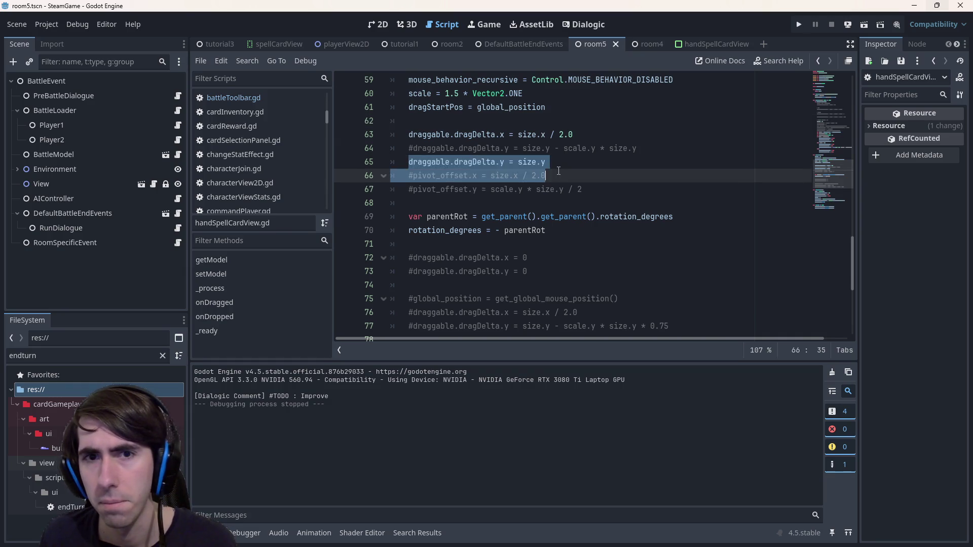
click(559, 243)
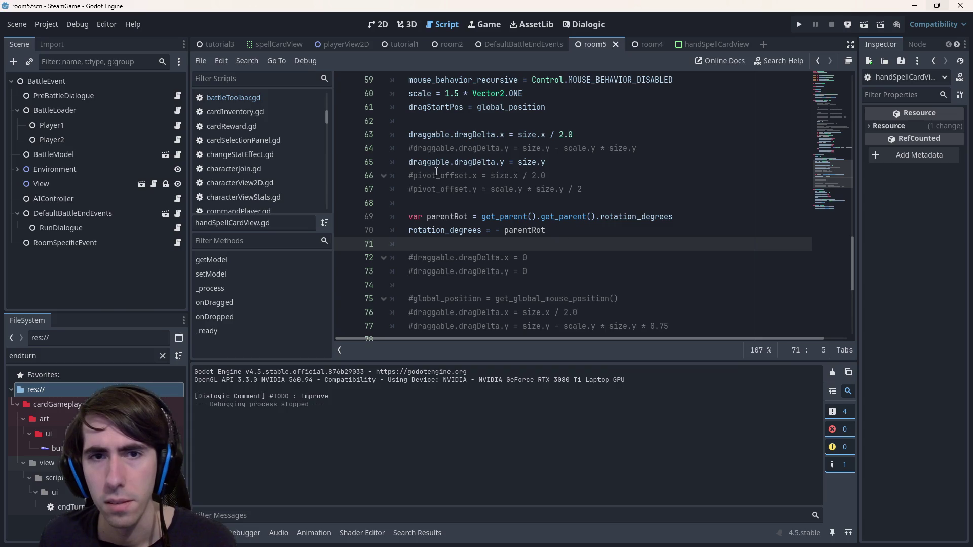
drag(409, 162, 506, 164)
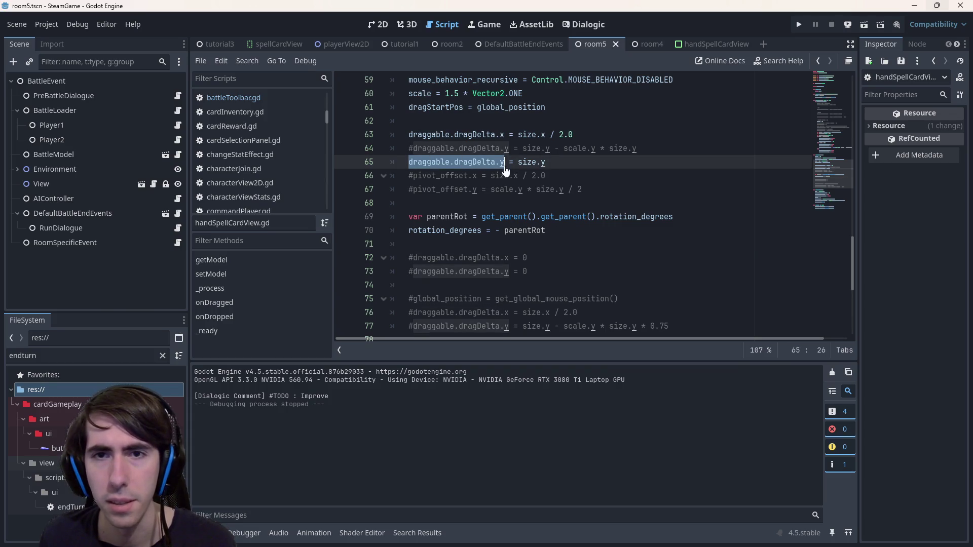
click(523, 246)
key(Return)
key(Return)
key(Up)
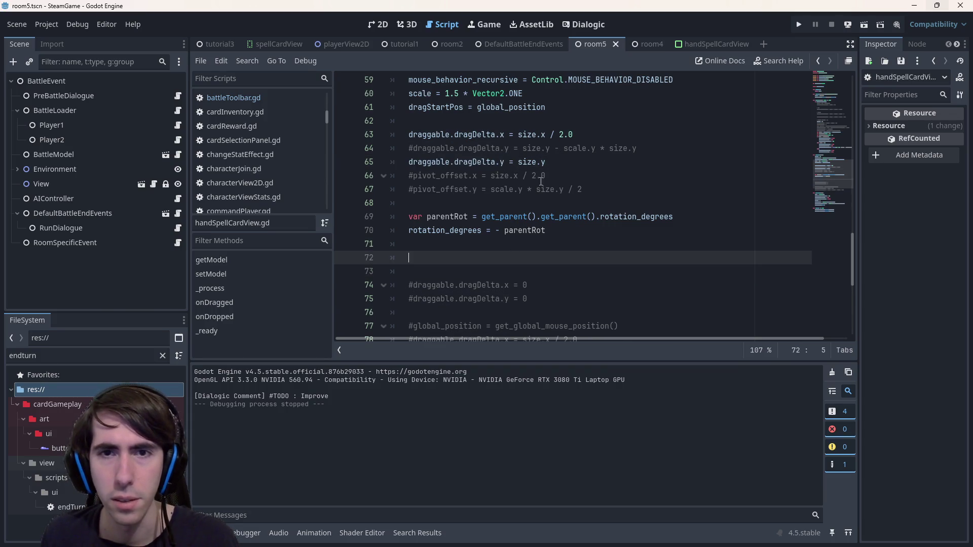
key(ctrl+v)
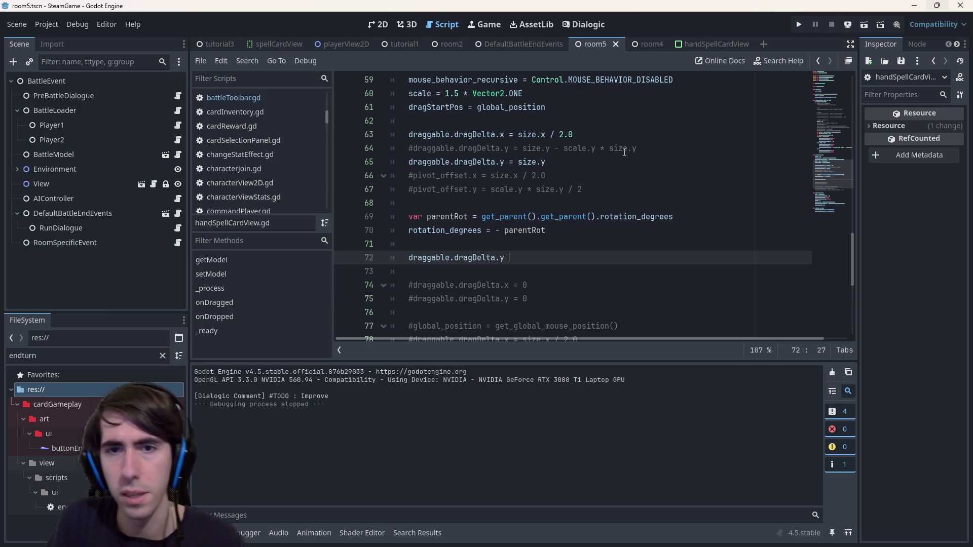
Make line 72 subtract scale.y * size.y from dragDelta.y, save, and relaunch the game
drag(637, 148, 563, 148)
click(521, 267)
key(ctrl+v)
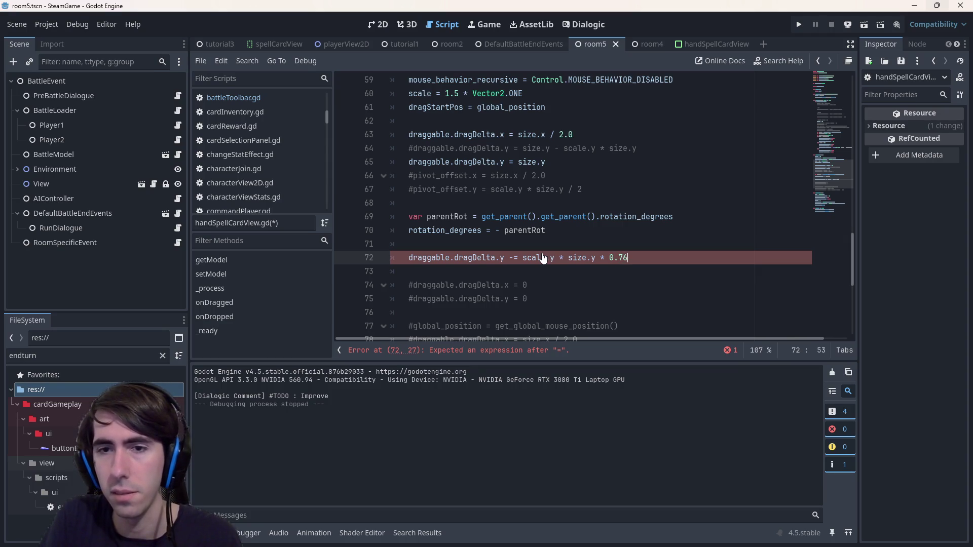
key(ctrl+s)
click(880, 26)
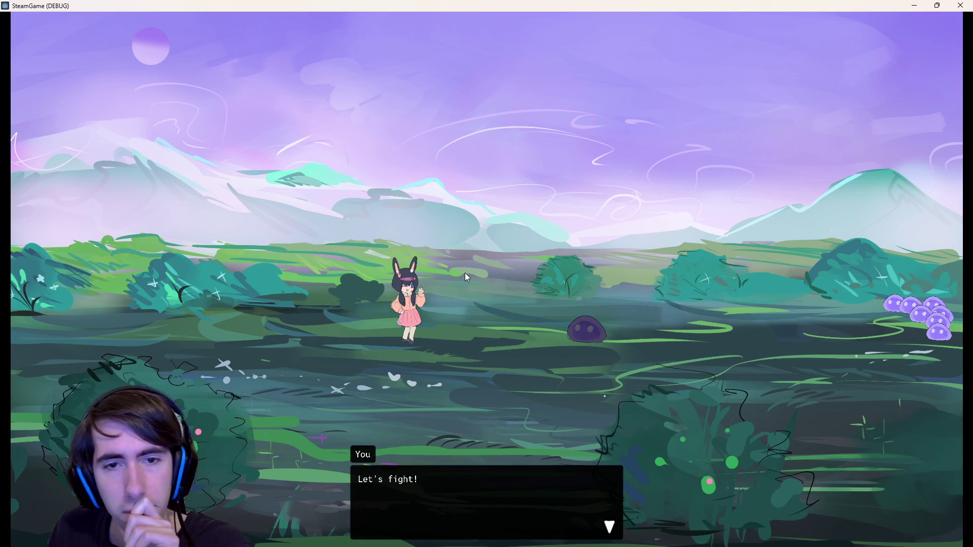
click(467, 277)
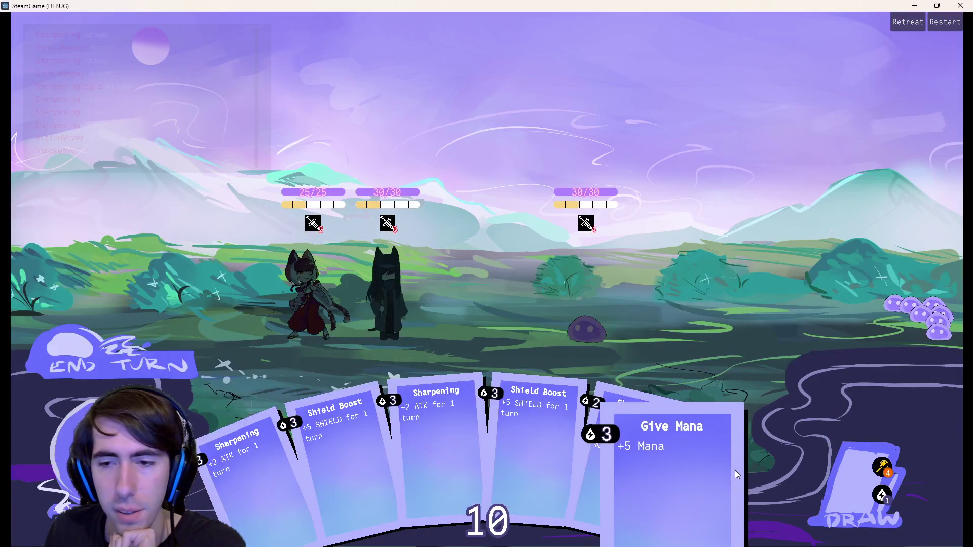
click(737, 474)
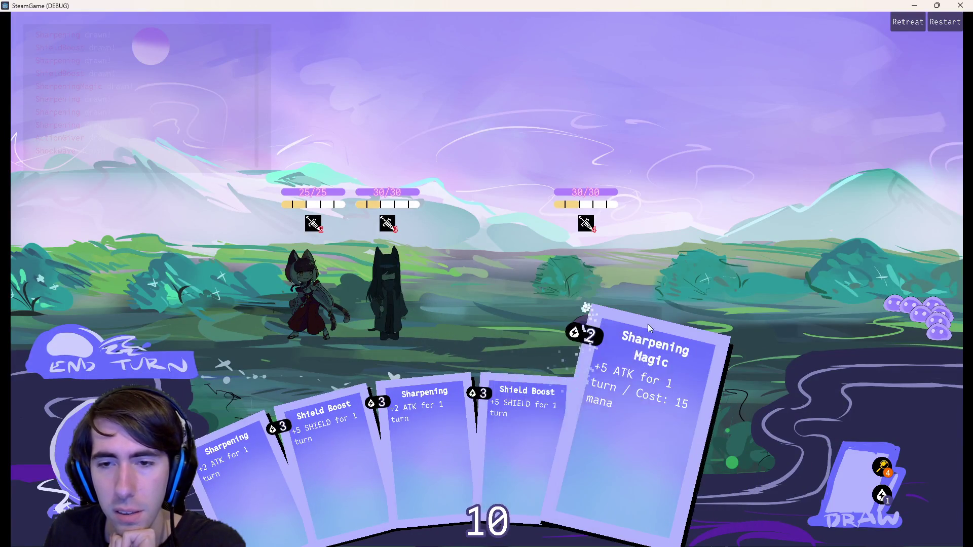
key(alt+F4)
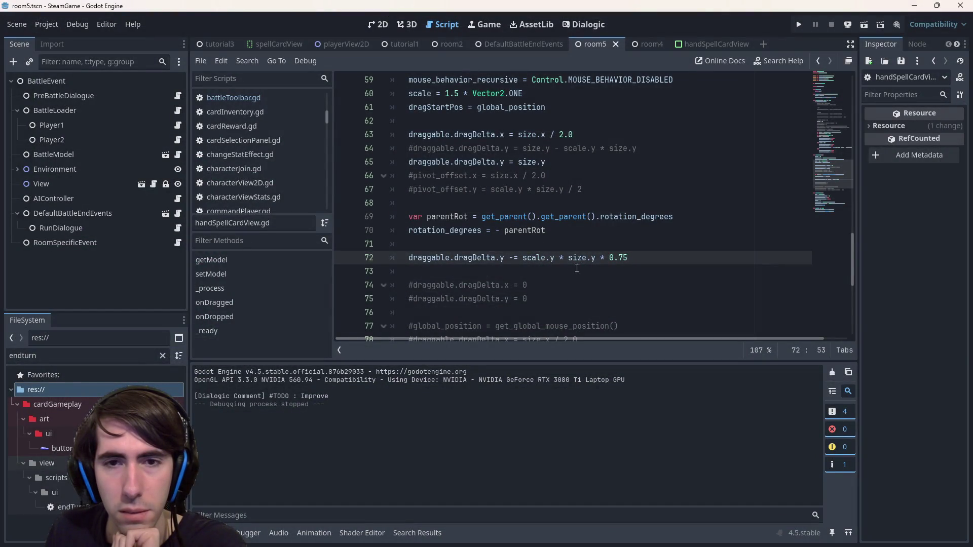
Comment out line 72's dragDelta.y -= scale.y * size.y * 0.75, test dragging, and close the game
key(ctrl+k)
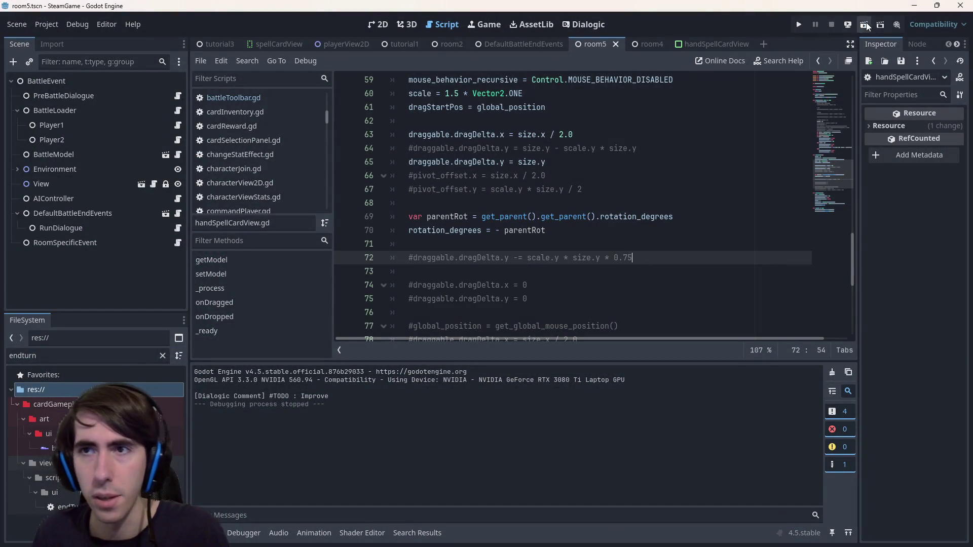
click(865, 22)
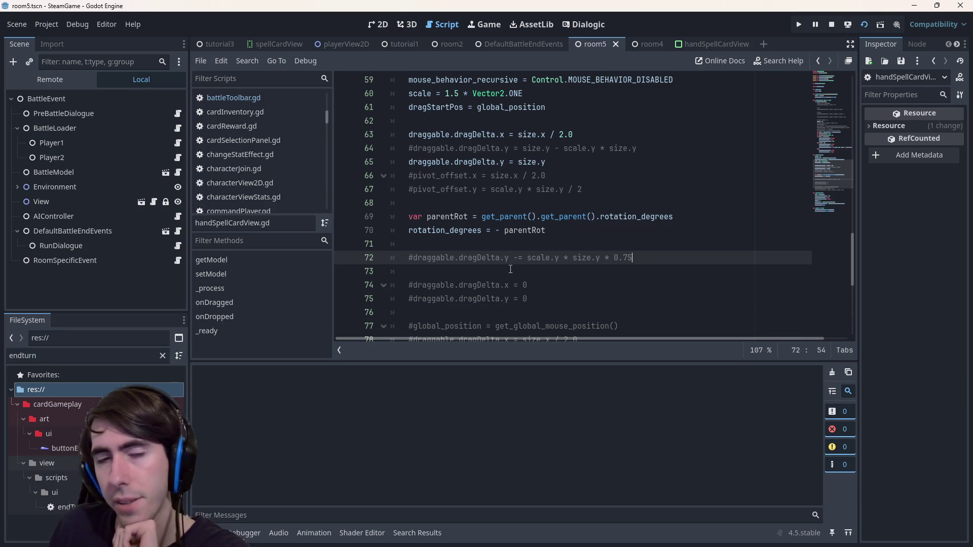
drag(545, 230, 364, 227)
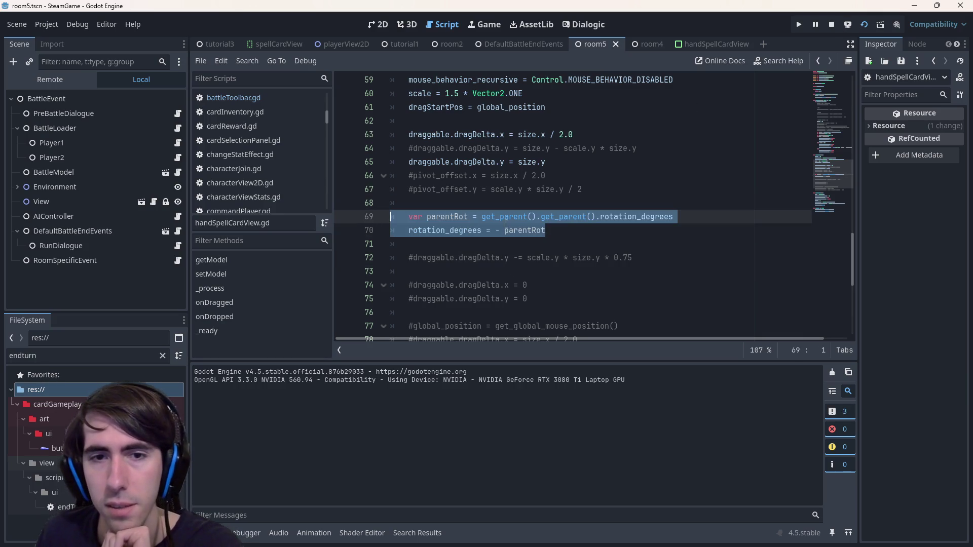
click(686, 272)
click(673, 258)
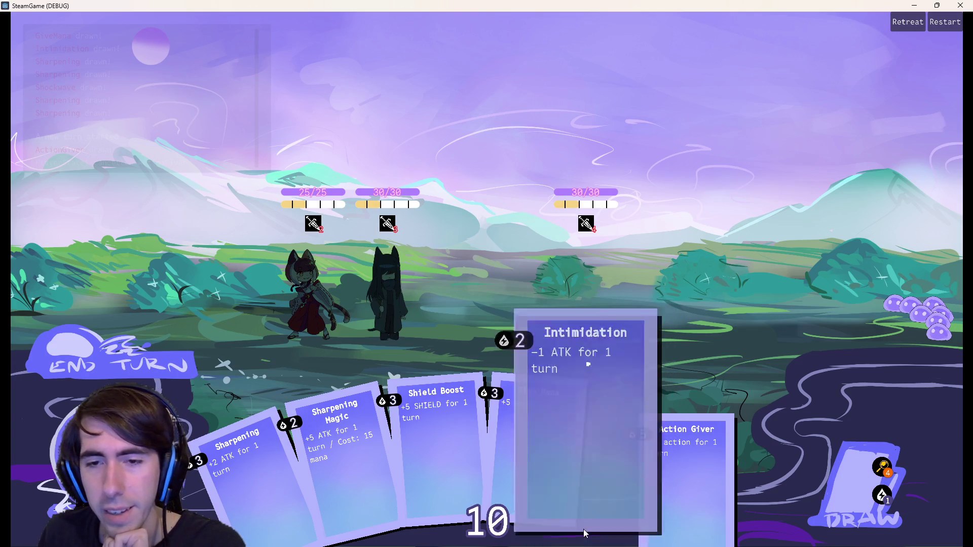
click(960, 5)
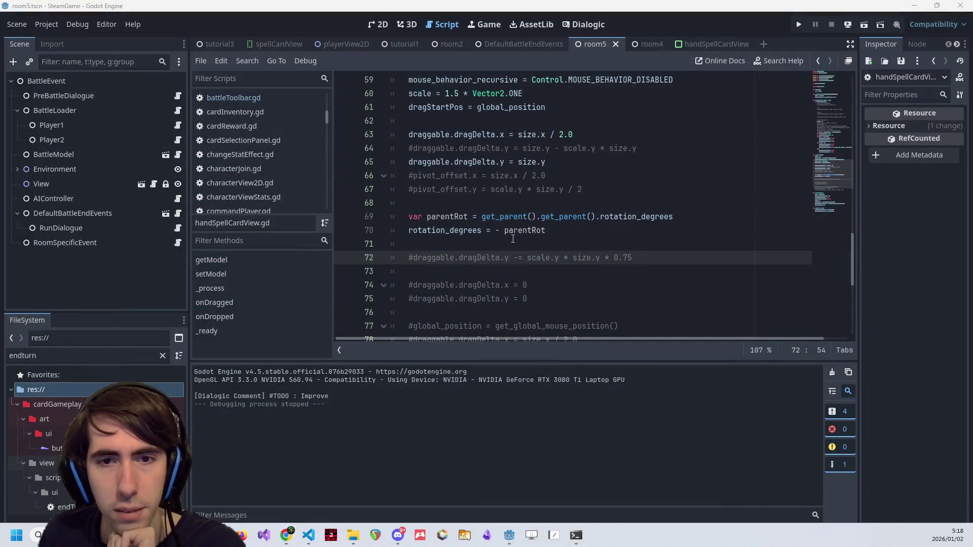
Uncomment line 72 and change its -= to +=, then save and run the scene
double_click(495, 257)
click(414, 257)
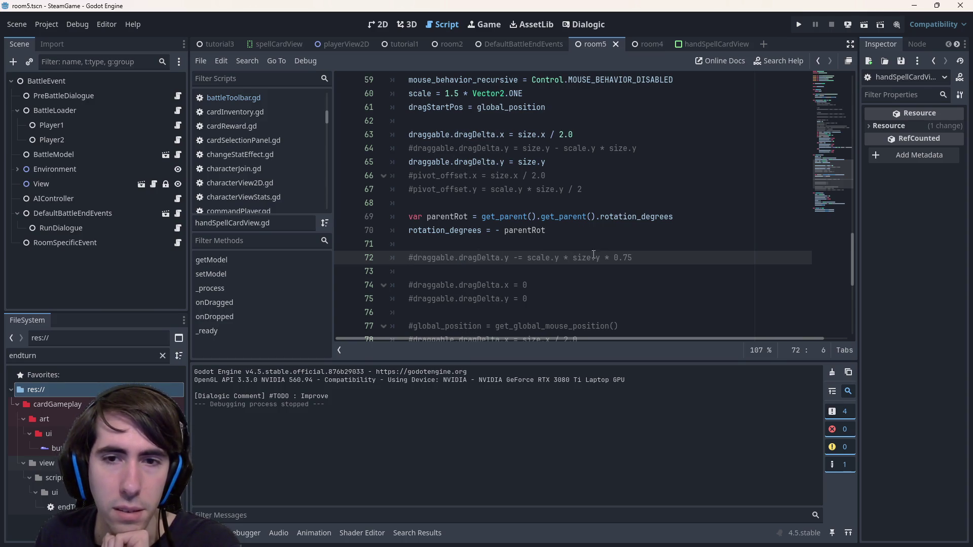
key(BackSpace)
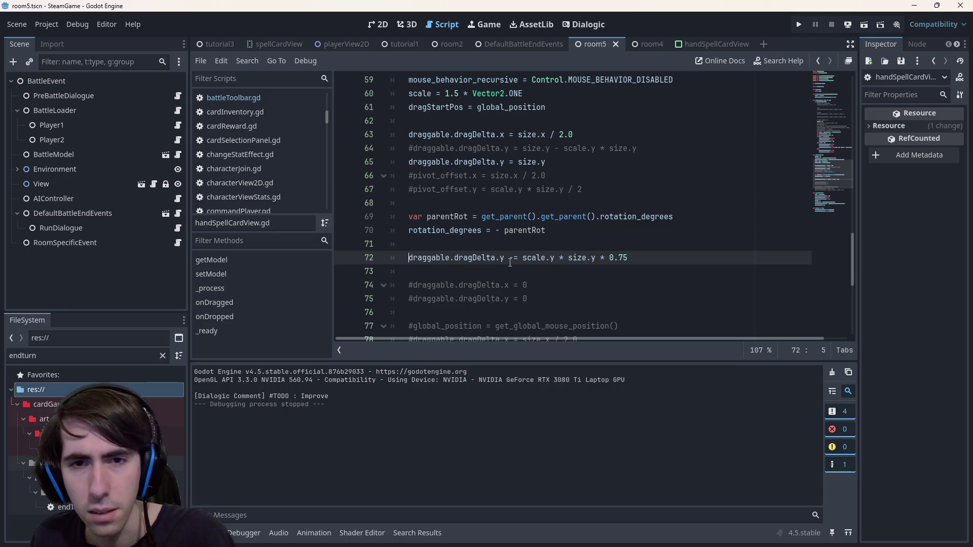
key(BackSpace)
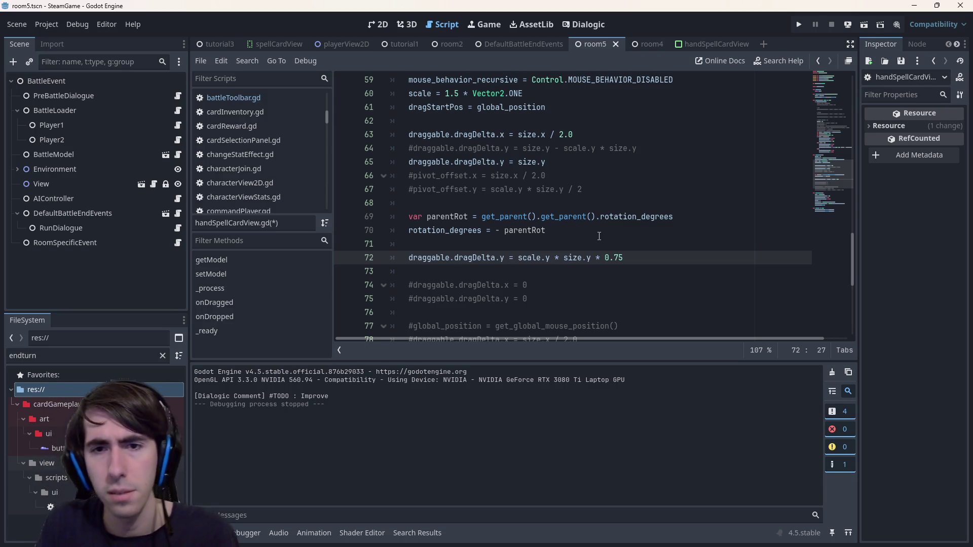
text(+)
key(ctrl+s)
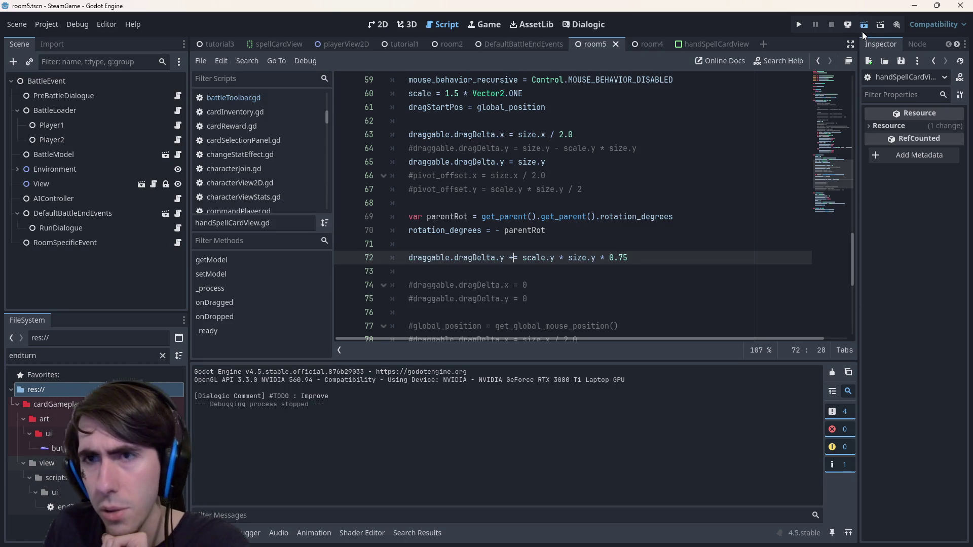
click(863, 32)
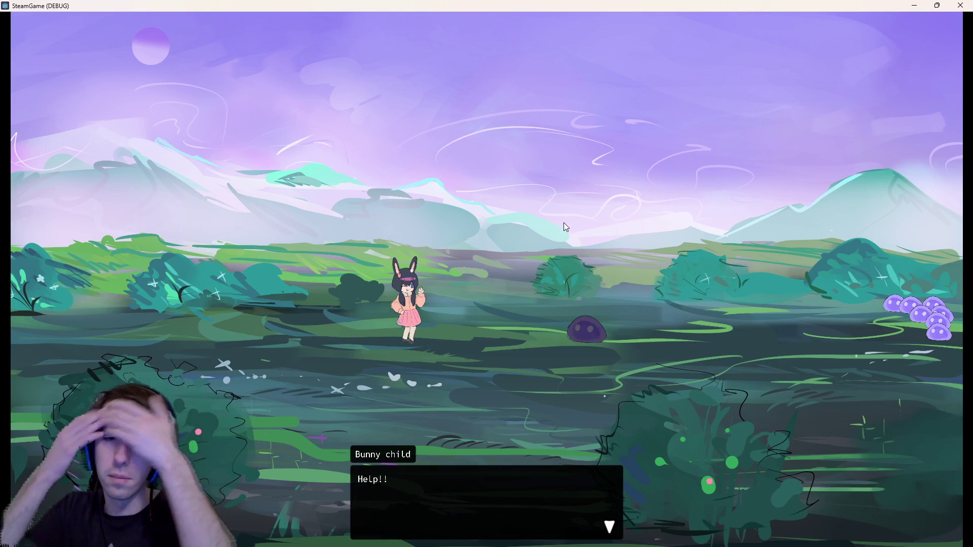
Skip the dialogue, drag cards and play Shield Boost from the hand, then close the game
click(535, 203)
click(536, 202)
click(536, 202)
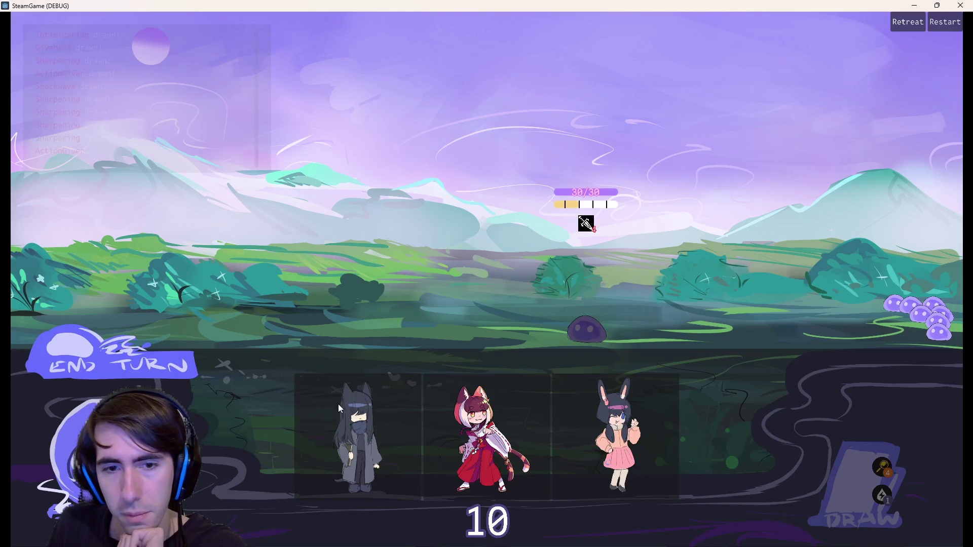
drag(339, 404, 387, 317)
drag(502, 436, 286, 277)
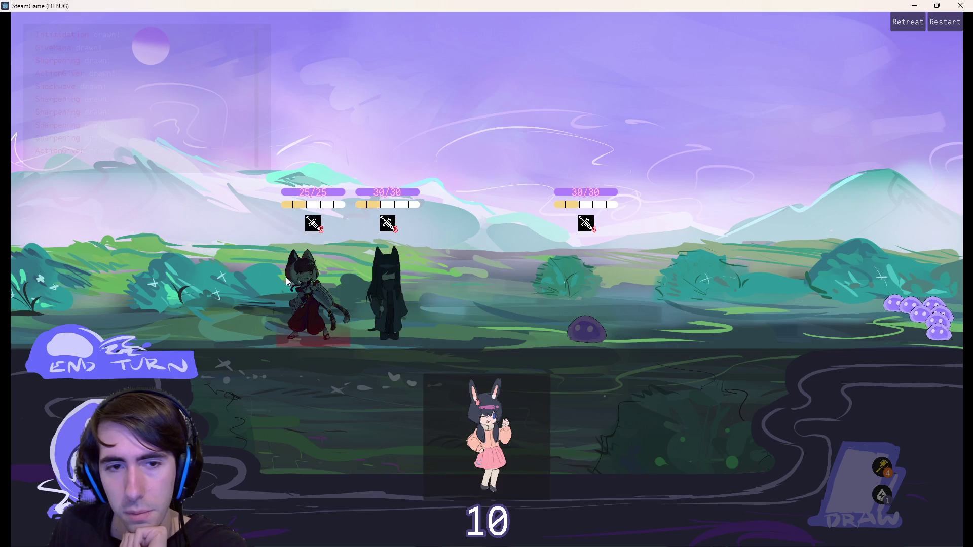
drag(730, 487, 720, 218)
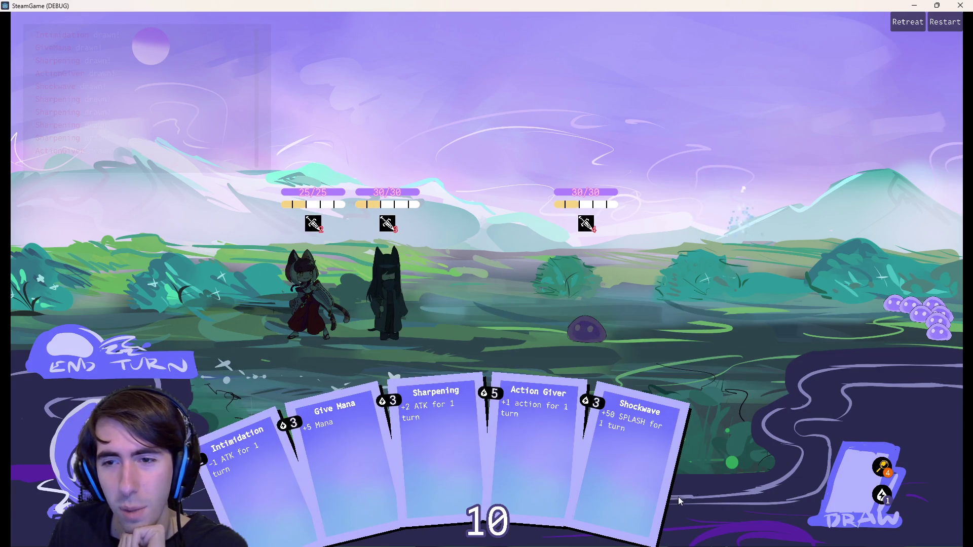
click(960, 5)
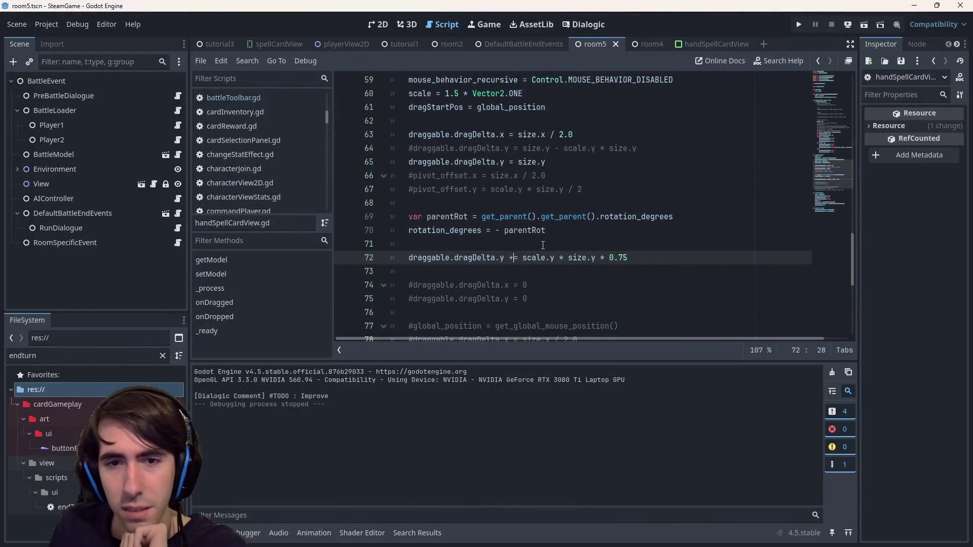
Save the script and highlight deltaY to check where it is used
key(ctrl+s)
scroll(543, 246, up, 4)
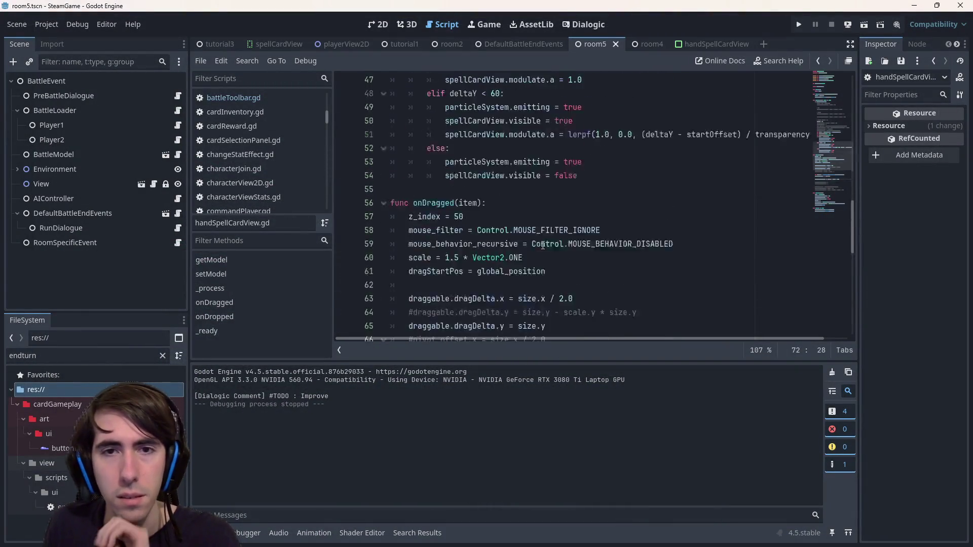
scroll(543, 245, up, 5)
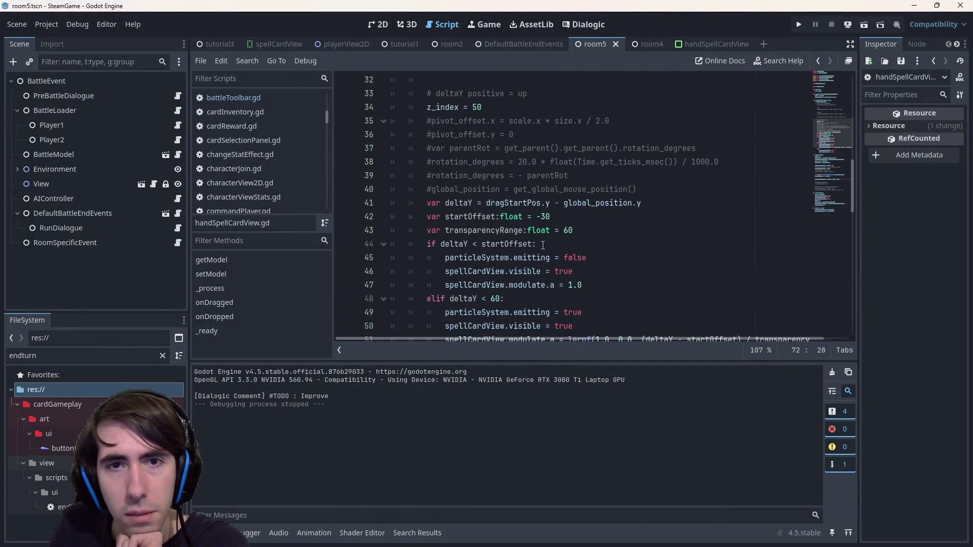
scroll(543, 245, up, 2)
scroll(543, 245, down, 1)
scroll(543, 246, up, 3)
scroll(491, 189, down, 5)
double_click(459, 162)
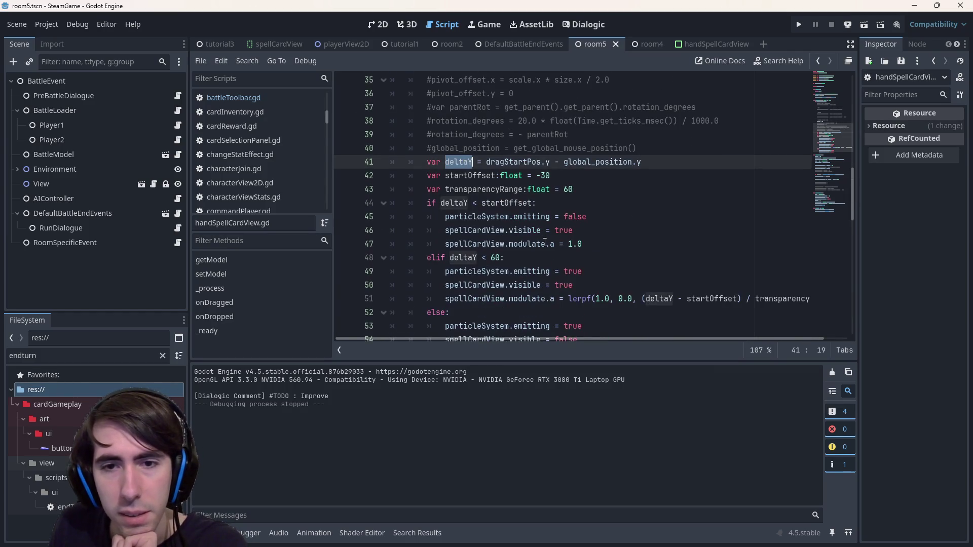
scroll(573, 196, down, 1)
scroll(578, 183, up, 7)
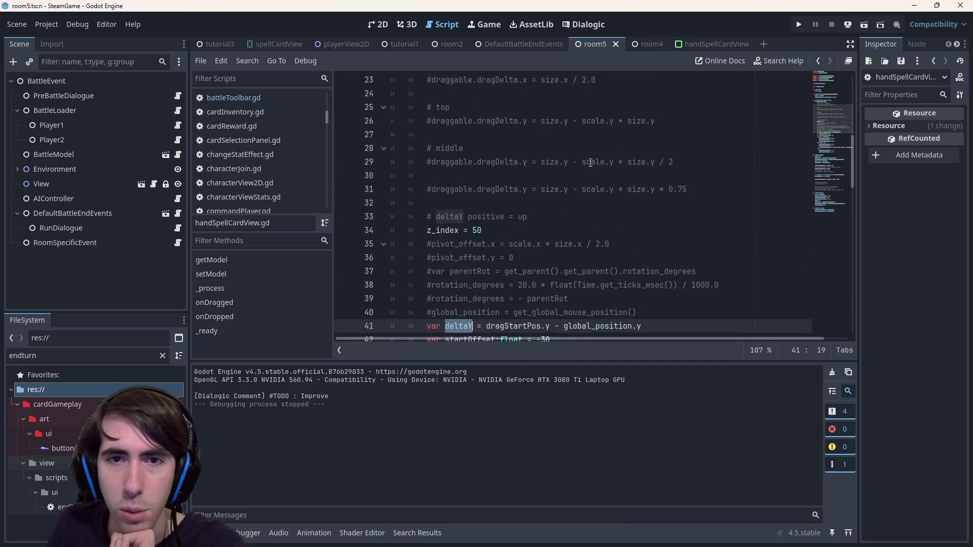
scroll(590, 163, down, 7)
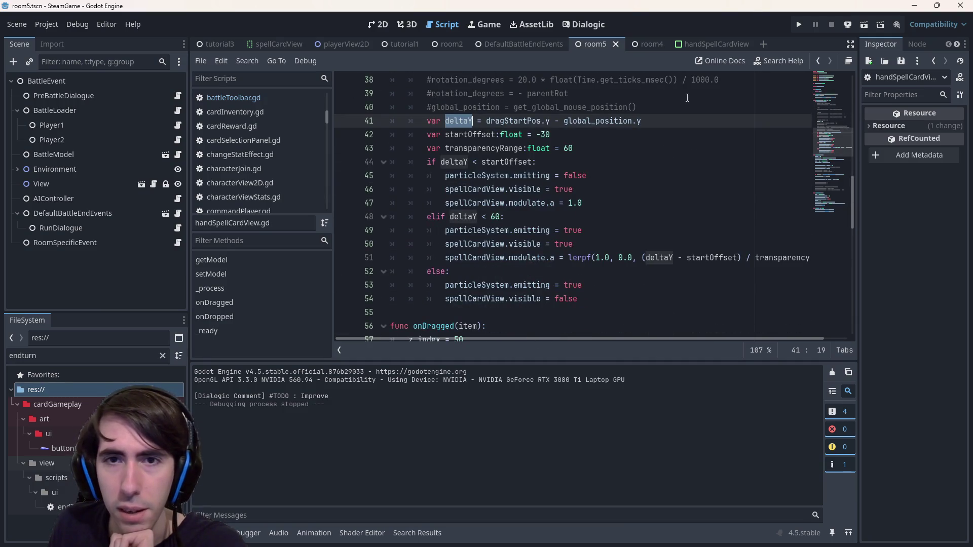
Run the scene, get into battle, try moving the Give Mana card, and close the game
click(868, 21)
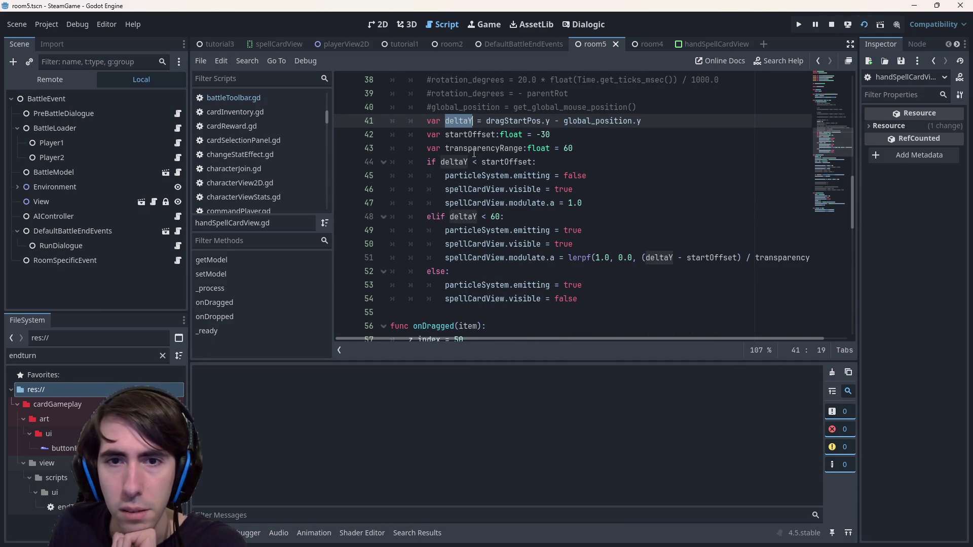
scroll(481, 162, down, 2)
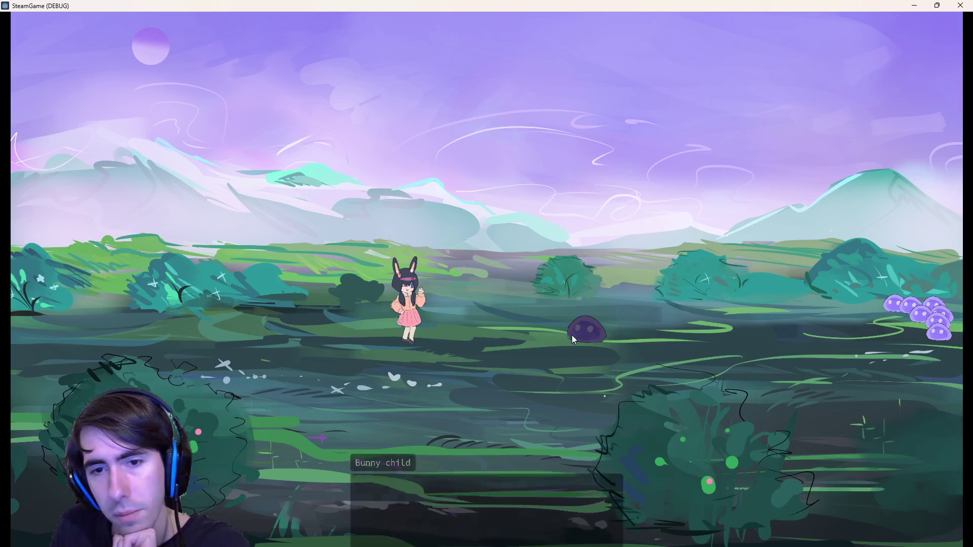
click(472, 323)
click(451, 321)
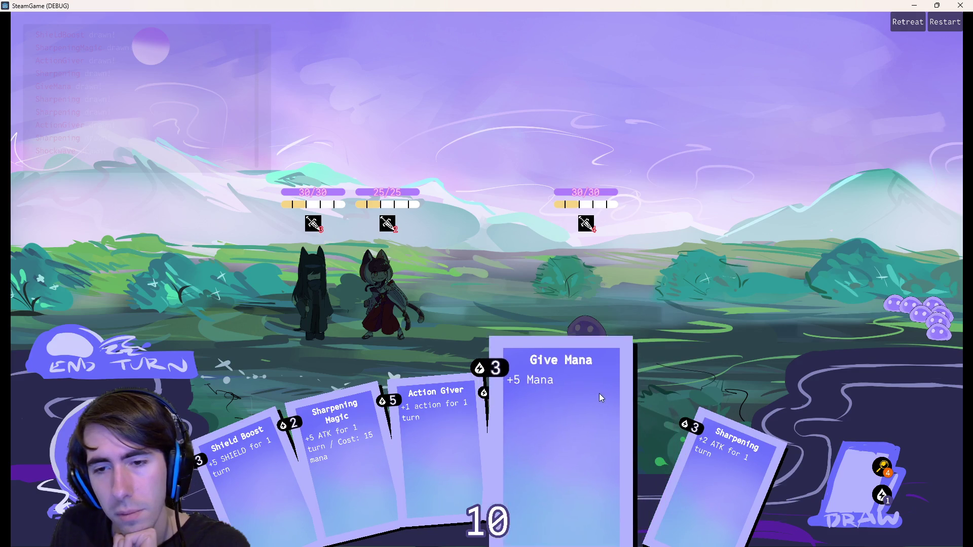
click(598, 385)
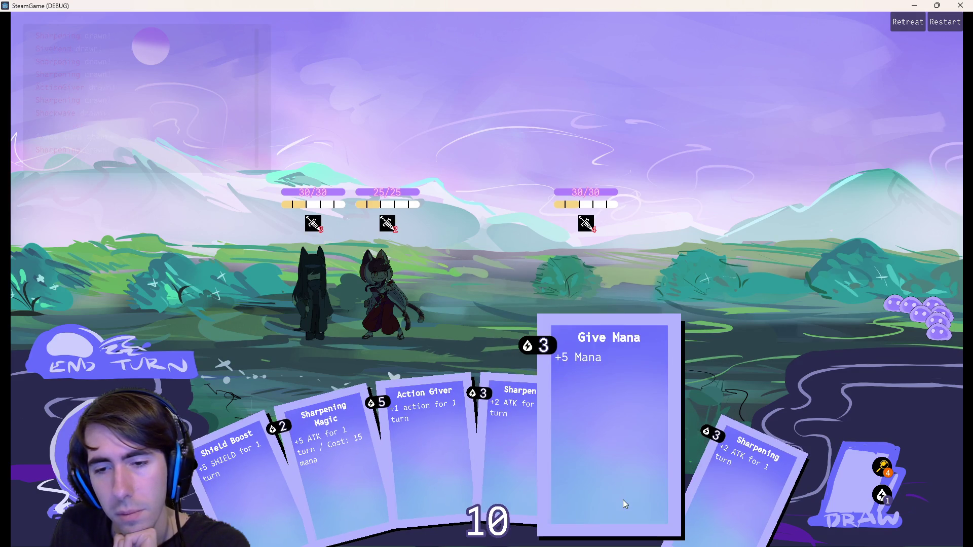
click(960, 5)
scroll(494, 259, up, 4)
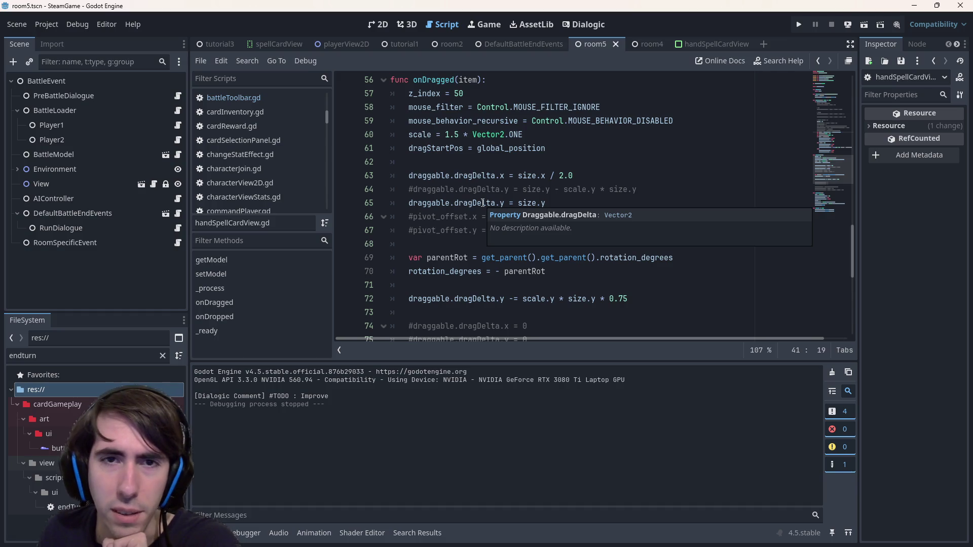
Inspect dragDelta on line 72 and comment out the dragDelta.y offset line
click(631, 294)
scroll(588, 287, down, 2)
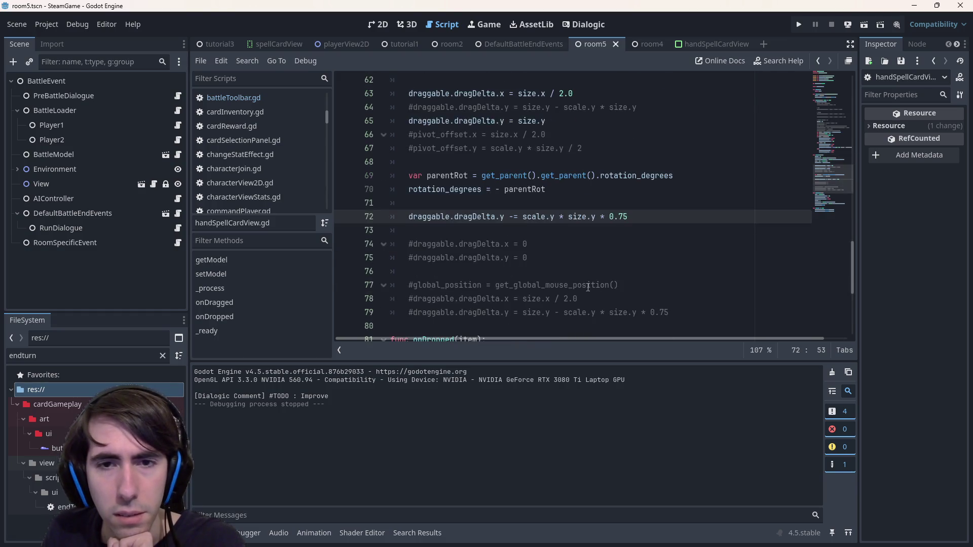
double_click(481, 216)
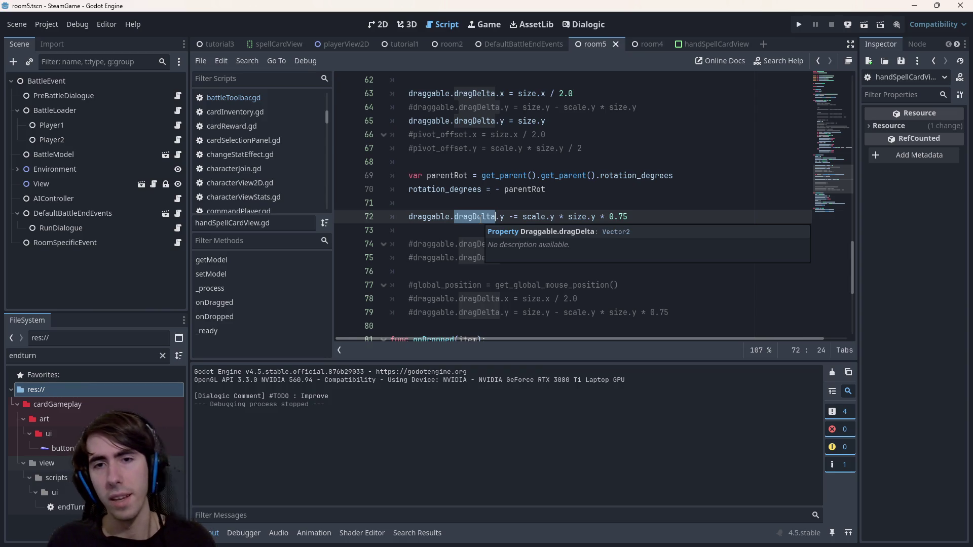
click(480, 218)
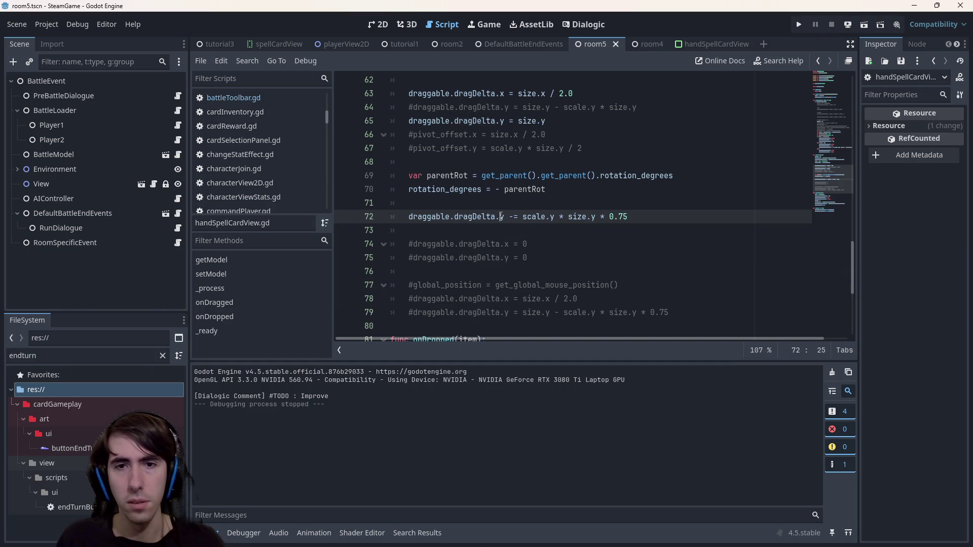
key(ctrl+k)
Insert a line above it, begin typing global_position, then check dragDelta's other uses
key(ctrl+shift+Return)
key(Down)
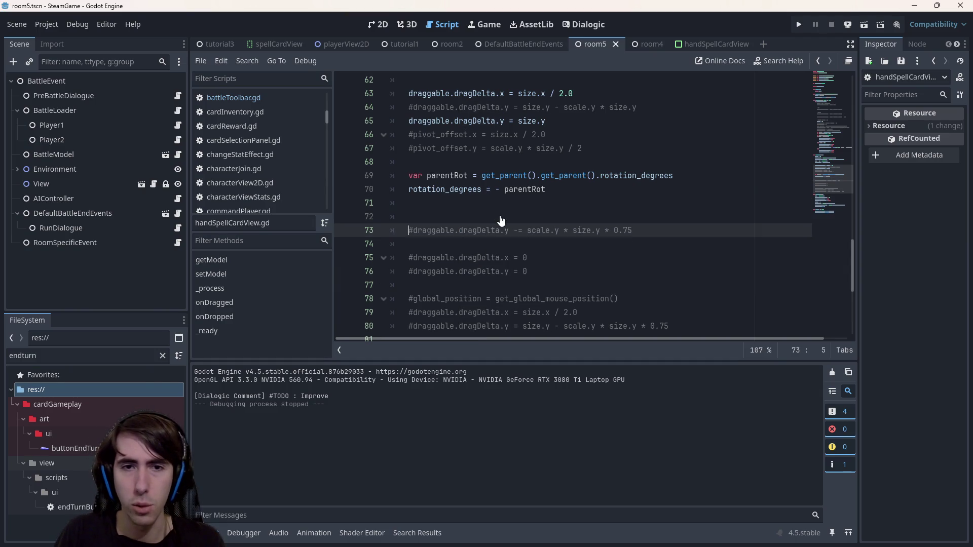
key(ctrl+z)
key(ctrl+y)
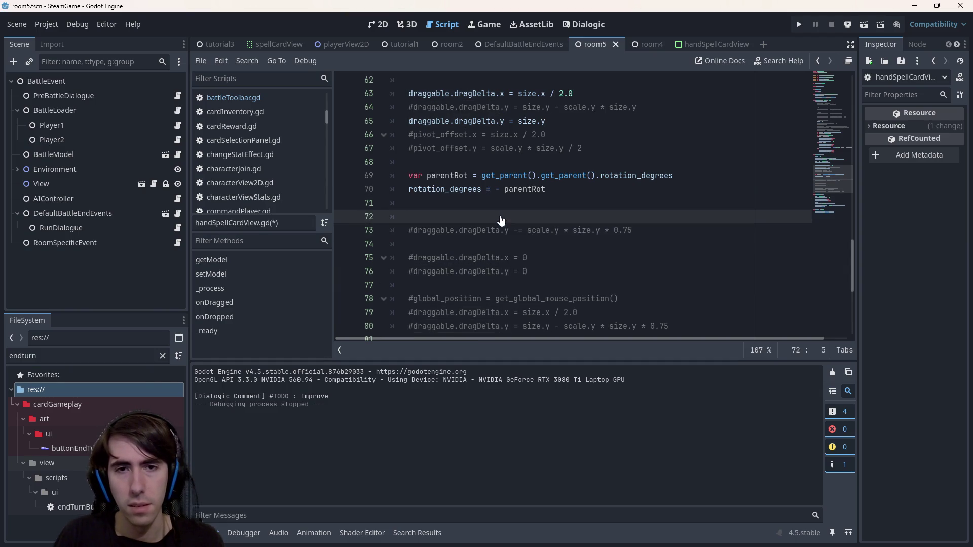
text(global_)
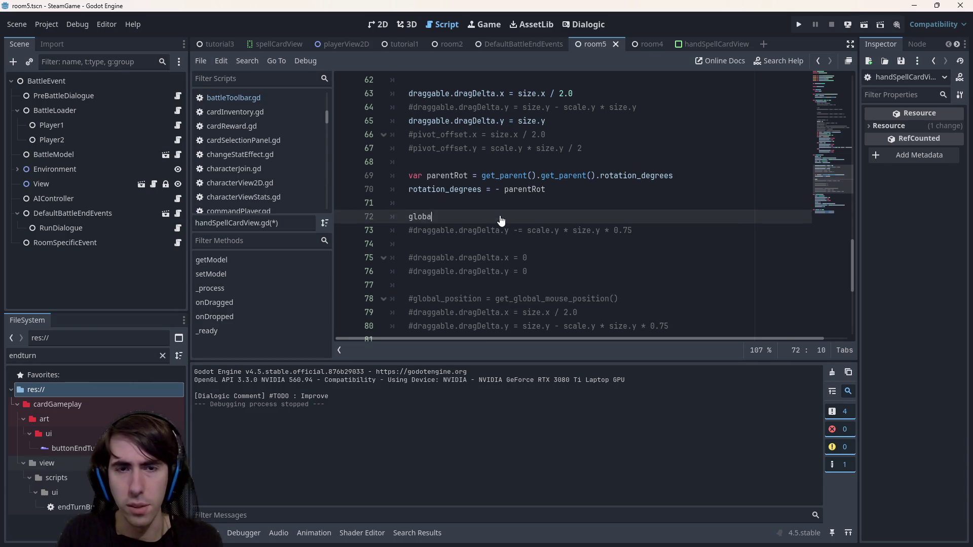
text(position)
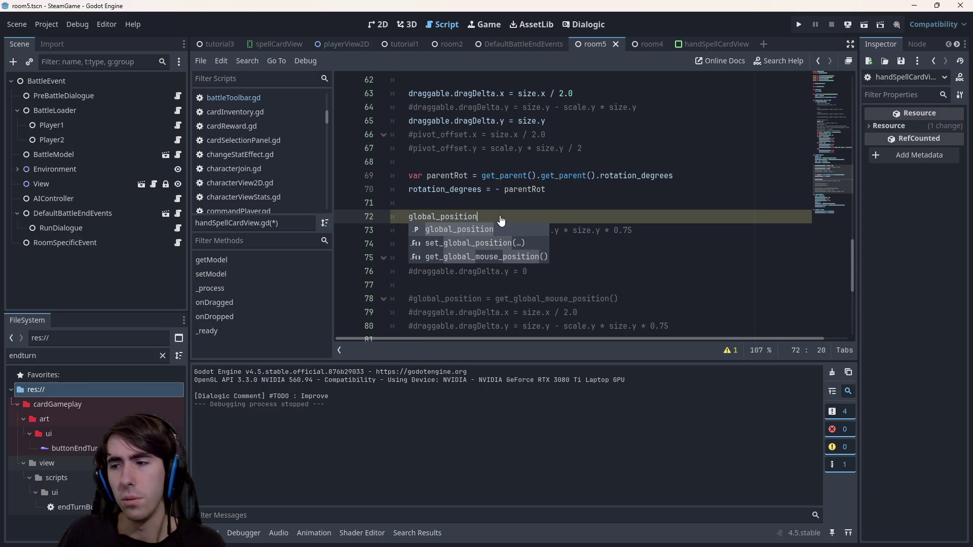
key(Escape)
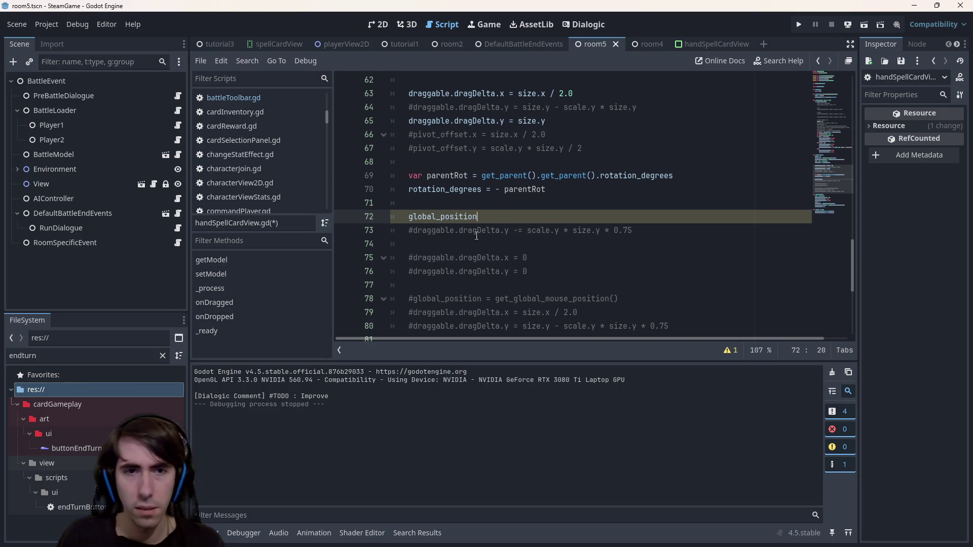
double_click(481, 230)
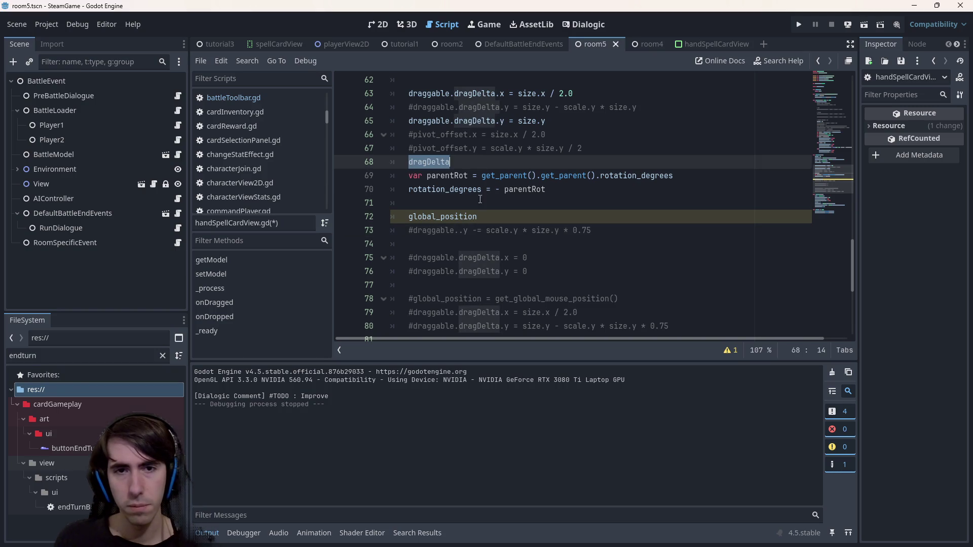
scroll(476, 233, up, 20)
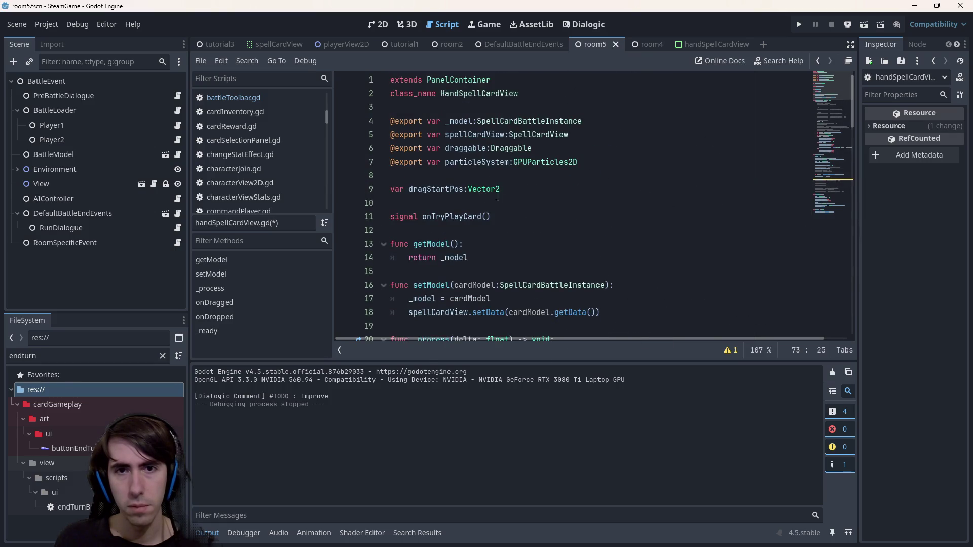
Open draggable.gd from the Draggable type and step through its dragDelta matches
ctrl+click(522, 148)
key(ctrl+f)
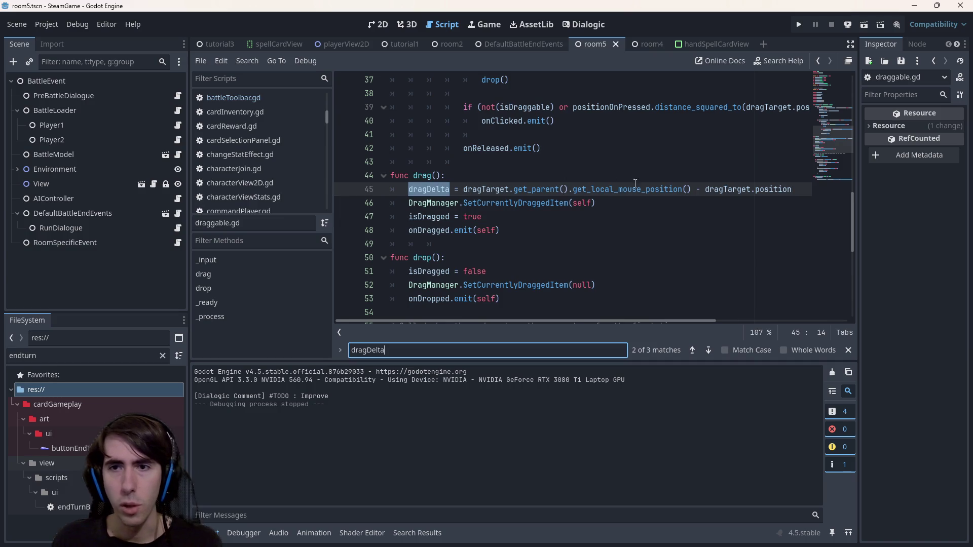
mouse_move(733, 194)
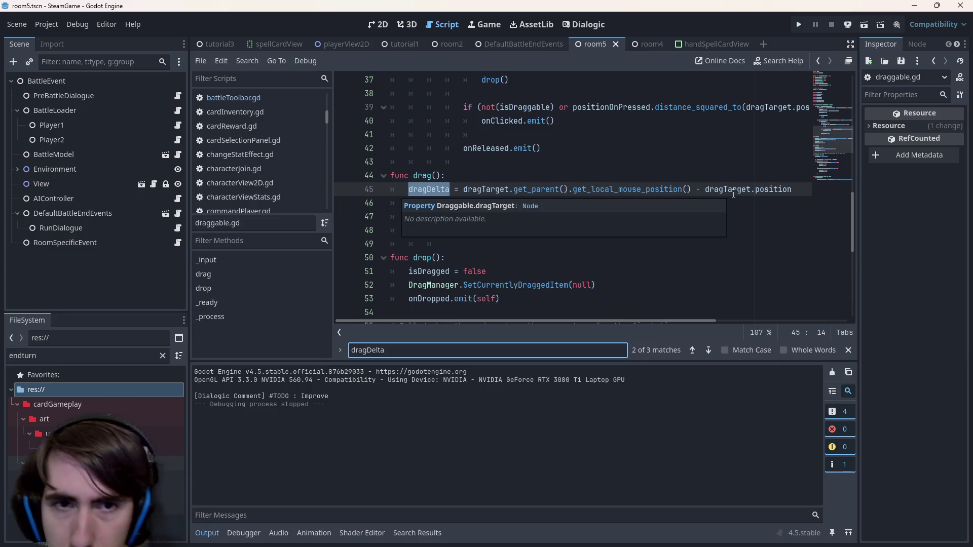
key(Return)
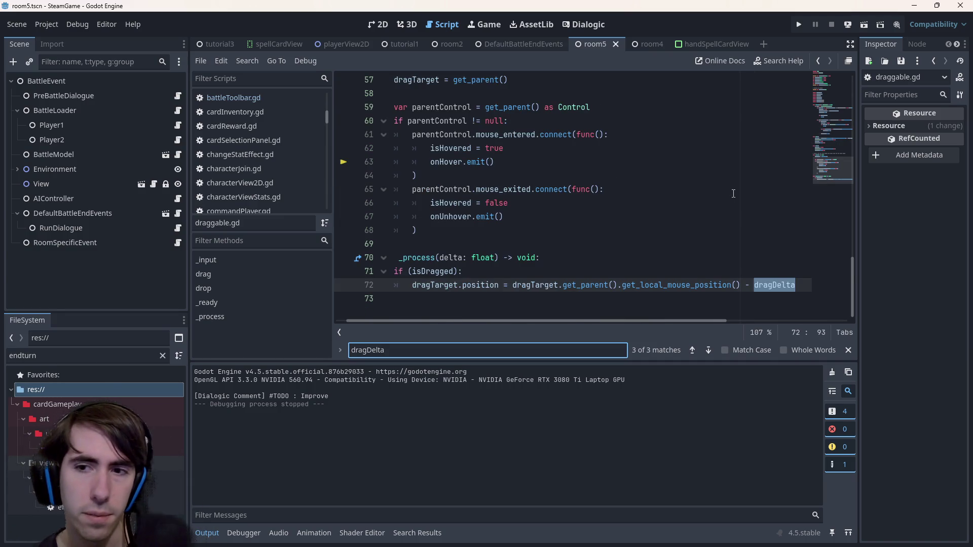
key(Return)
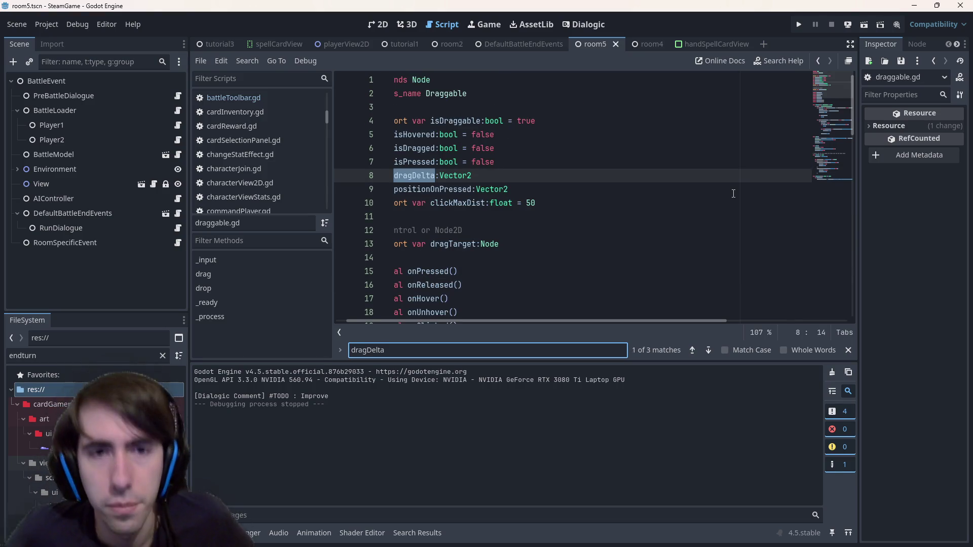
drag(720, 163, 250, 150)
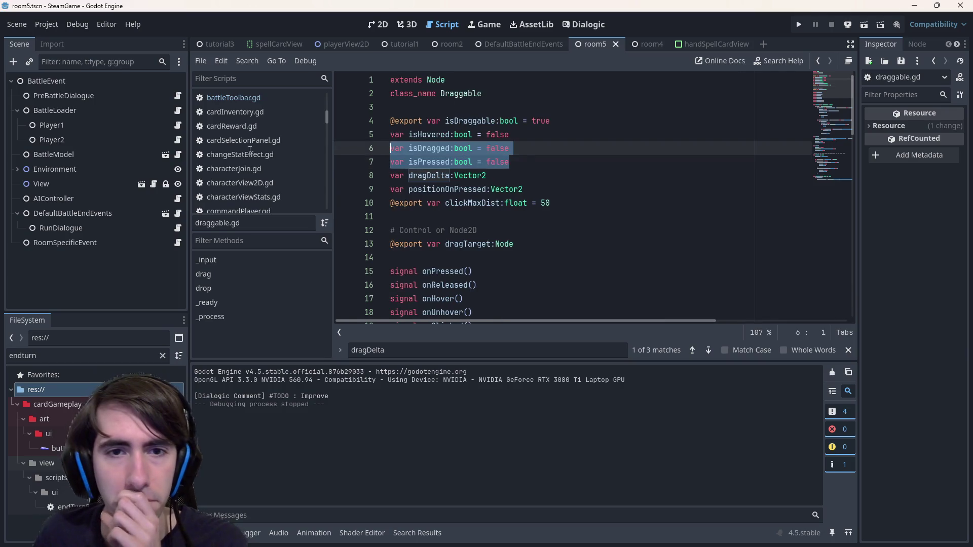
click(570, 160)
click(568, 118)
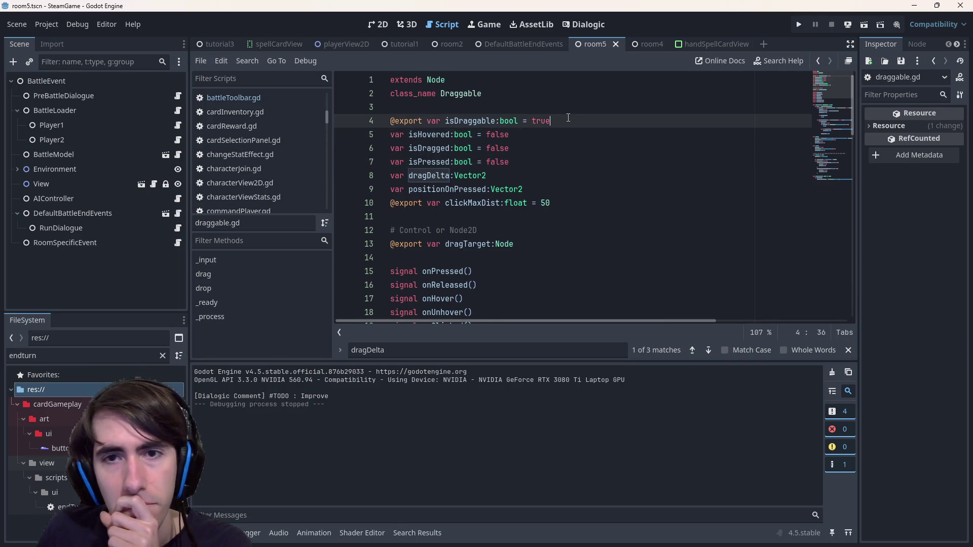
key(Return)
text(@export v)
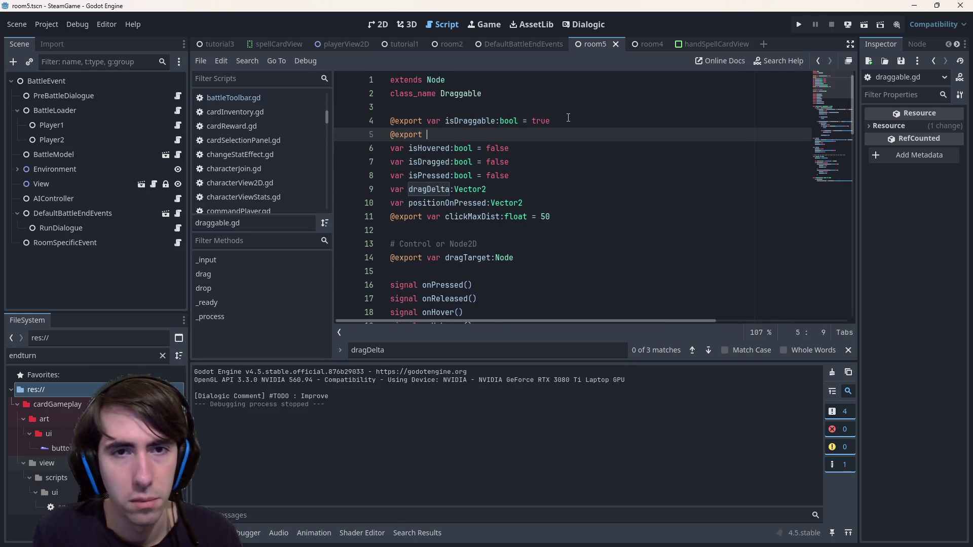
key(BackSpace)
key(ctrl+s)
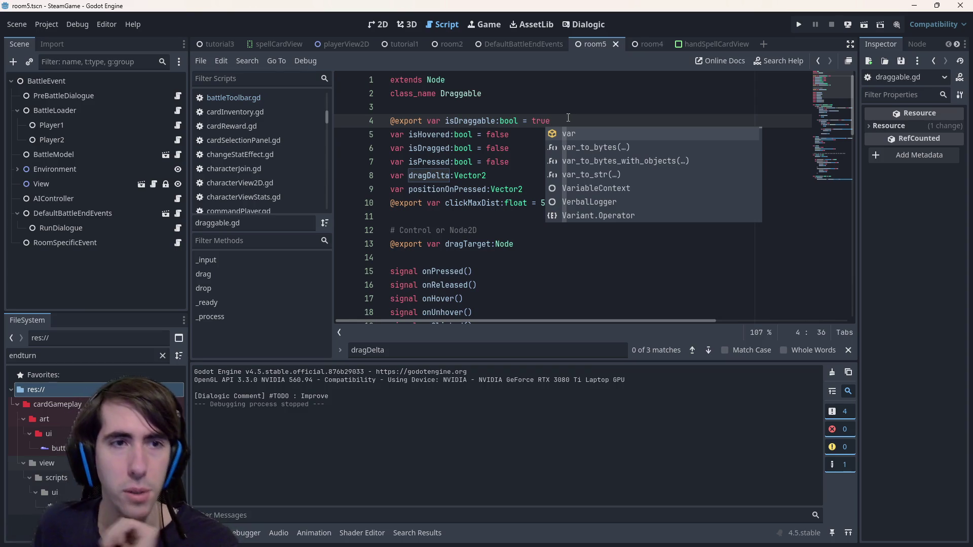
Look through the visibility and onSettingsUpdated code in battleToolbar.gd
click(261, 102)
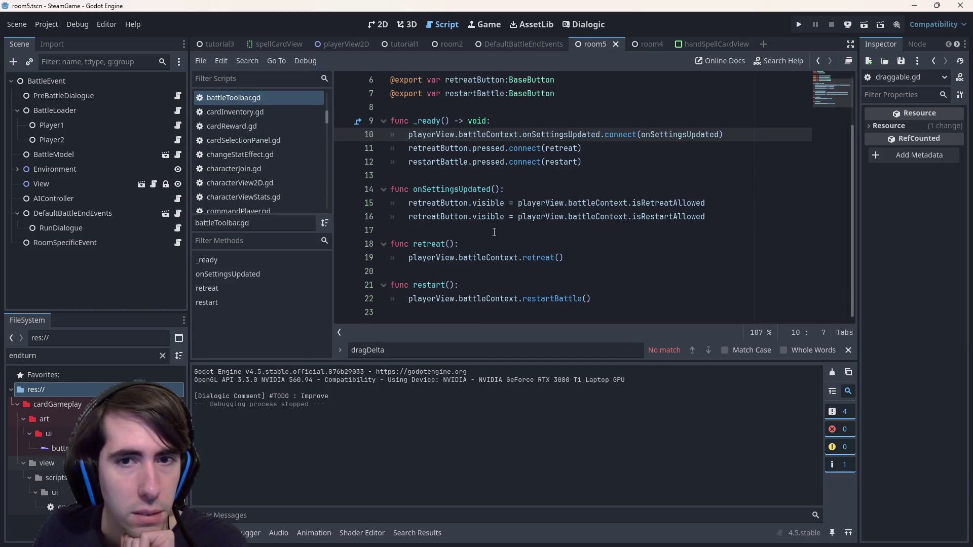
click(506, 218)
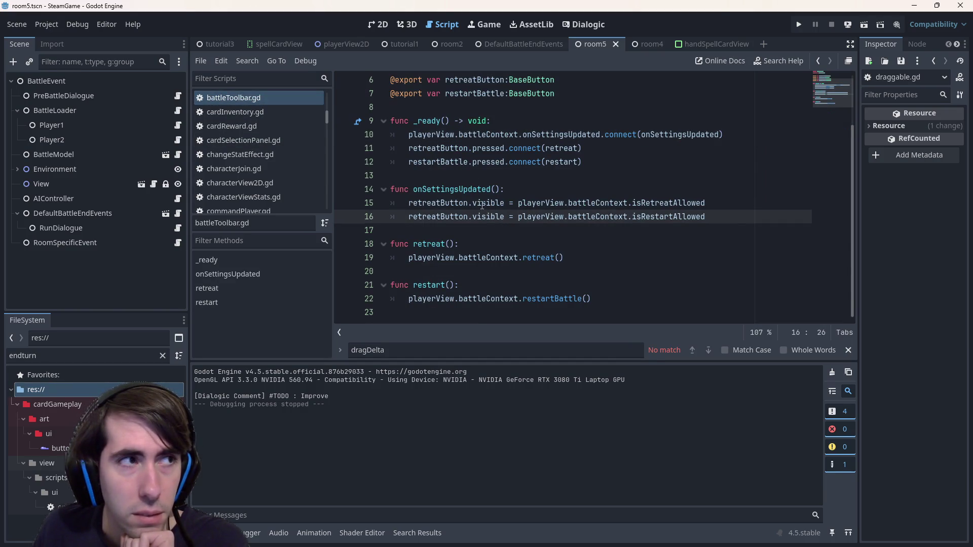
mouse_move(479, 202)
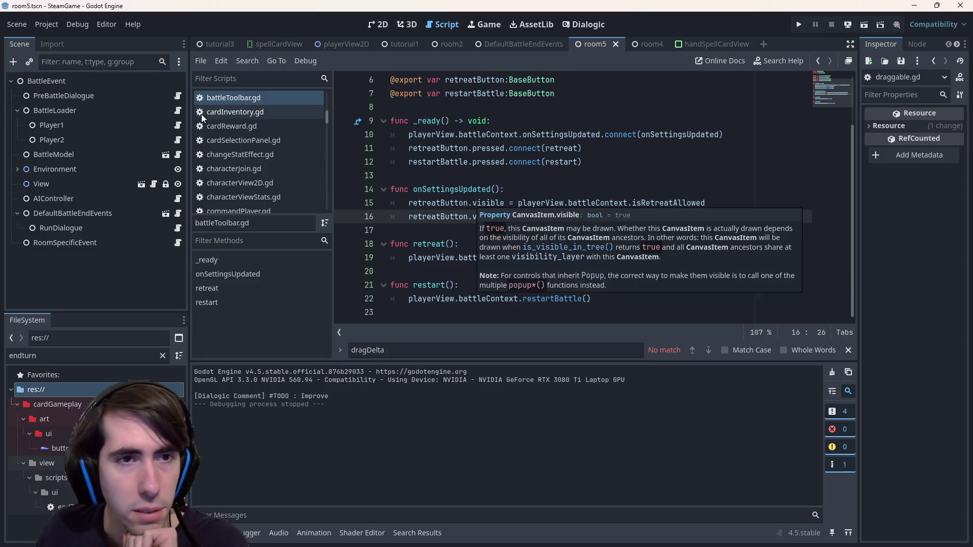
click(370, 189)
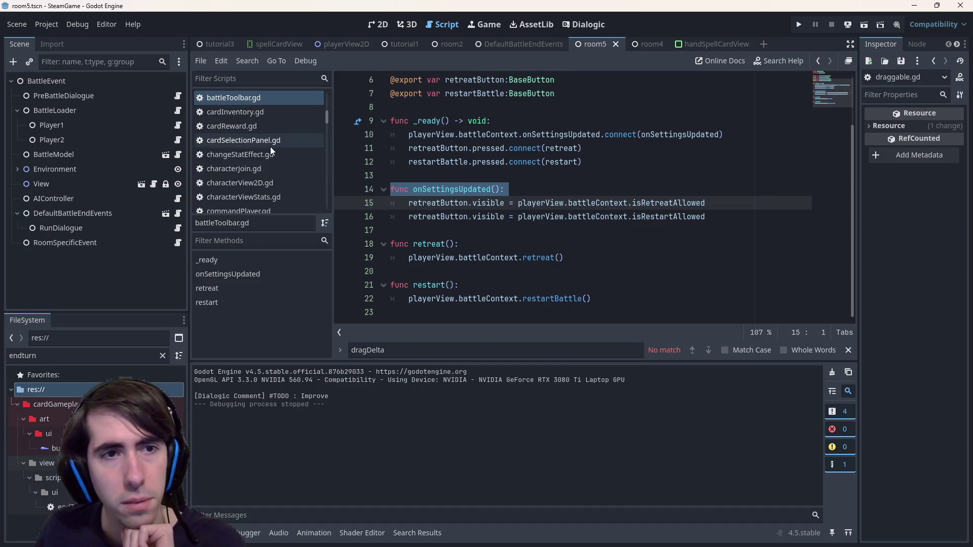
scroll(270, 147, up, 5)
scroll(254, 175, down, 5)
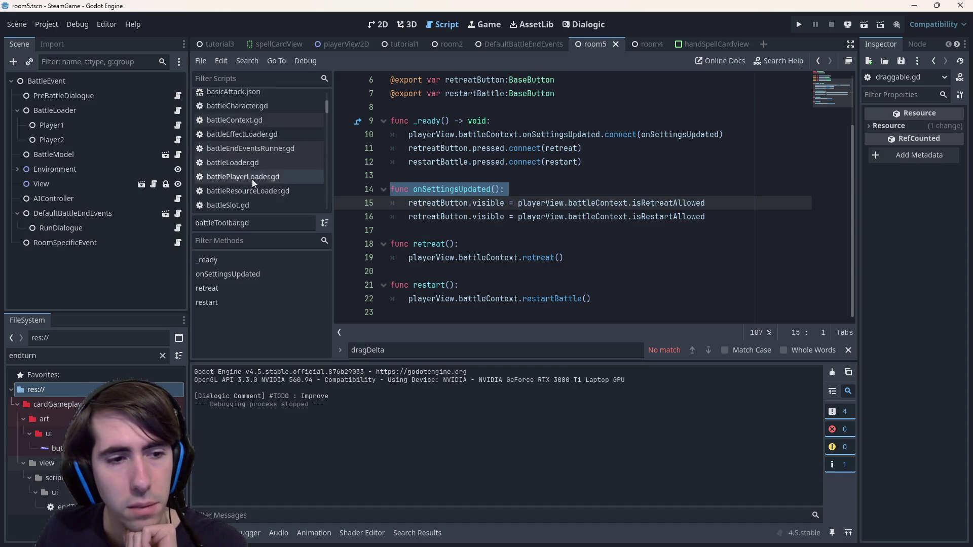
scroll(252, 176, up, 1)
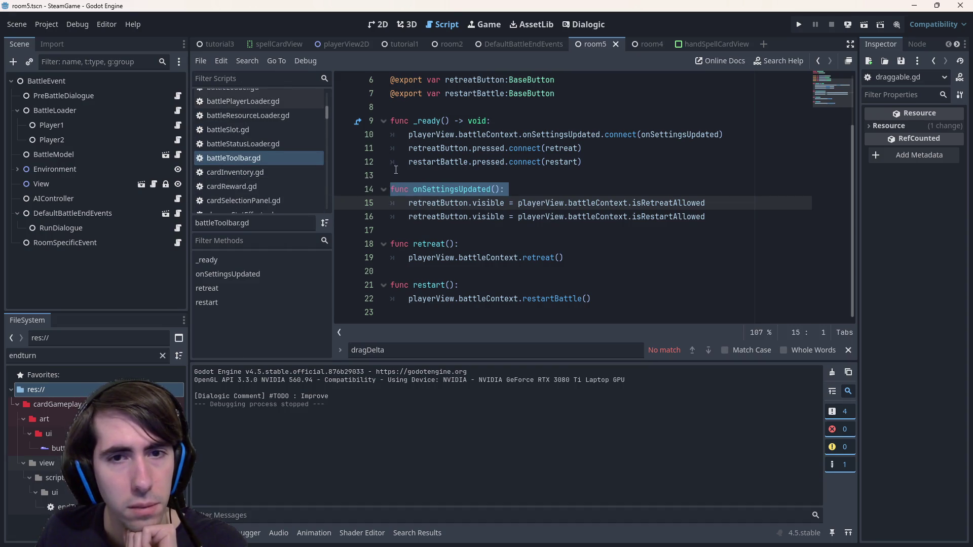
click(490, 174)
Return to draggable.gd, review the isHovered hover handler lines, and bring up Quick Open
key(alt+Left)
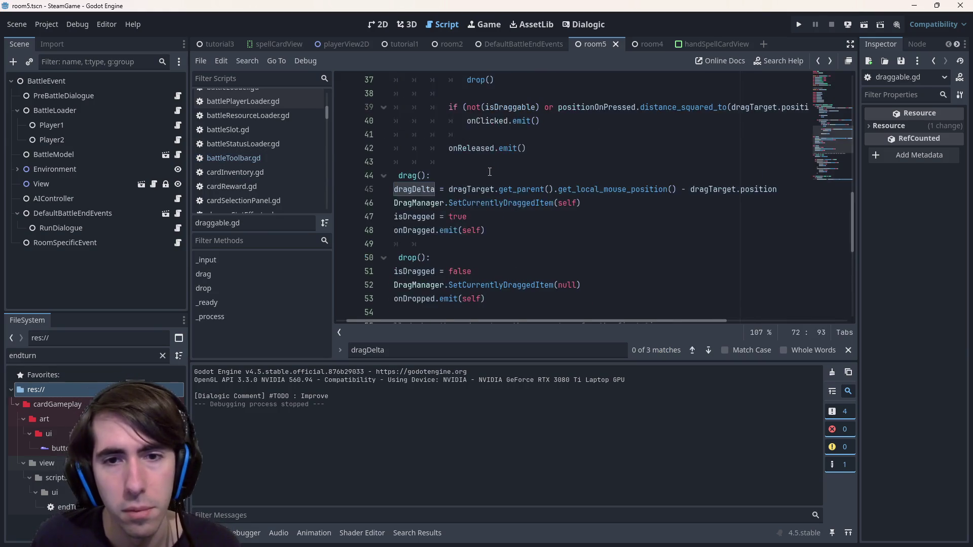
drag(490, 172, 262, 143)
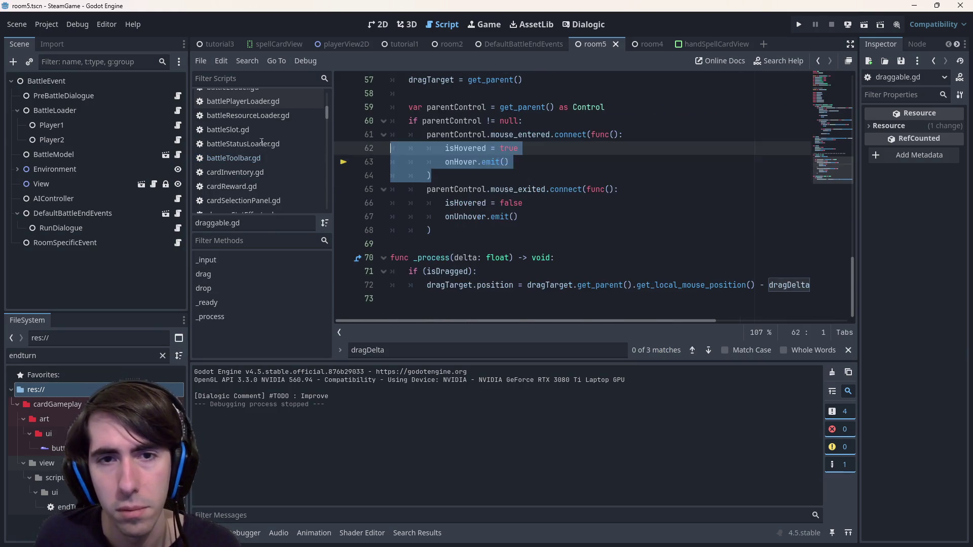
click(635, 230)
scroll(644, 234, up, 4)
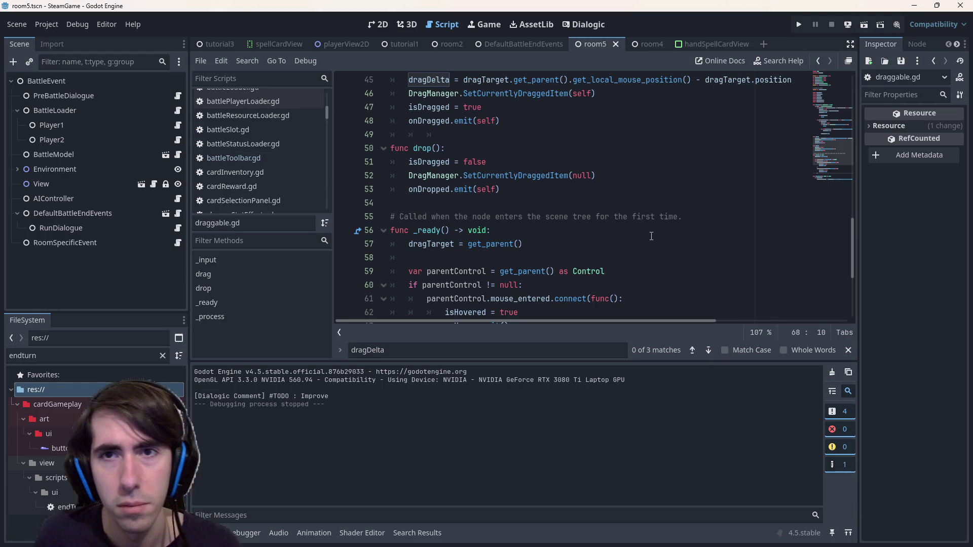
key(shift+alt+o)
Search 'handview' and open handSpellCardView.gd from the results
text(handview)
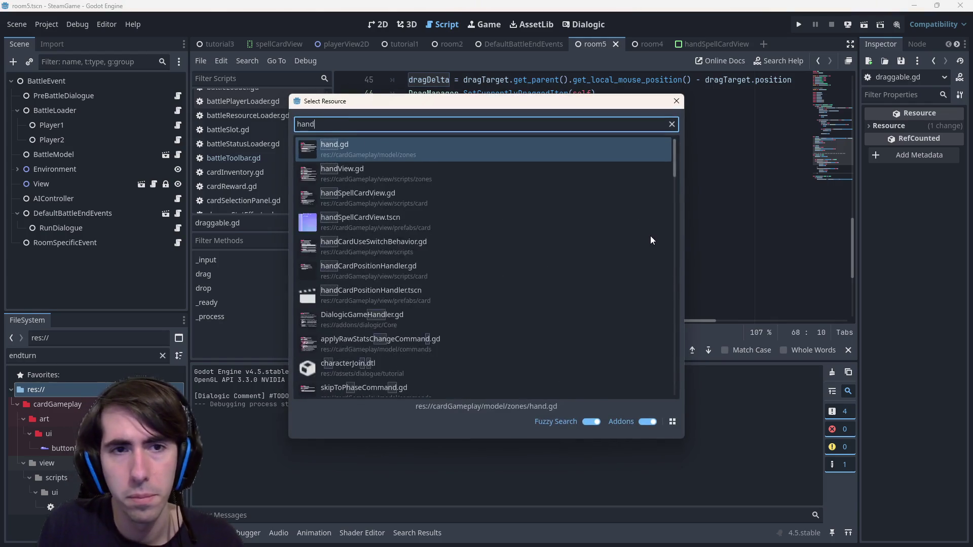
key(Return)
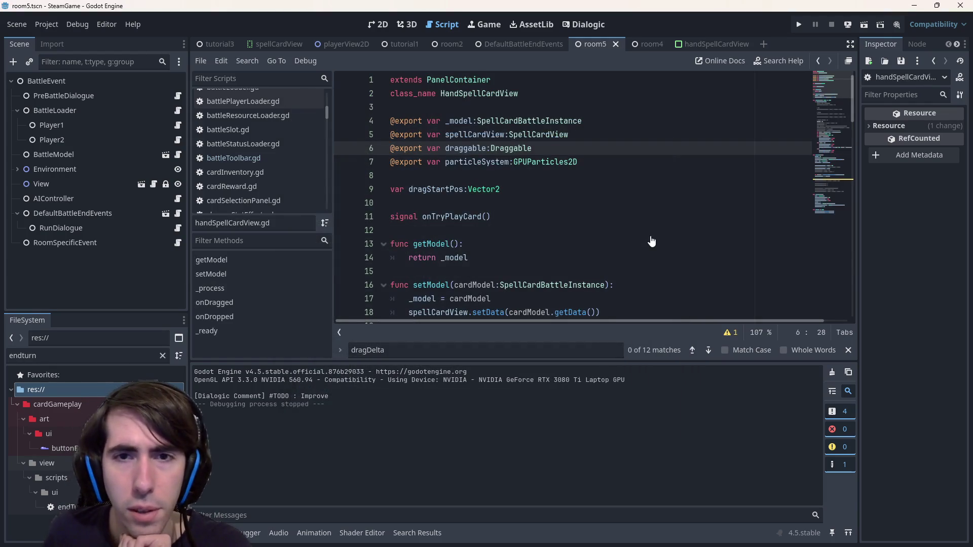
click(631, 230)
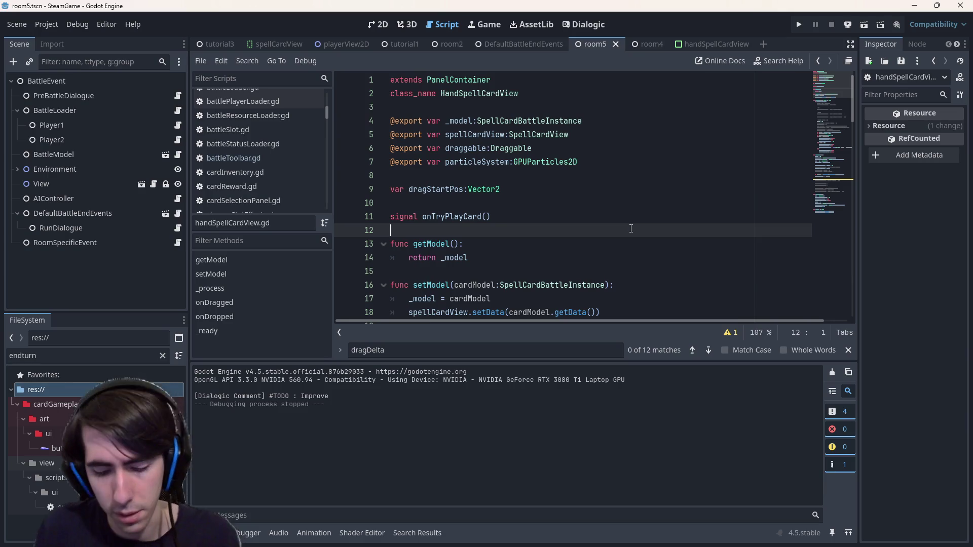
Search 'handview' again, open handSpellCardView.tscn, and bring up the SpellCard node's script
key(shift+alt+o)
text(ahndview)
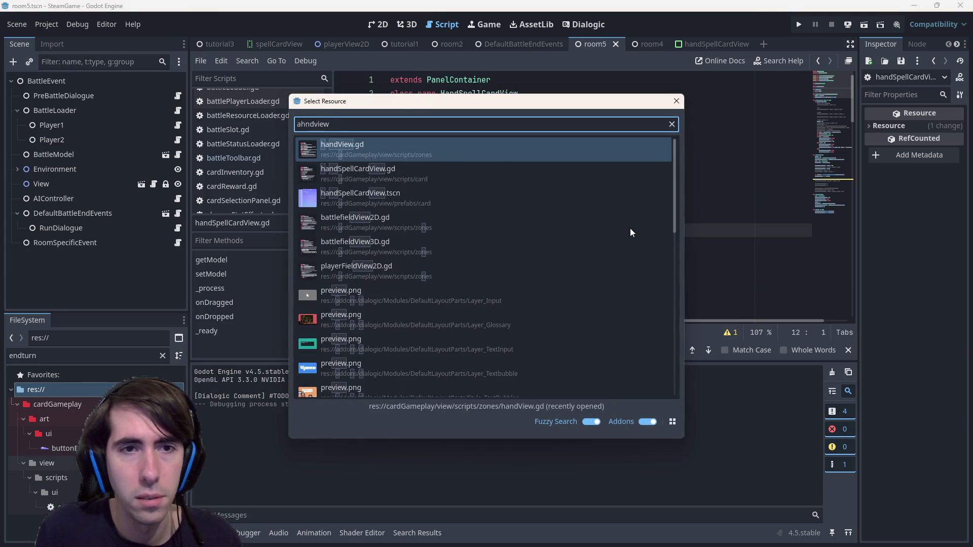
key(BackSpace)
key(BackSpace)
key(BackSpace)
text(handview)
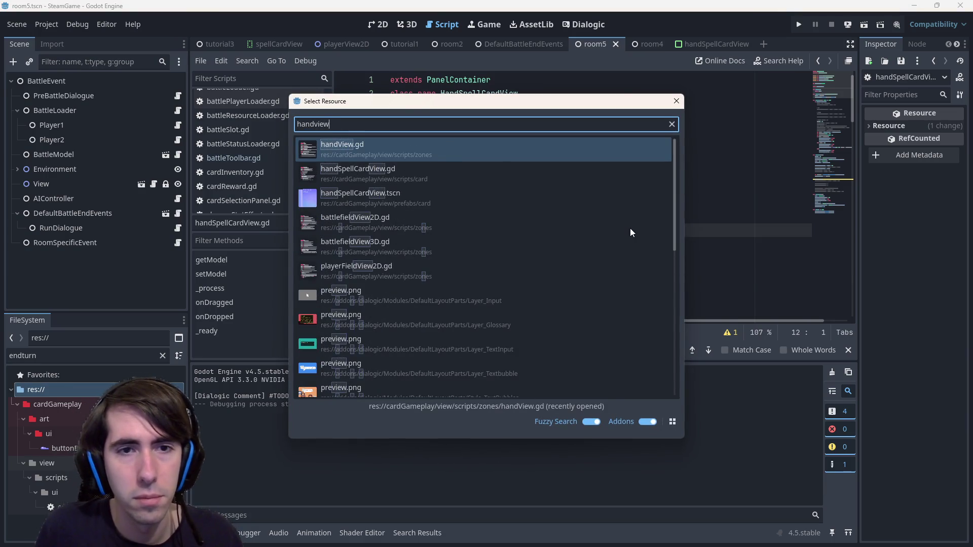
key(Down)
key(Down)
key(Up)
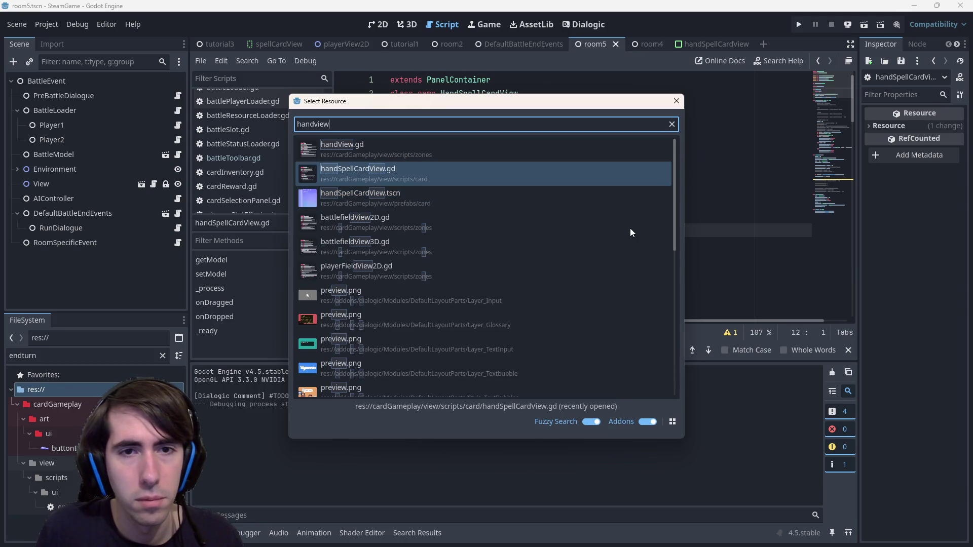
key(Down)
key(Return)
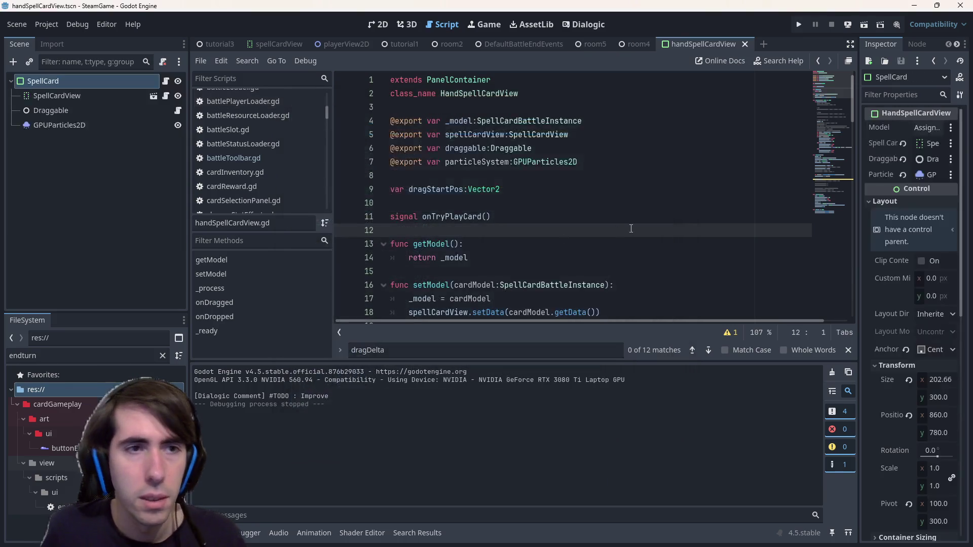
click(166, 81)
scroll(519, 258, down, 4)
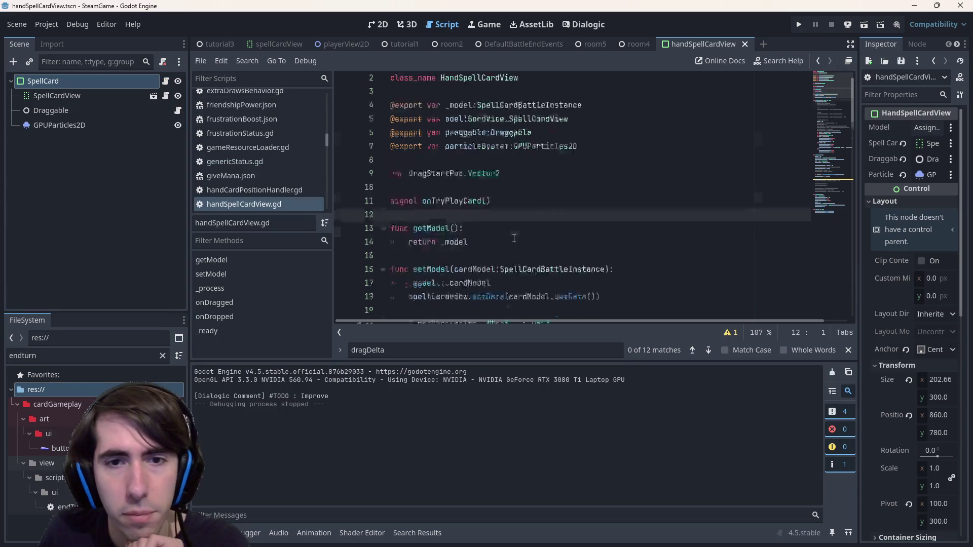
Jump to the dragDelta matches in onDragged and undo a misplaced paste
scroll(519, 257, down, 6)
click(506, 171)
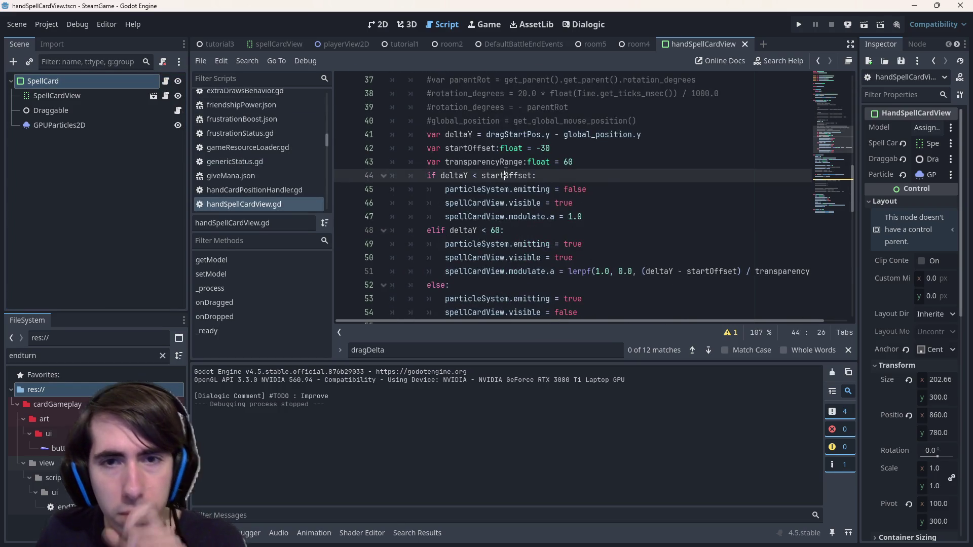
key(Down)
key(Down)
key(Down)
key(F3)
key(F3)
key(F3)
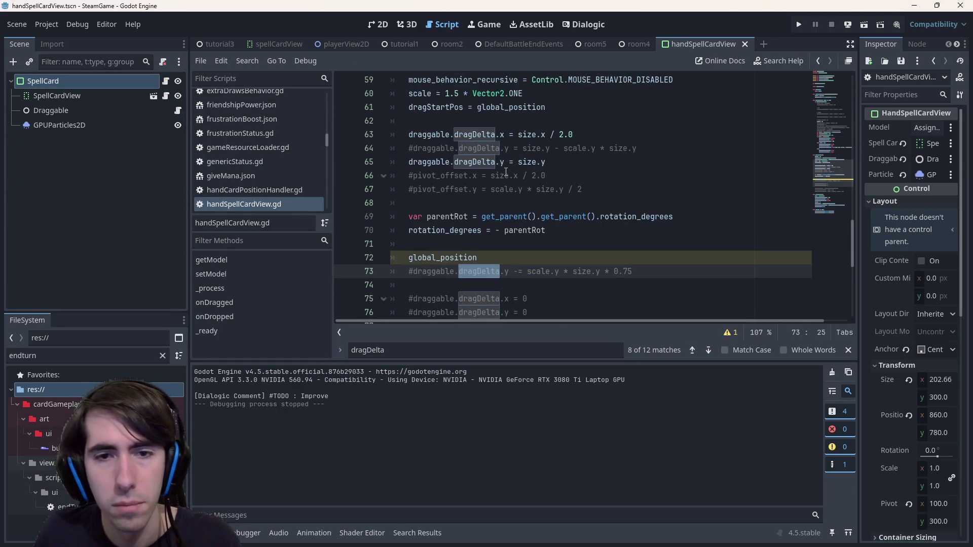
key(ctrl+z)
key(ctrl+y)
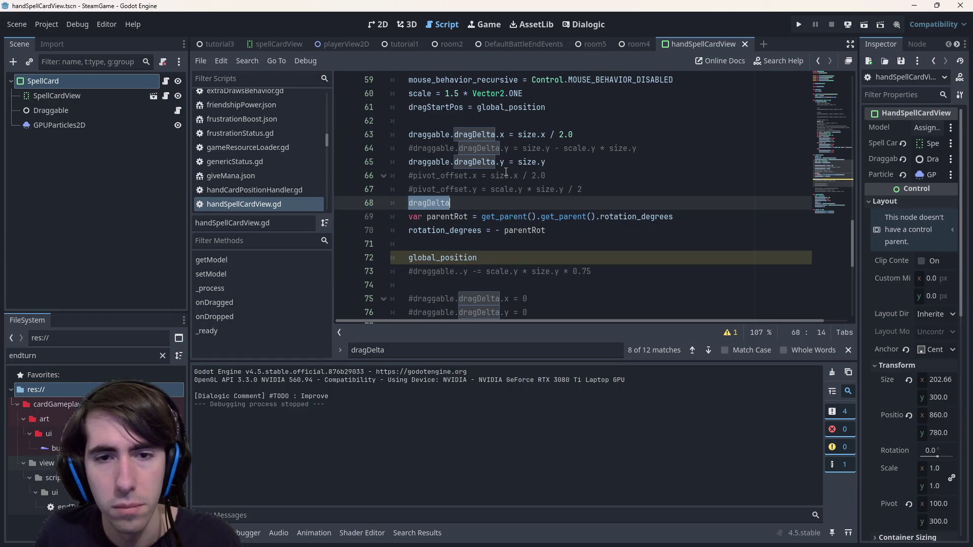
key(ctrl+z)
Try editing line 72 with '.y +=' and 'offset', then undo back to the original
click(512, 260)
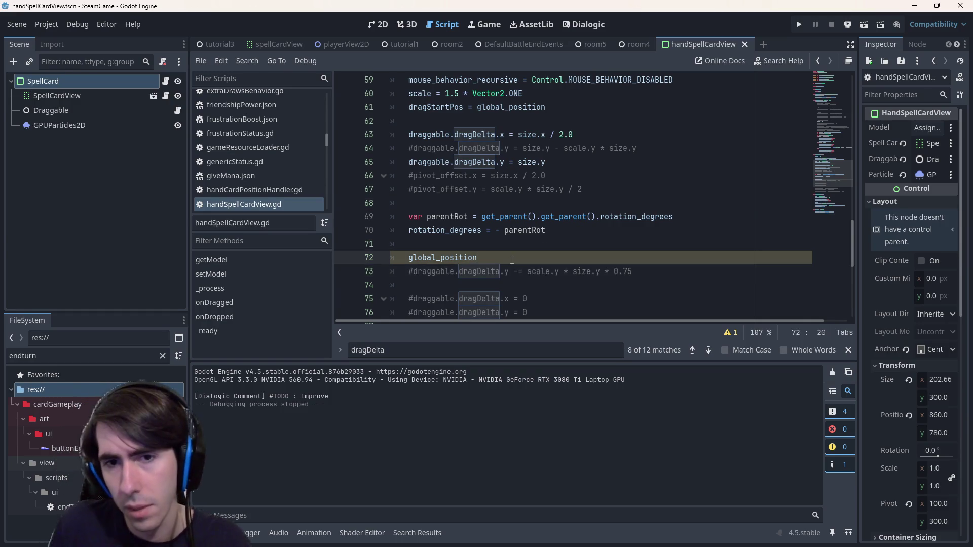
text(.y +)
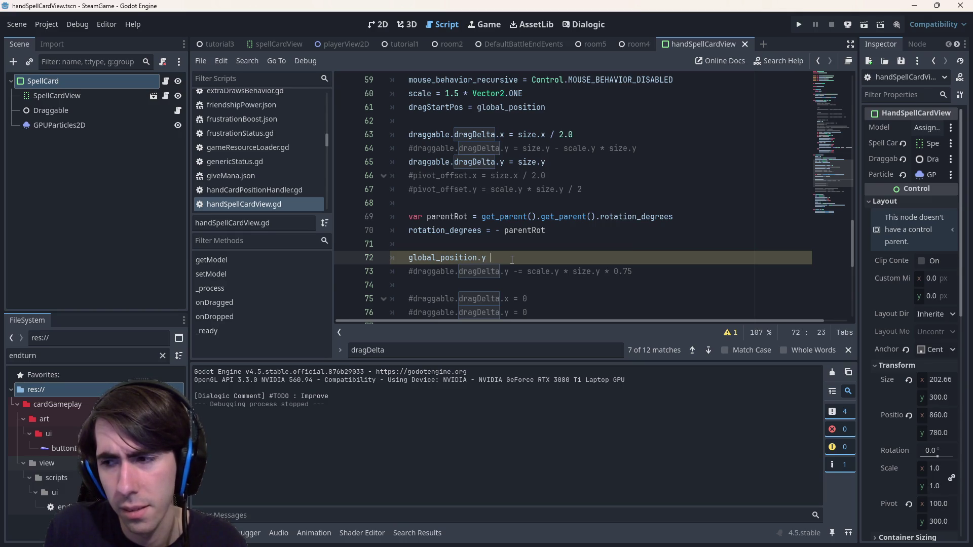
text(=)
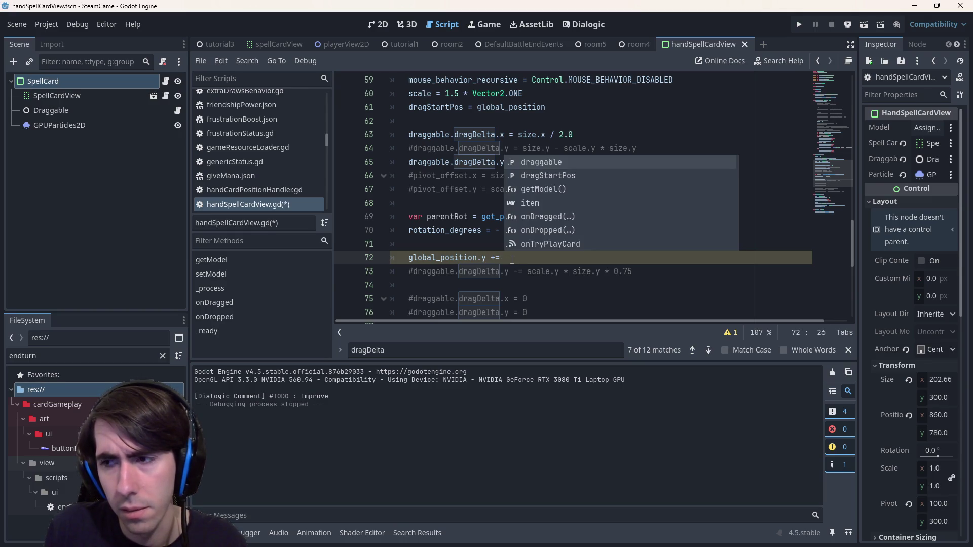
key(BackSpace)
key(BackSpace)
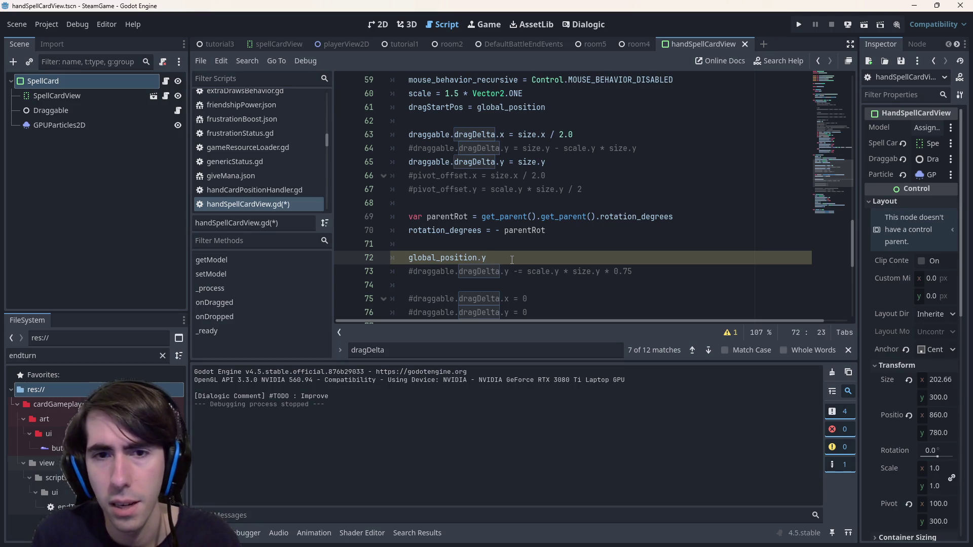
key(ctrl+BackSpace)
key(ctrl+BackSpace)
text(offset)
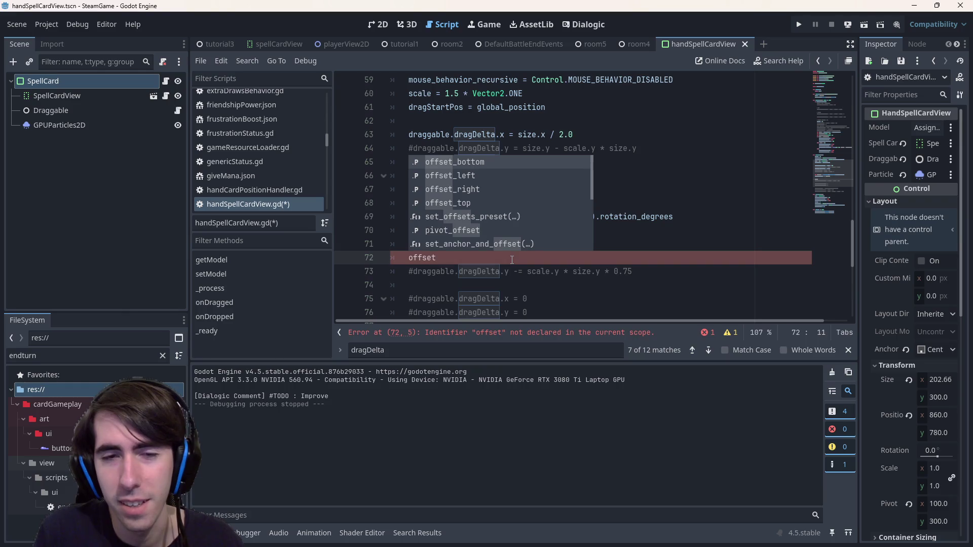
key(Escape)
key(ctrl+z)
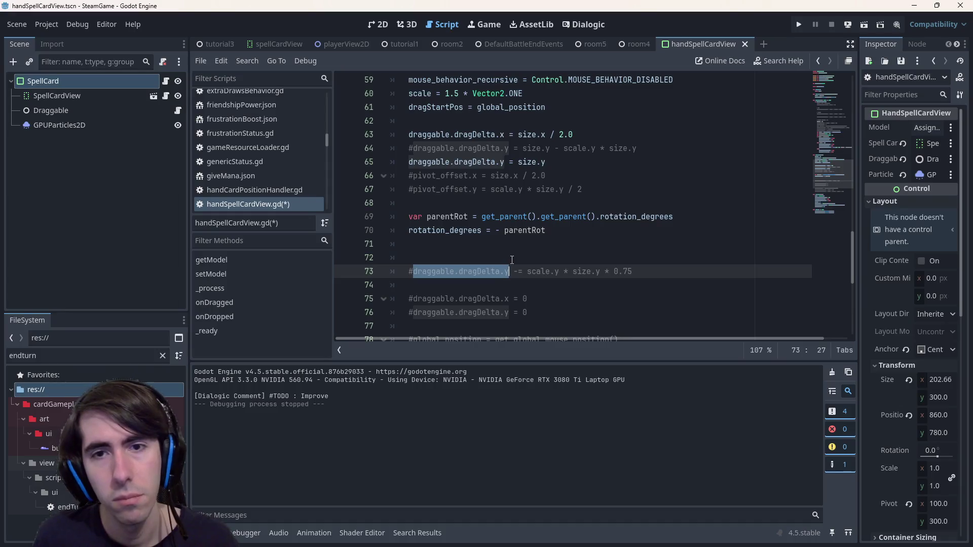
scroll(512, 260, up, 1)
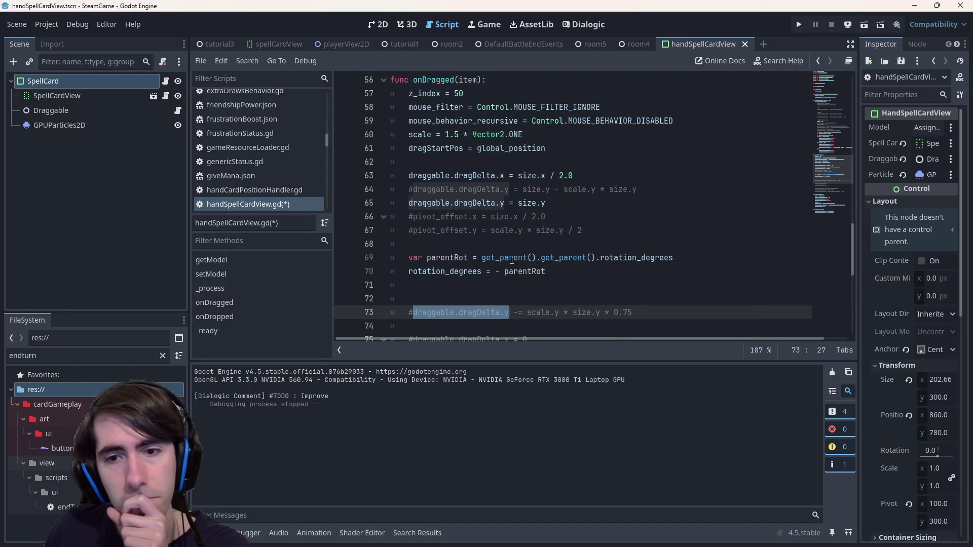
Paste the dragDelta.y 0.75 subtraction uncommented below the pivot_offset lines, save, and run room5
click(678, 310)
drag(427, 314, 412, 313)
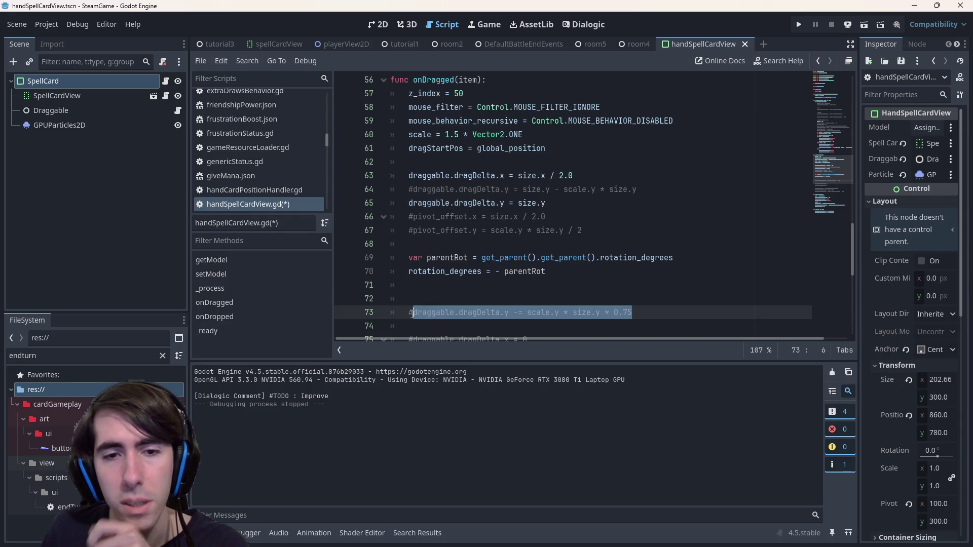
click(487, 243)
key(Return)
key(Return)
key(Up)
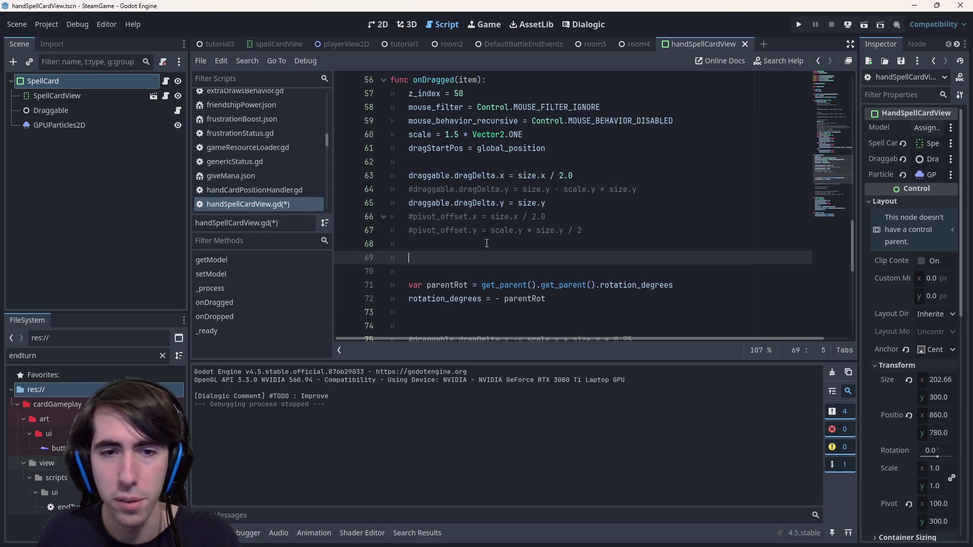
text(#draggable.dragDelta.y -= scale.y * size.y * 0.75)
key(ctrl+s)
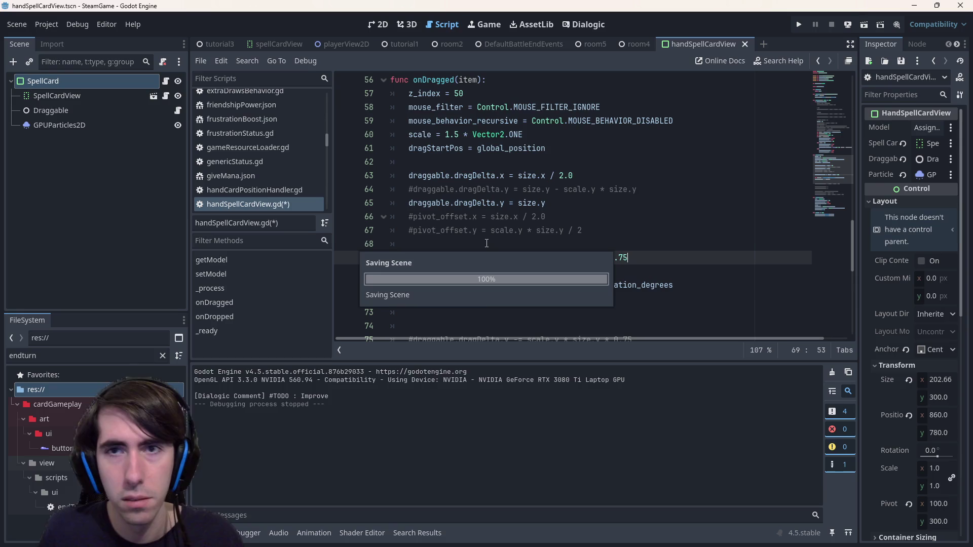
click(591, 44)
click(864, 26)
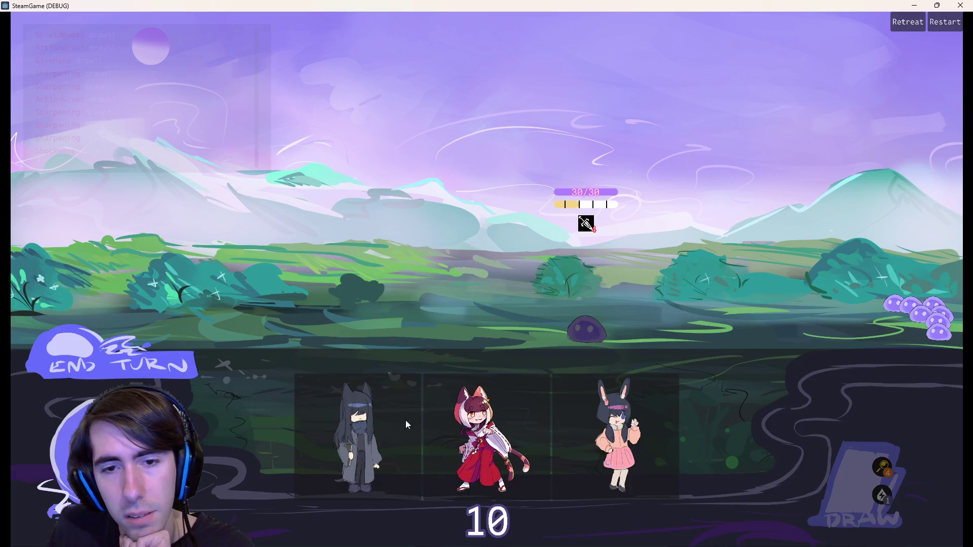
Advance into the room5 battle, stop the game, and select dragDelta on line 69
mouse_move(405, 421)
mouse_down()
mouse_move(400, 263)
mouse_move(304, 264)
mouse_up()
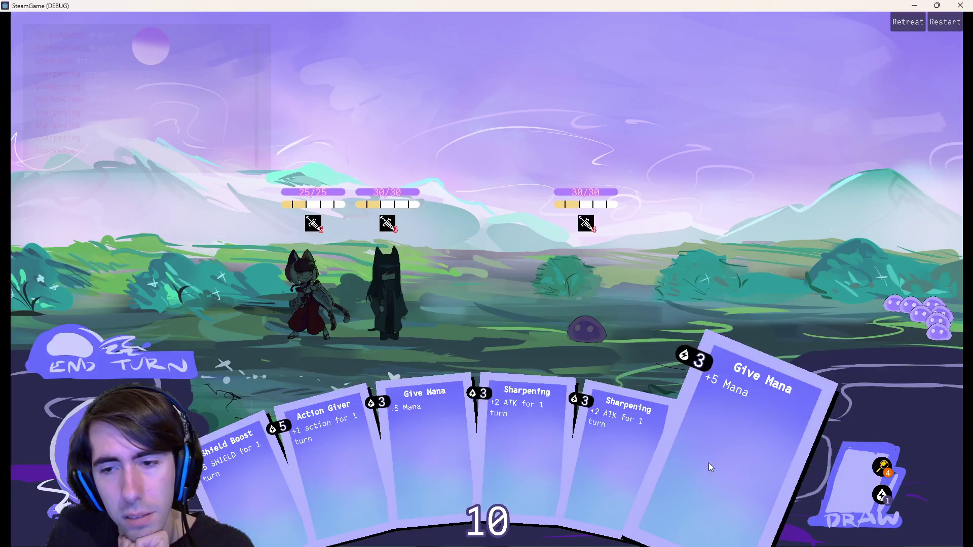
click(961, 5)
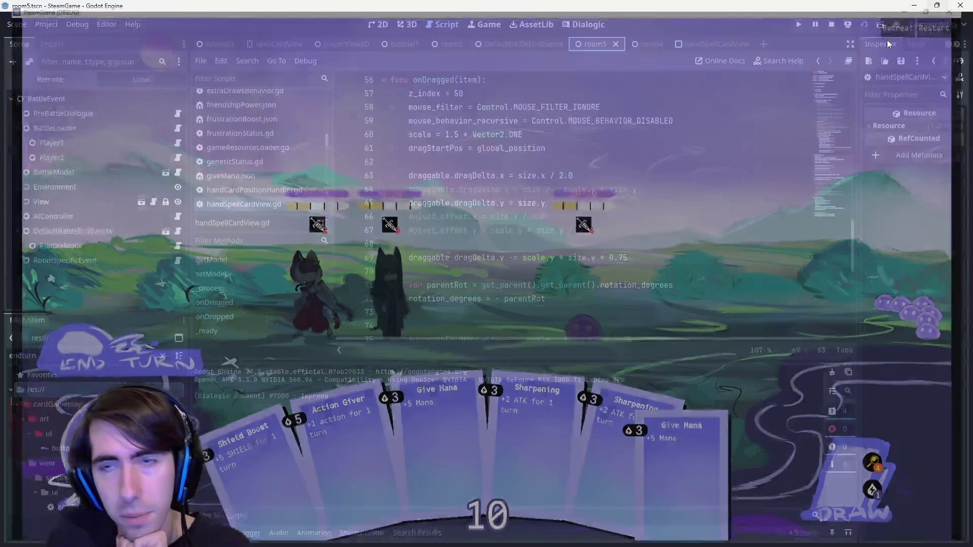
double_click(474, 258)
scroll(475, 289, down, 1)
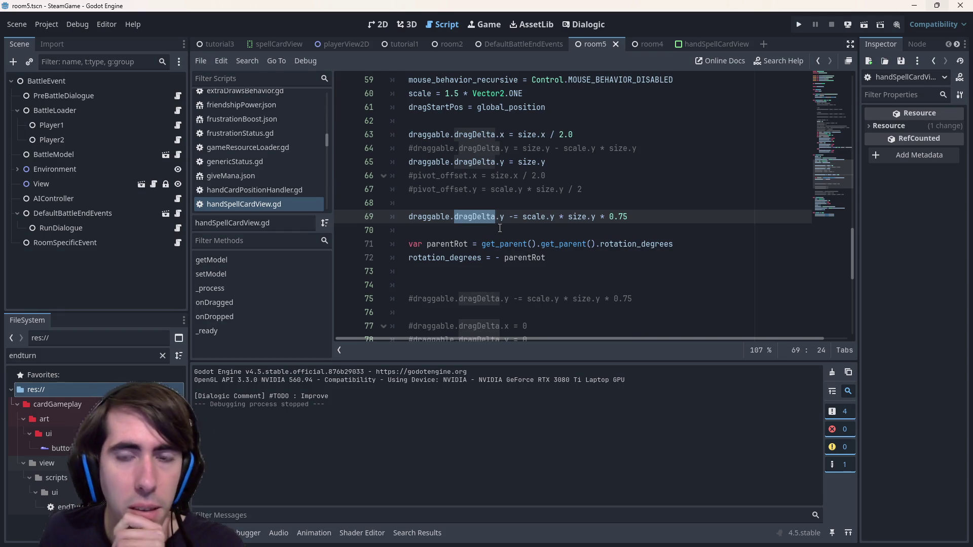
Delete the dragDelta.y adjustment code on line 69 and its extra blank lines
mouse_move(495, 217)
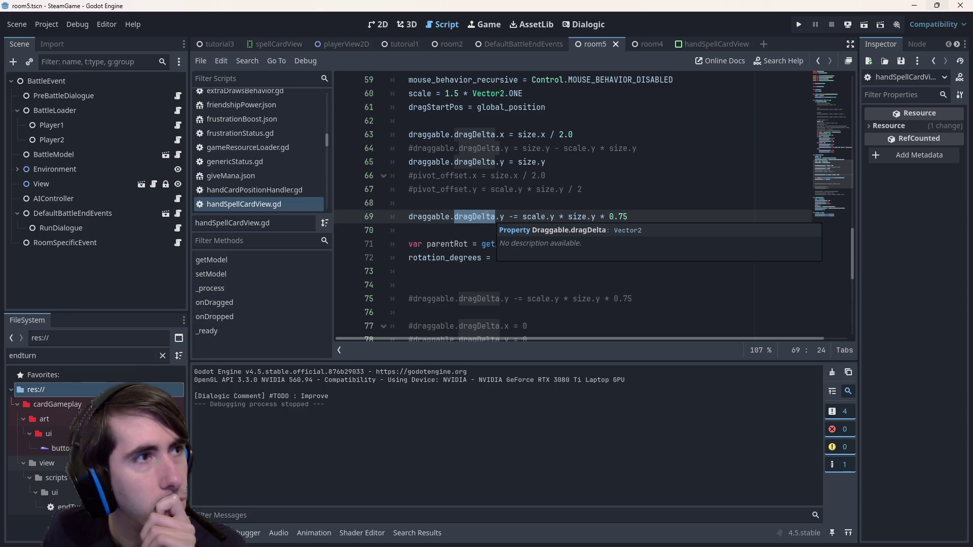
key(End)
key(shift+Home)
key(BackSpace)
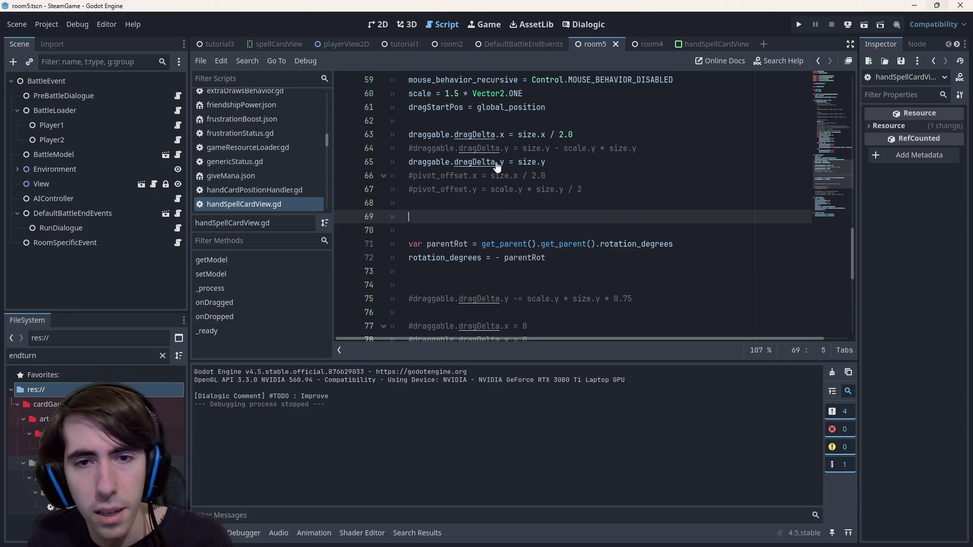
key(ctrl+shift+k)
key(ctrl+shift+k)
key(Down)
key(Down)
key(Down)
Discard a stray global_position.y, remove the empty line after rotation_degrees, and save
text(global_position.y)
key(shift+Home)
key(BackSpace)
key(Up)
key(Up)
key(Up)
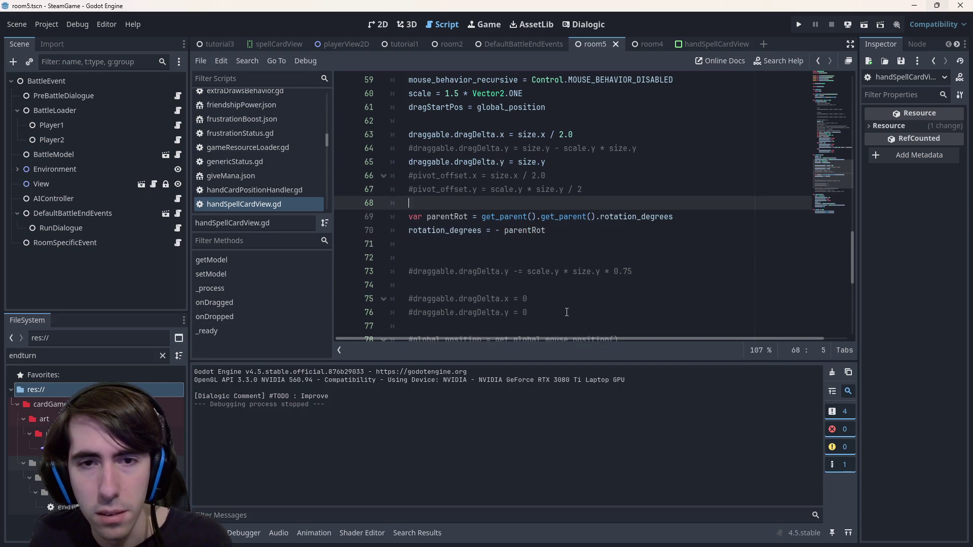
click(544, 271)
key(Up)
key(Up)
key(BackSpace)
key(BackSpace)
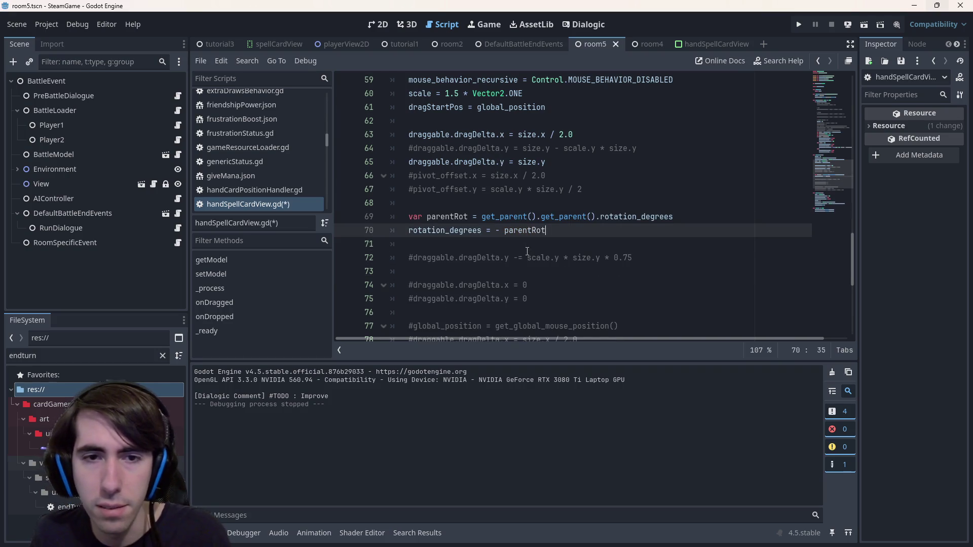
key(ctrl+s)
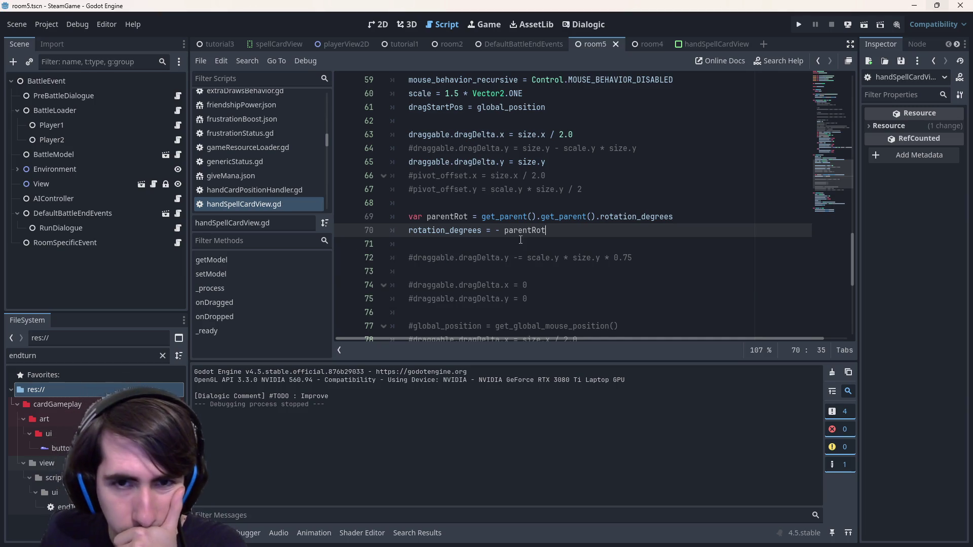
Select the scale.y * size.y * 0.75 expression in commented line 72
double_click(477, 261)
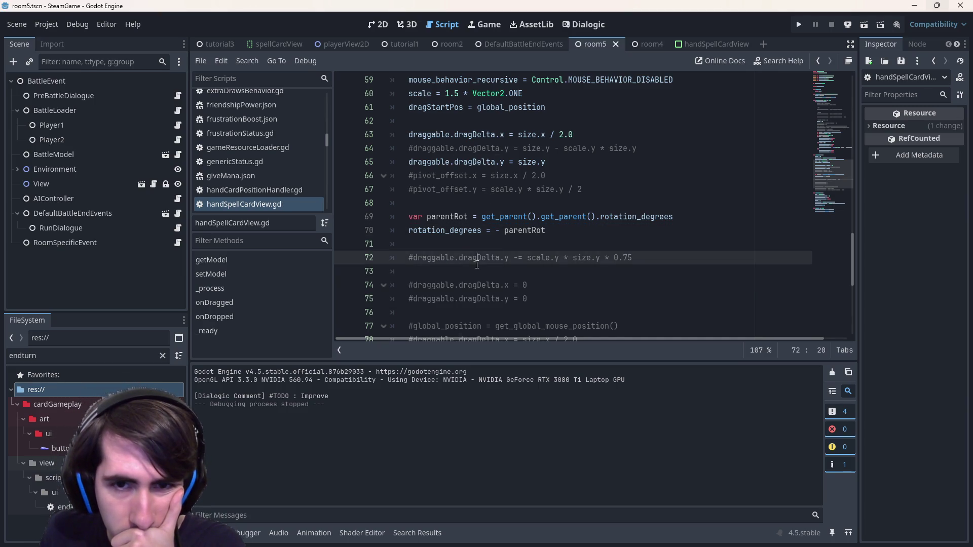
click(520, 257)
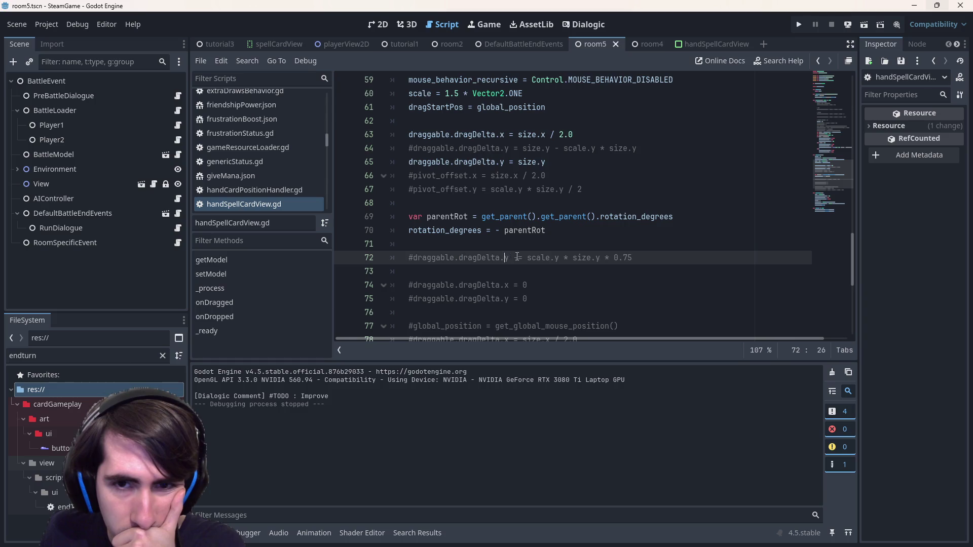
double_click(538, 257)
drag(557, 256, 646, 255)
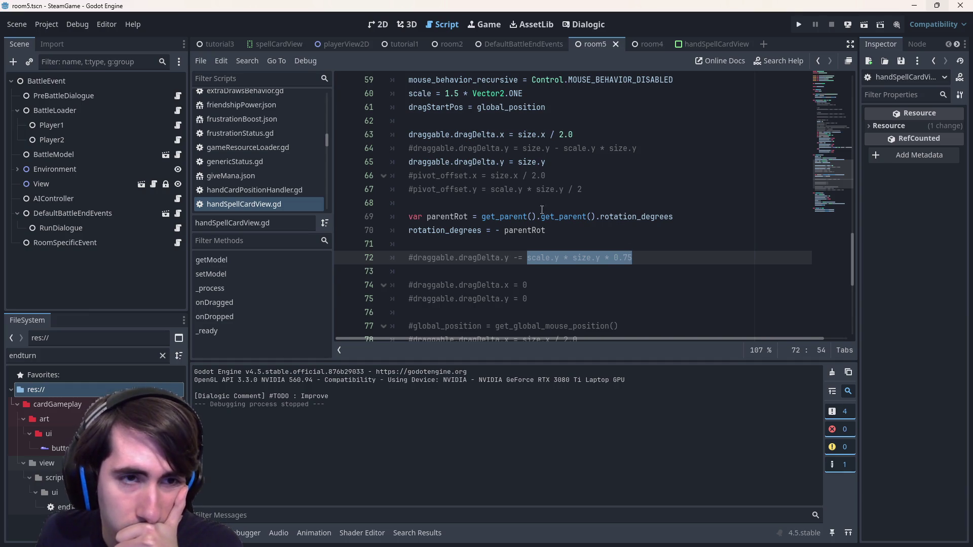
Uncomment line 40 'global_position = get_global_mouse_position()' and add a blank line above it
scroll(514, 209, up, 3)
scroll(424, 203, down, 3)
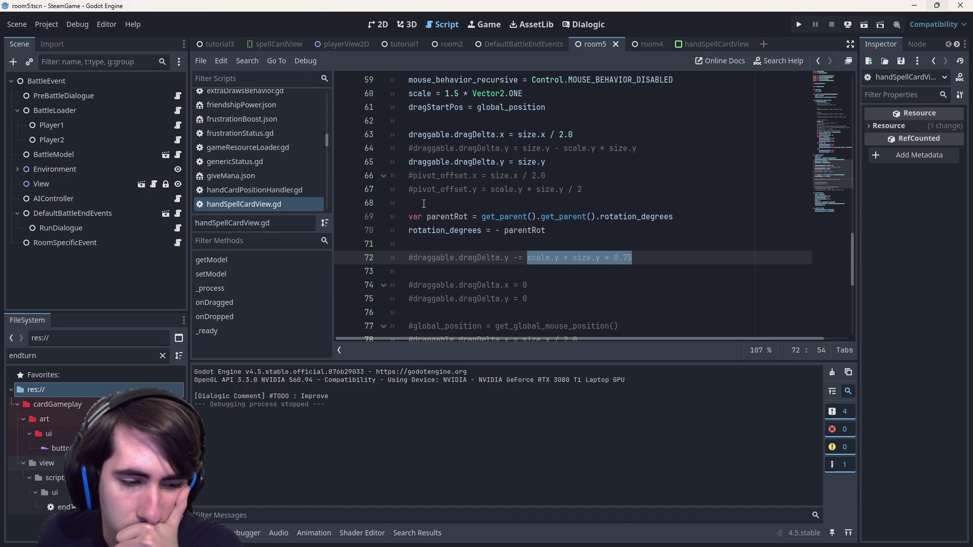
scroll(424, 203, up, 1)
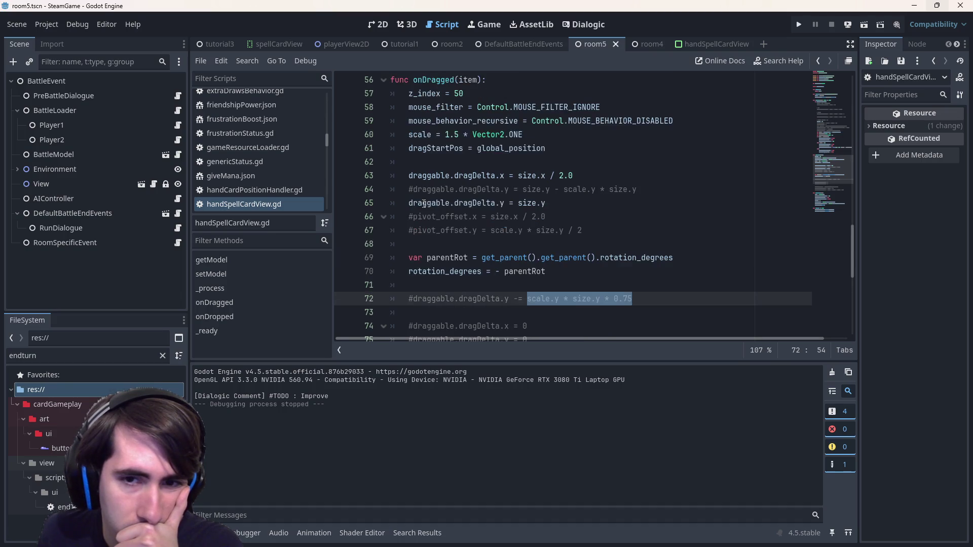
scroll(424, 203, up, 1)
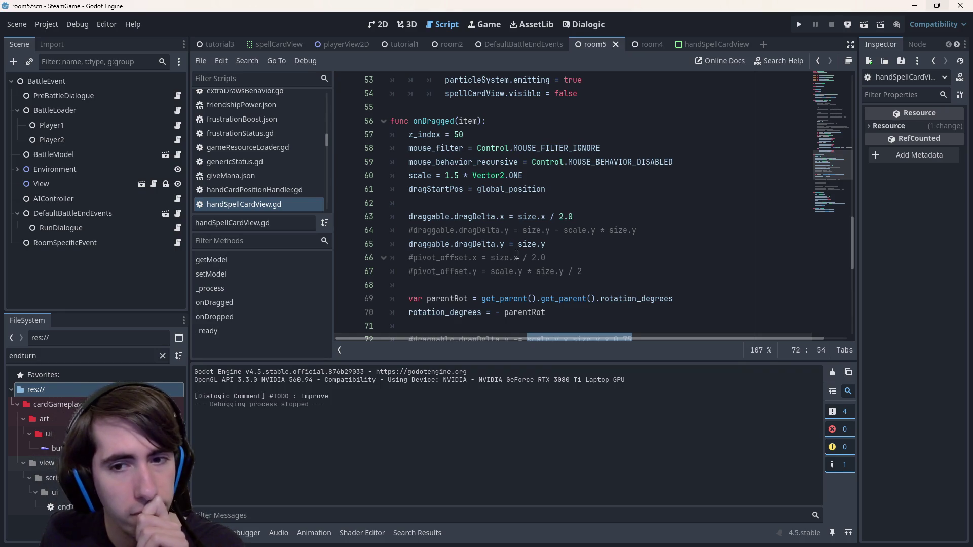
scroll(517, 255, down, 2)
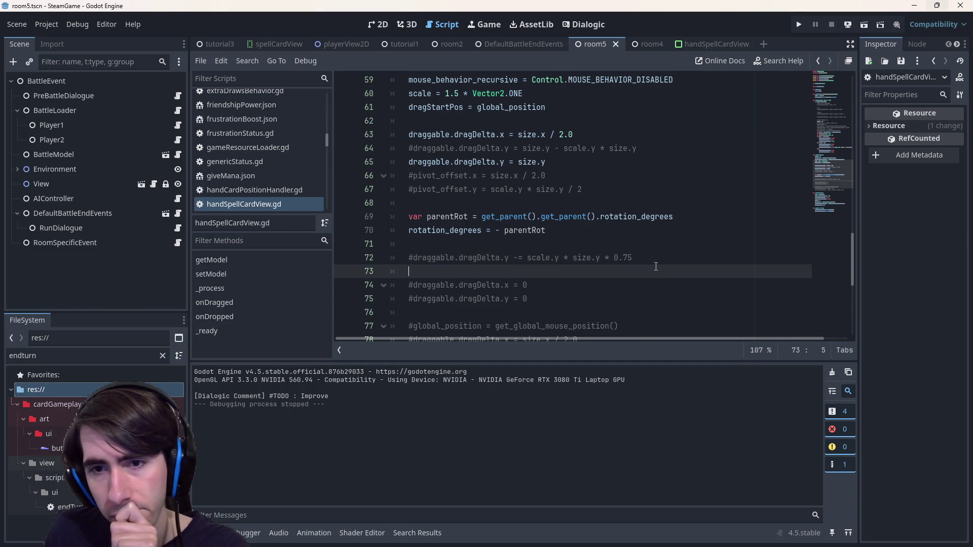
scroll(642, 264, up, 2)
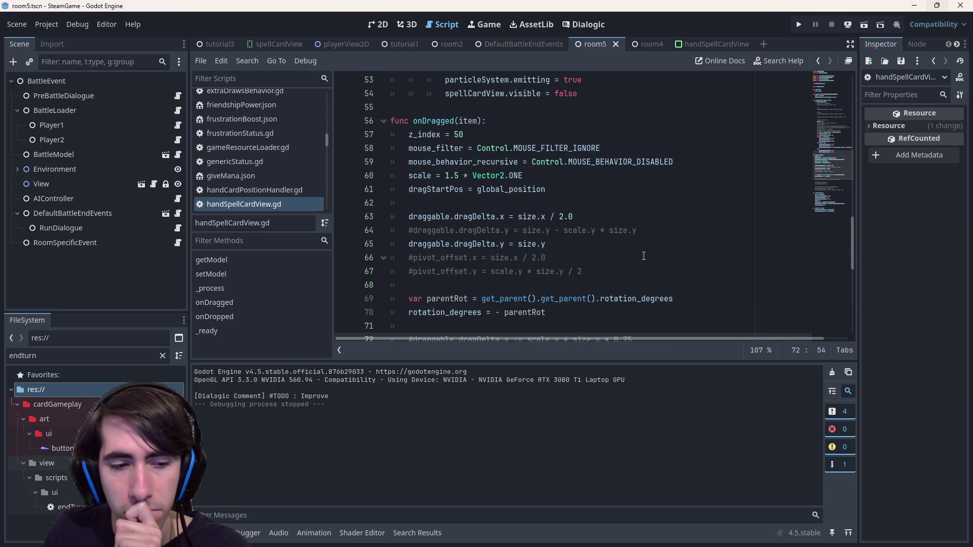
scroll(644, 256, down, 2)
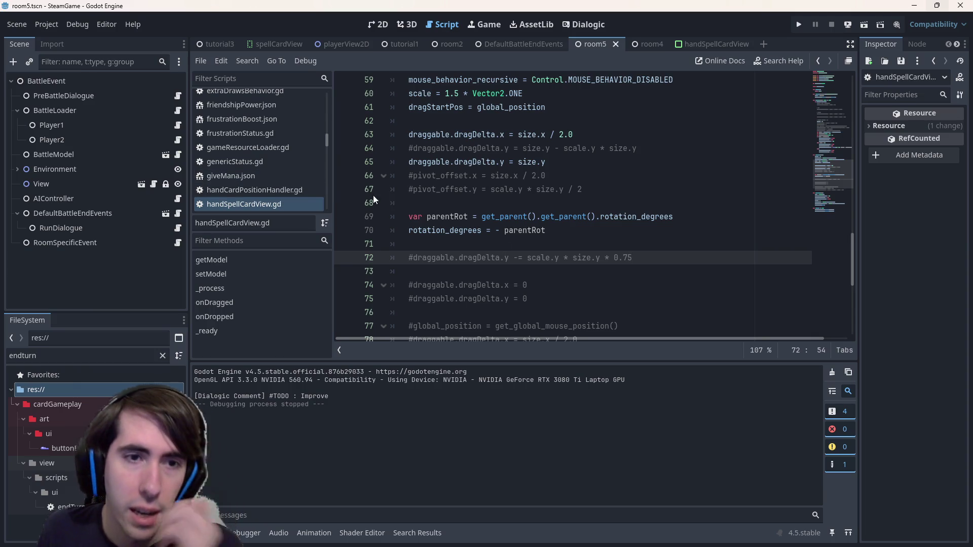
scroll(560, 232, up, 10)
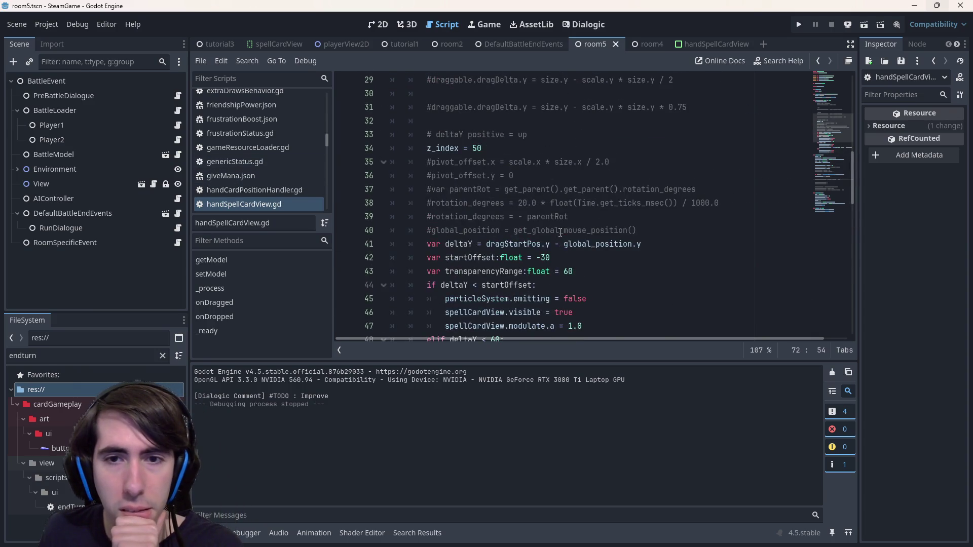
click(636, 230)
key(ctrl+k)
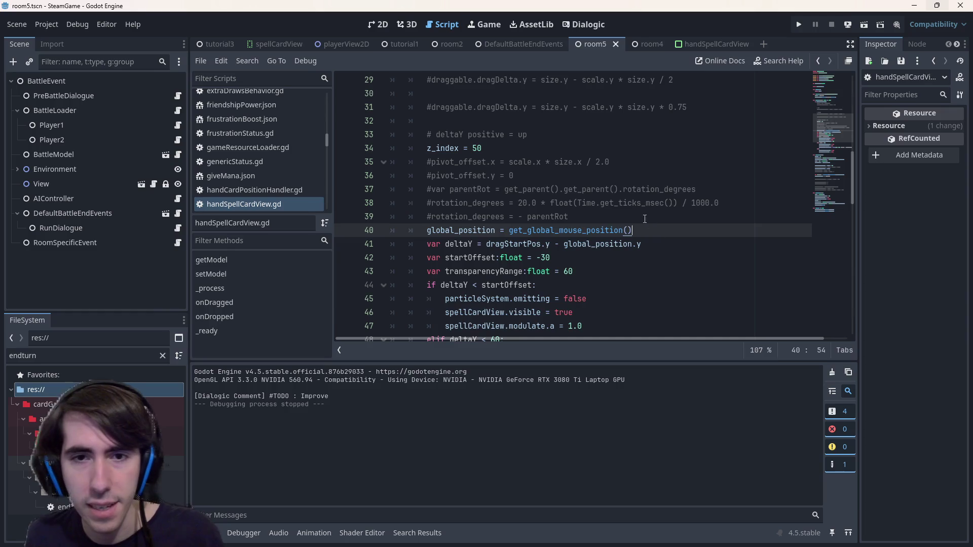
key(ctrl+shift+Return)
Put the caret back in onDragged and run the current scene to test dragging
scroll(628, 226, down, 9)
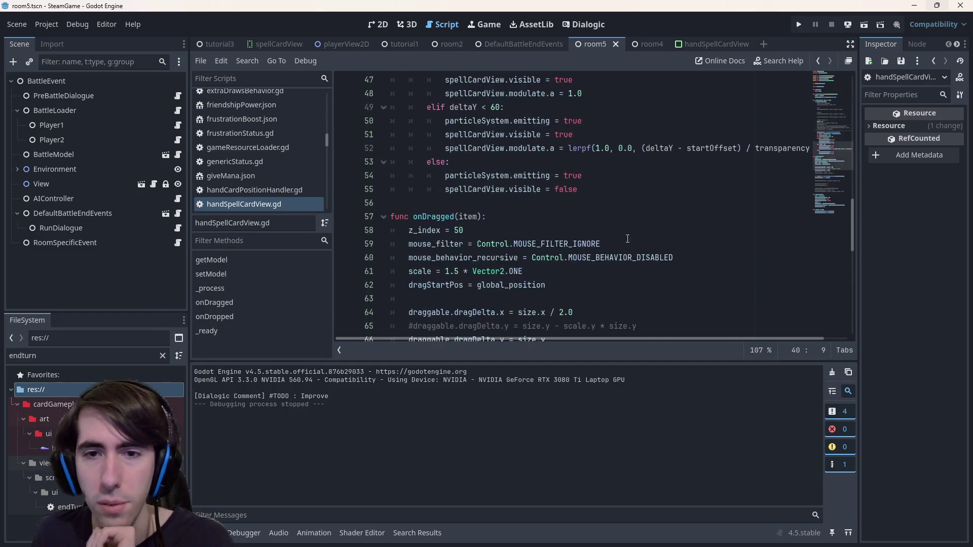
scroll(617, 240, down, 1)
click(617, 257)
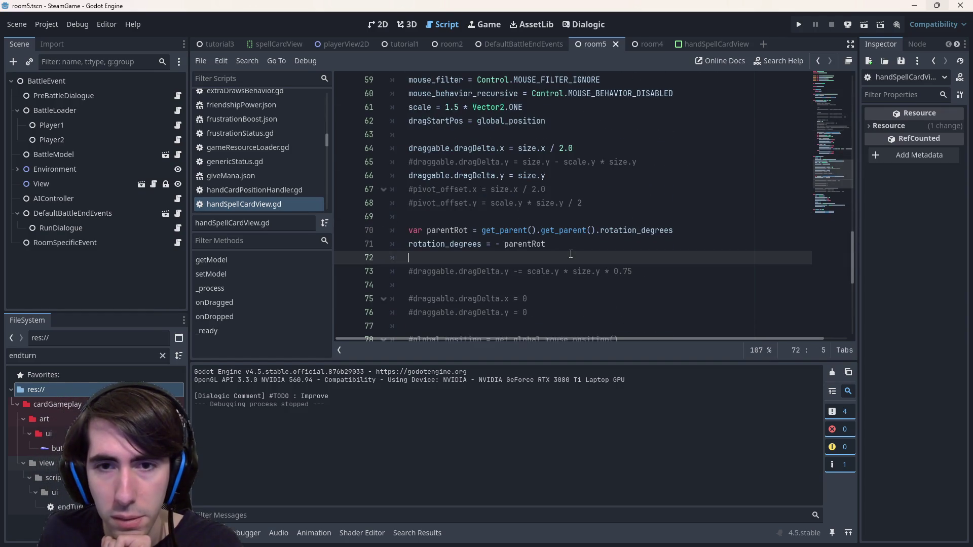
click(555, 244)
click(861, 28)
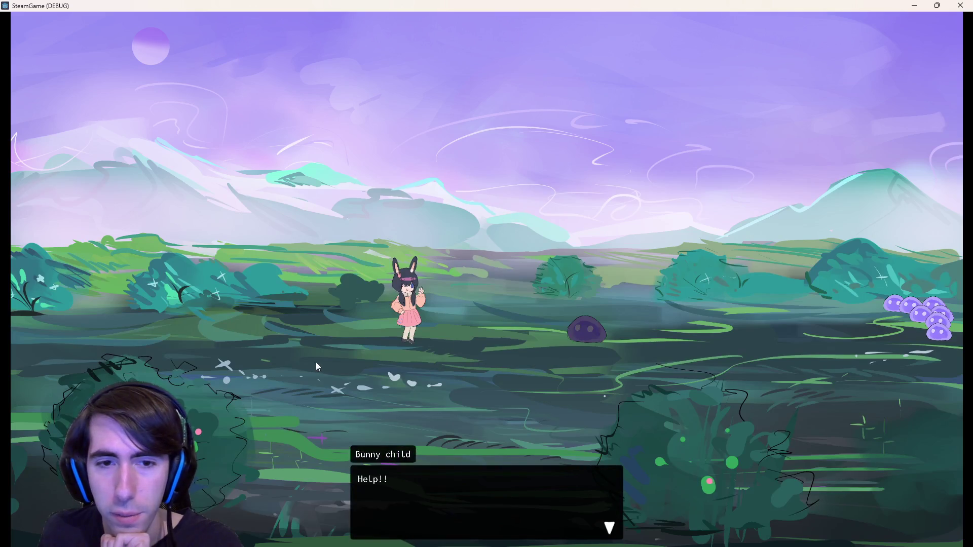
Clear the opening dialogue, drag a Shield Boost card onto the battlefield, then close the game
click(310, 352)
click(310, 352)
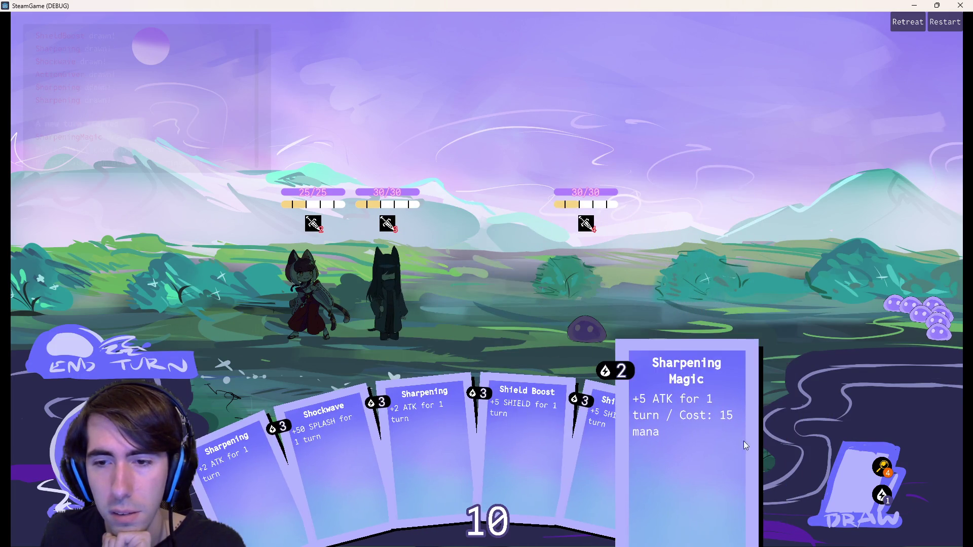
mouse_move(623, 431)
mouse_down()
mouse_move(522, 284)
mouse_move(424, 290)
mouse_up()
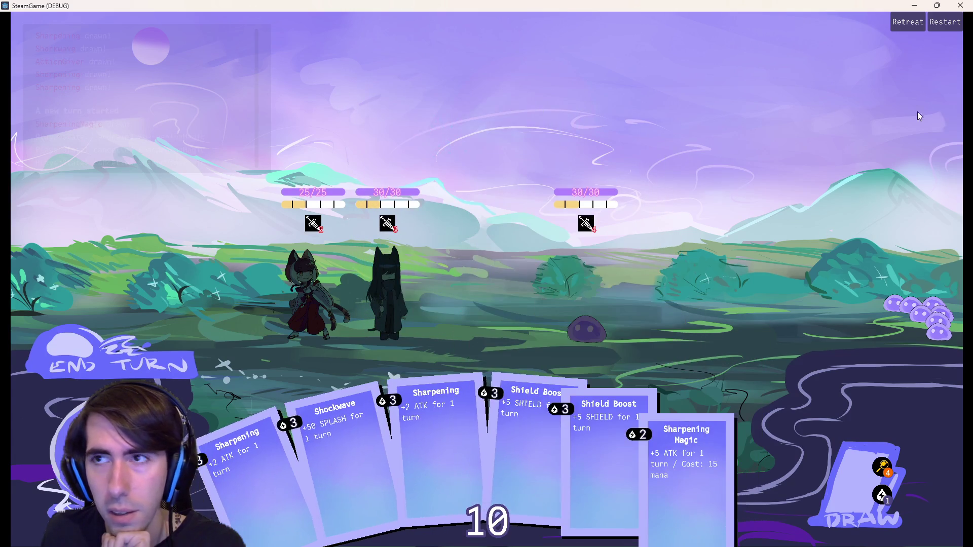
key(F11)
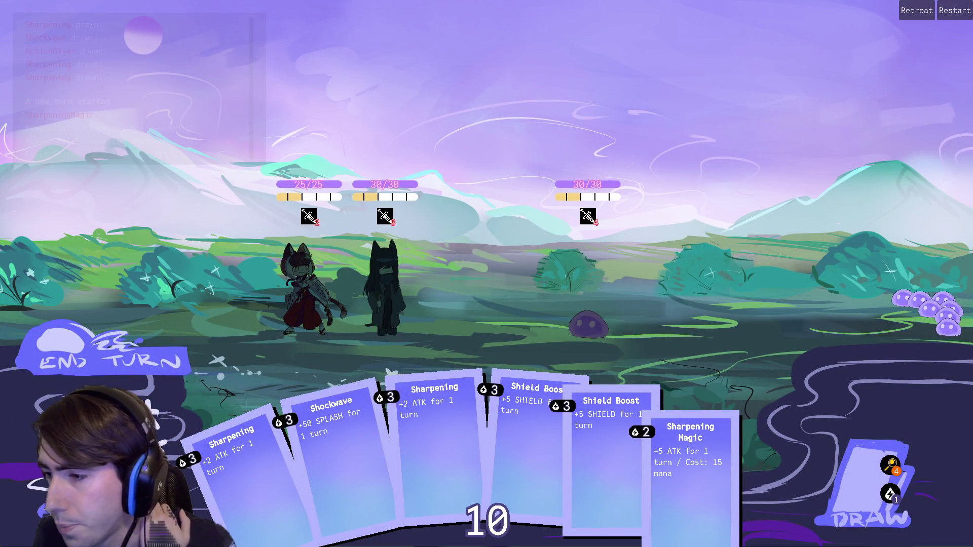
key(alt+F4)
scroll(474, 196, up, 14)
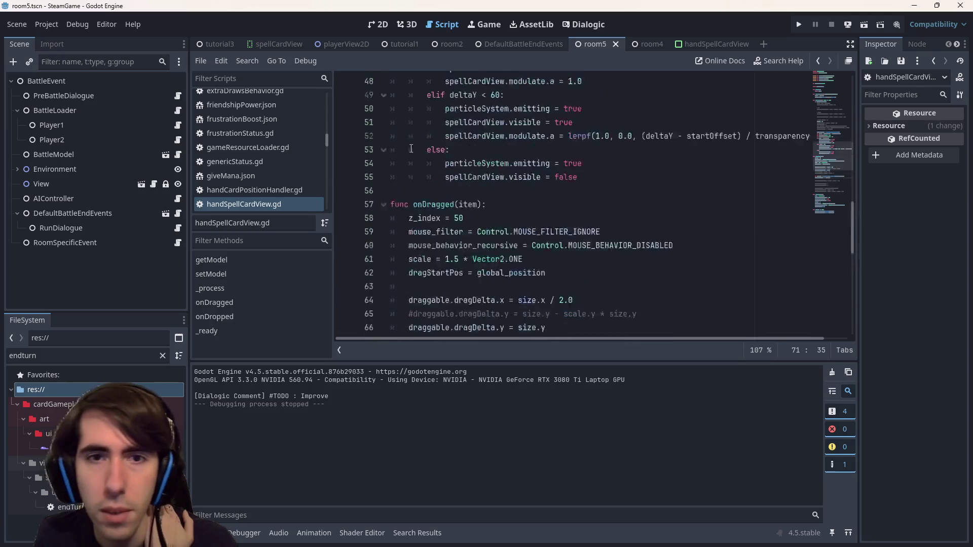
Below the mouse-position line, add a global_position.y offset using scale and size times 0.25
scroll(474, 195, down, 5)
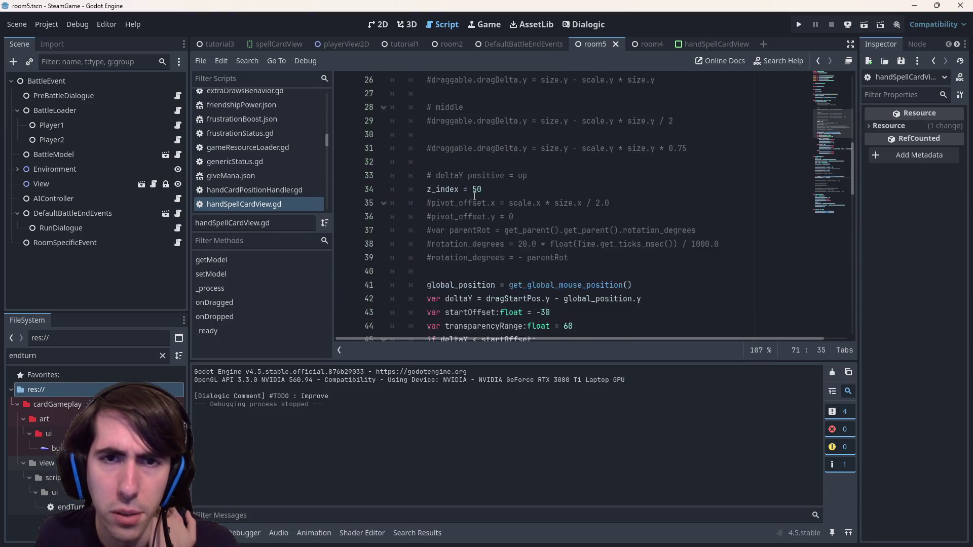
click(682, 203)
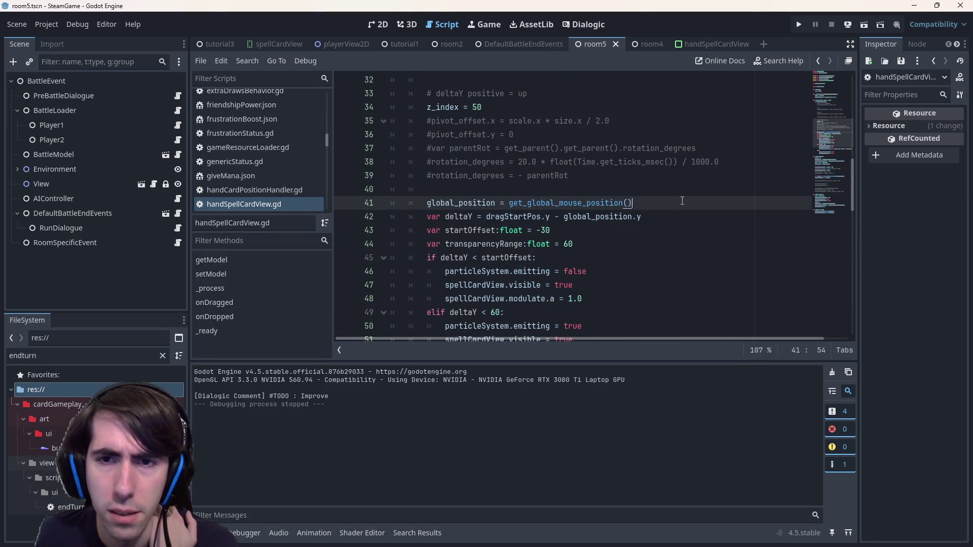
key(Return)
key(Return)
key(Up)
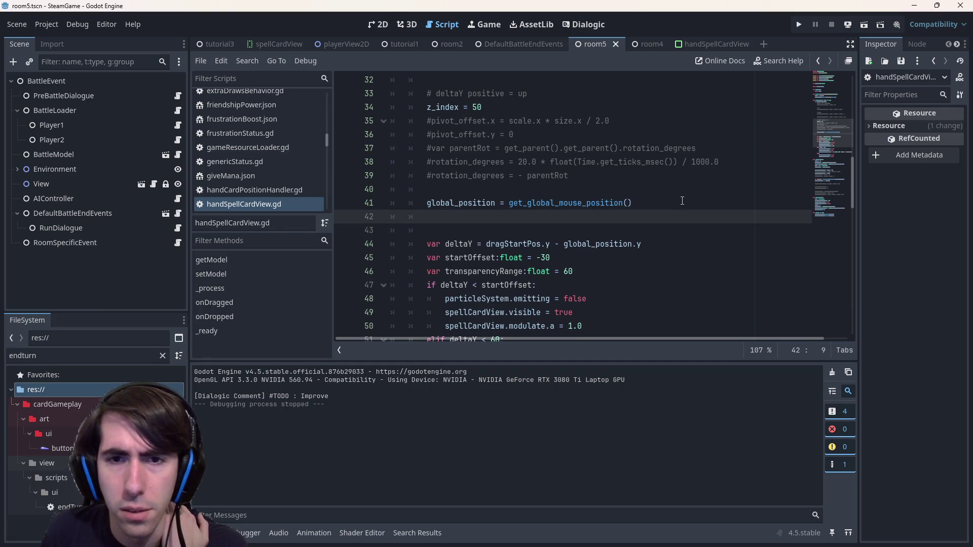
scroll(654, 188, down, 9)
scroll(613, 163, down, 1)
scroll(609, 167, up, 2)
scroll(598, 180, down, 2)
scroll(595, 186, up, 1)
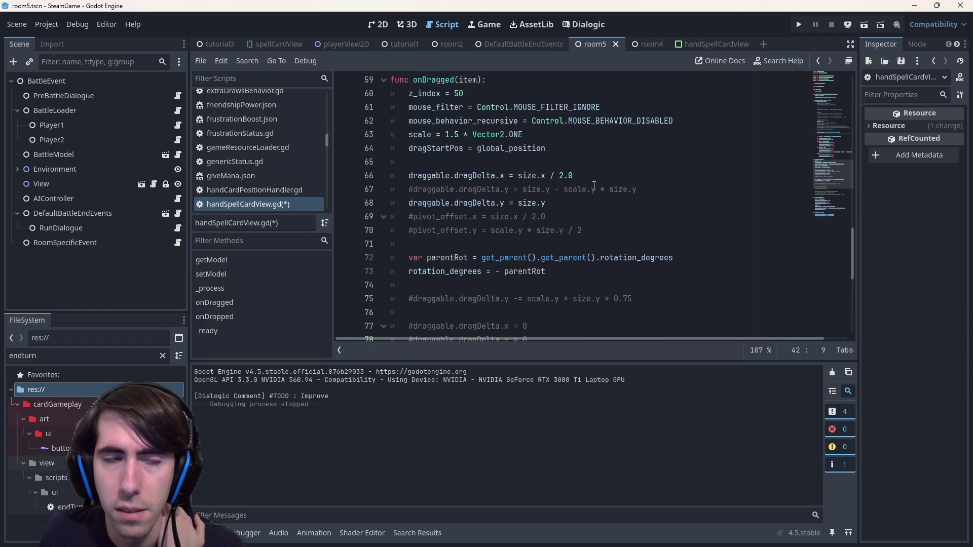
scroll(603, 188, up, 9)
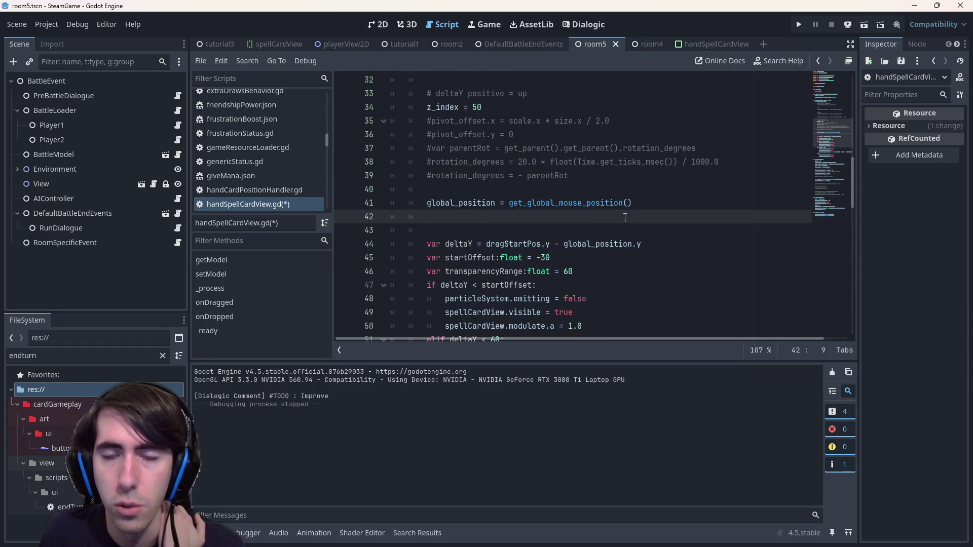
key(Return)
key(BackSpace)
text(global_position)
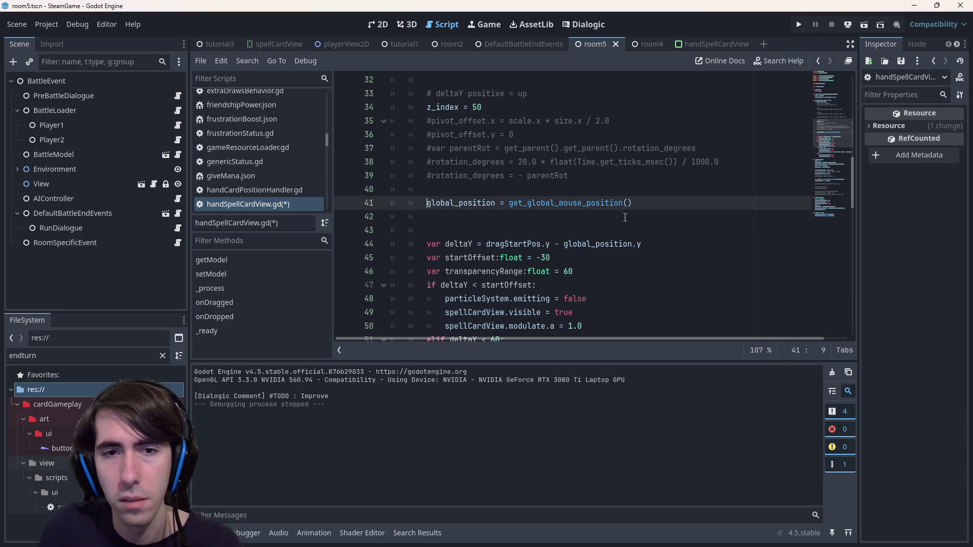
text(.y +=)
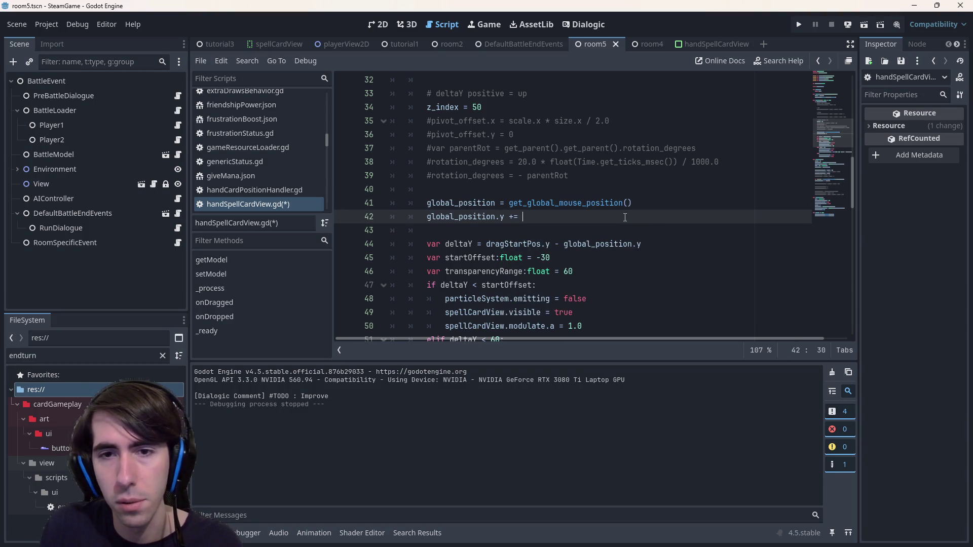
text(scale * )
text(ize>)
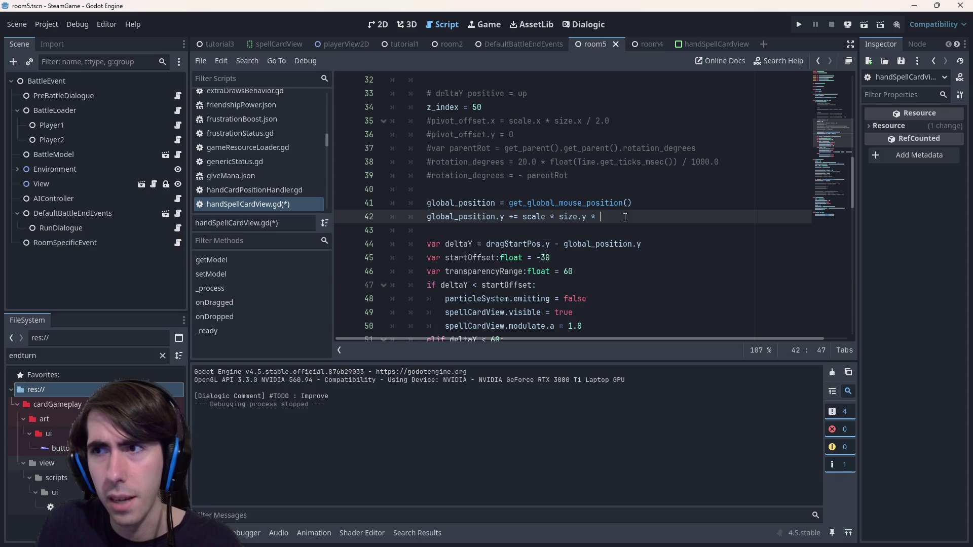
text(5)
Fix the parse error by changing scale to scale.y, save, and rerun with F6
key(ctrl+s)
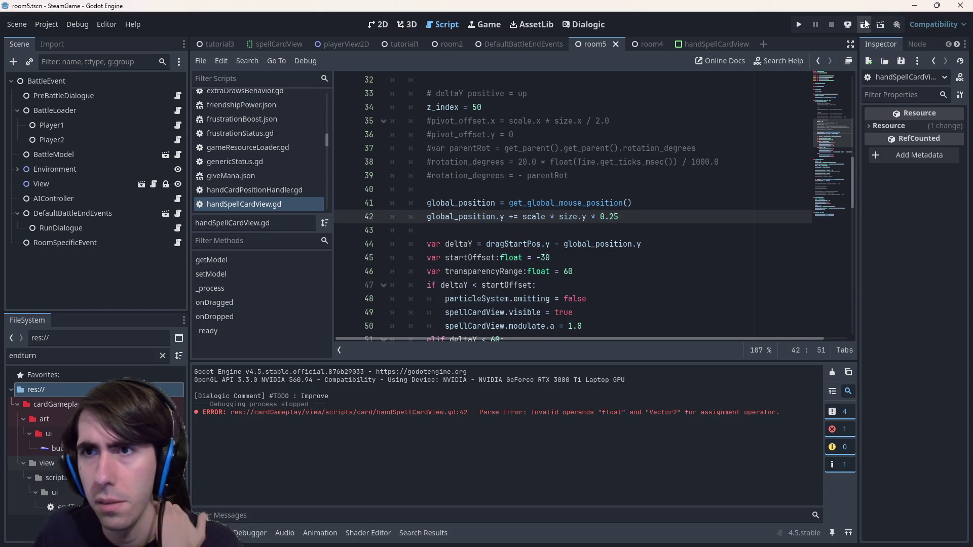
click(544, 217)
text(.y)
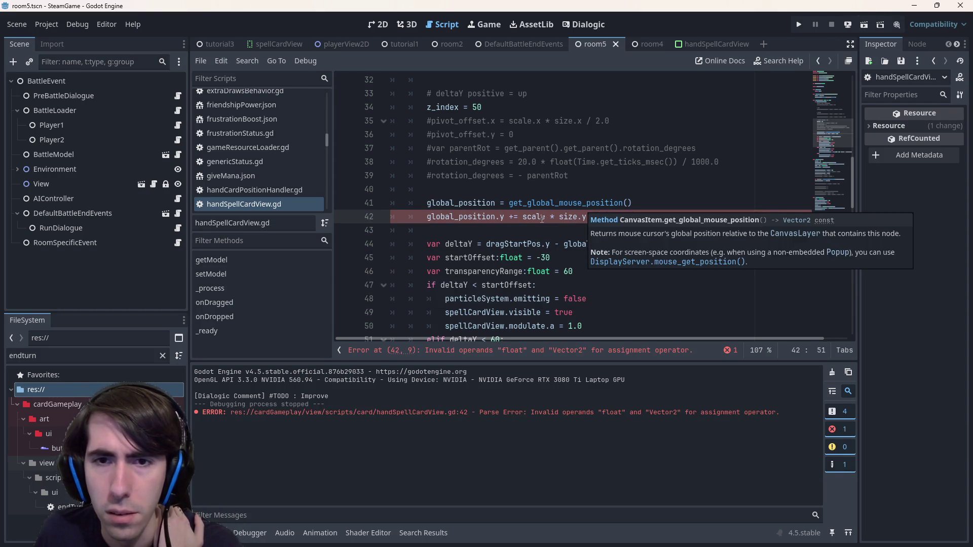
key(ctrl+s)
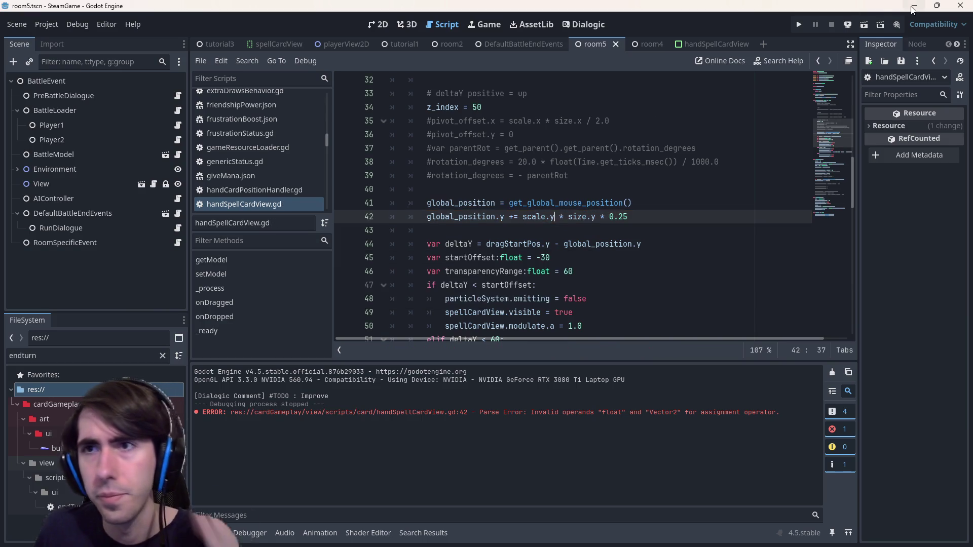
key(F6)
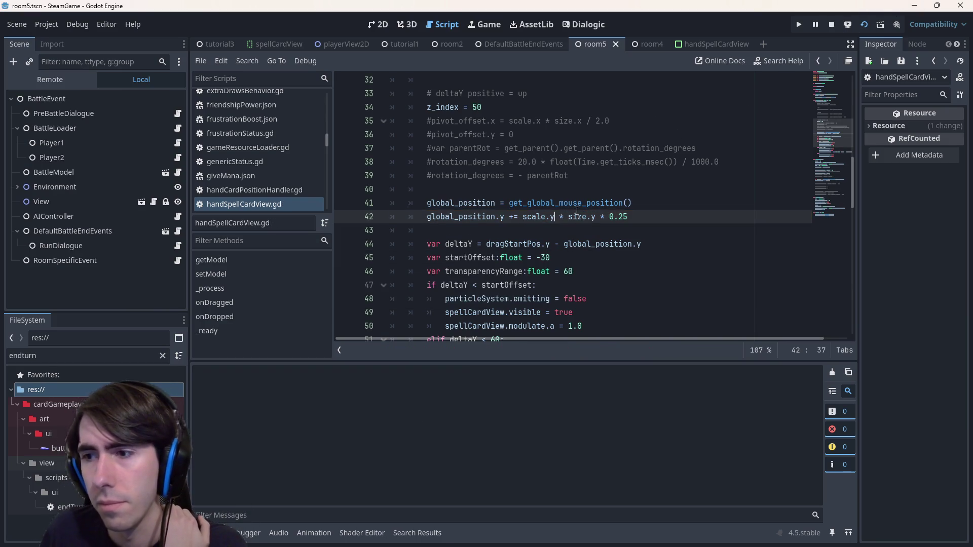
mouse_move(577, 207)
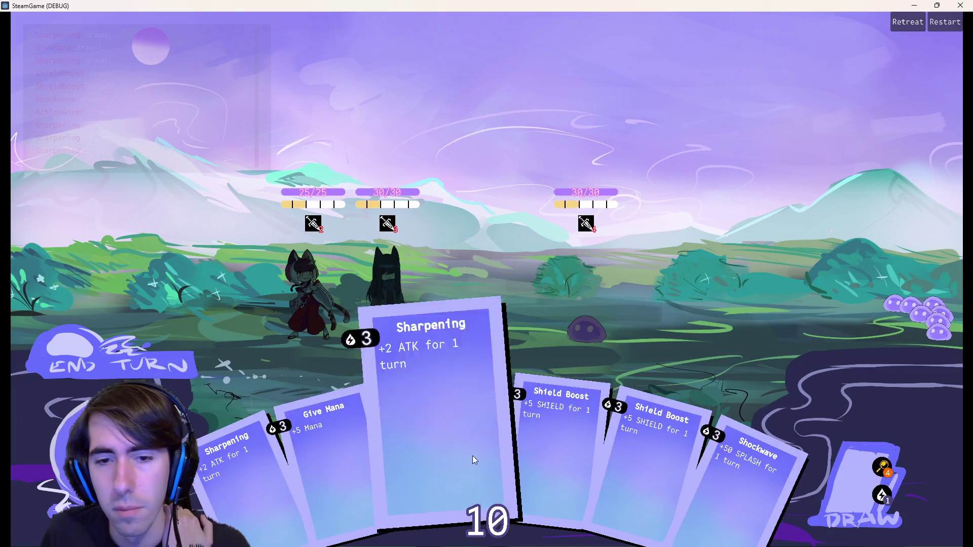
Test-drag the Shockwave card, then change line 42's offset from '+=' to '-='
mouse_move(581, 385)
mouse_down()
mouse_move(503, 246)
mouse_move(529, 311)
mouse_move(745, 514)
mouse_up()
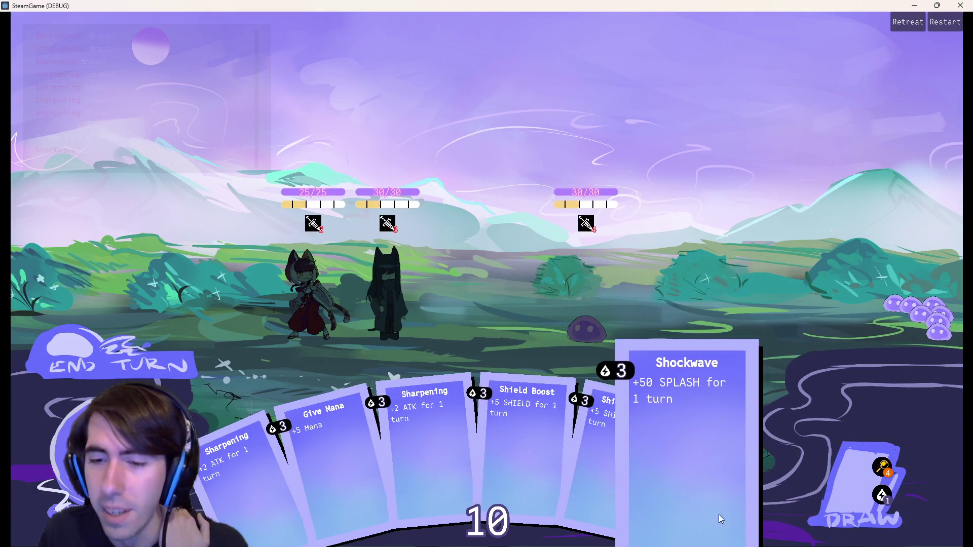
click(961, 5)
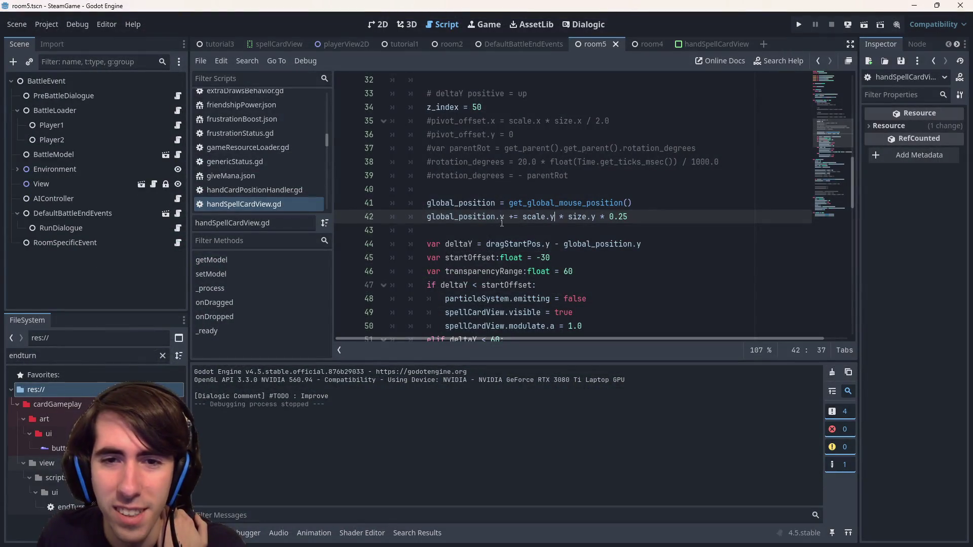
mouse_move(539, 214)
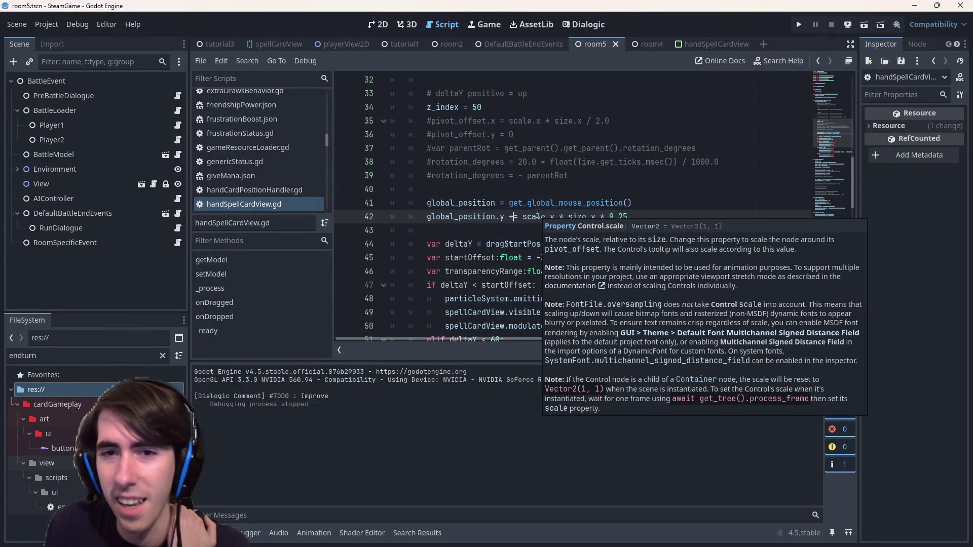
key(BackSpace)
text(-)
Rerun the scene and drag a card in battle to check the upward offset
click(864, 23)
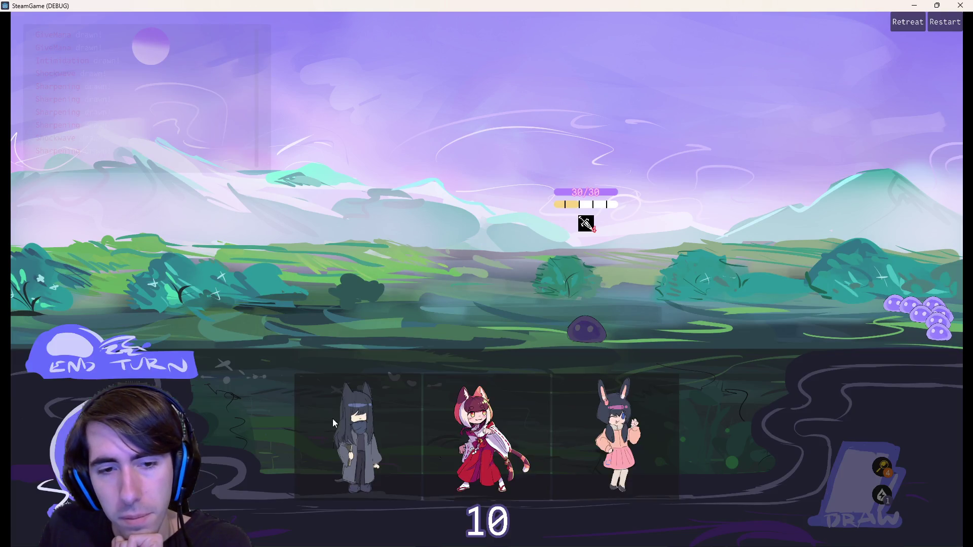
drag(332, 419, 391, 294)
drag(401, 435, 299, 286)
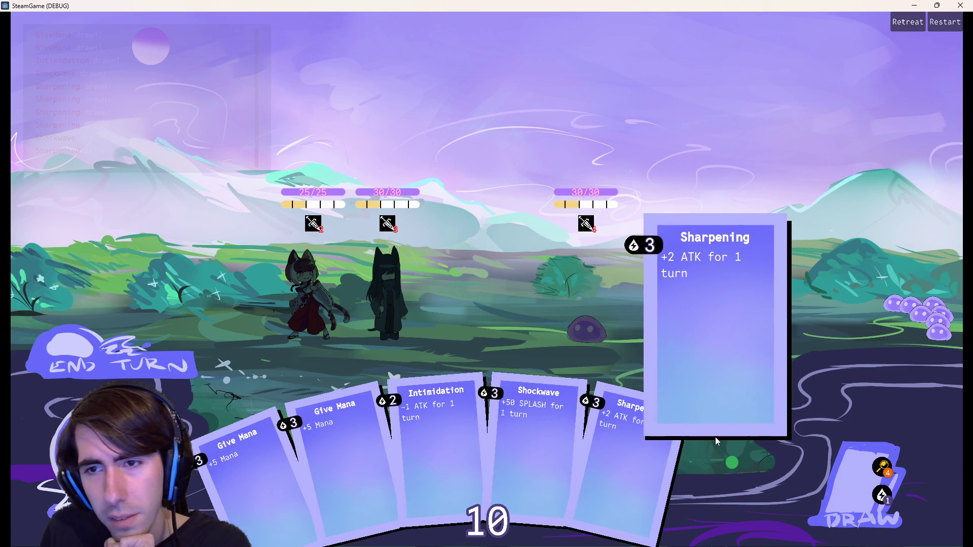
click(961, 5)
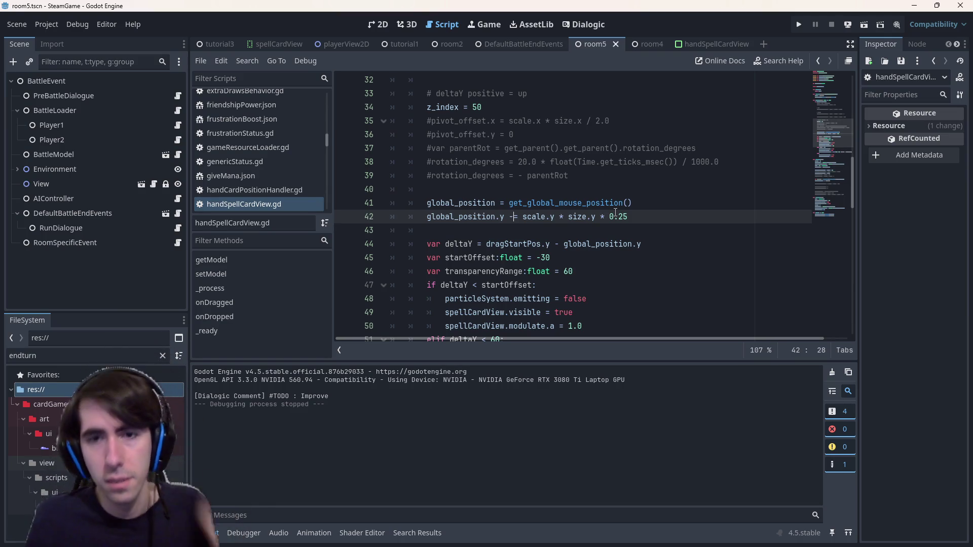
Switch to the handSpellCardView scene and open the card root's script
scroll(616, 212, down, 5)
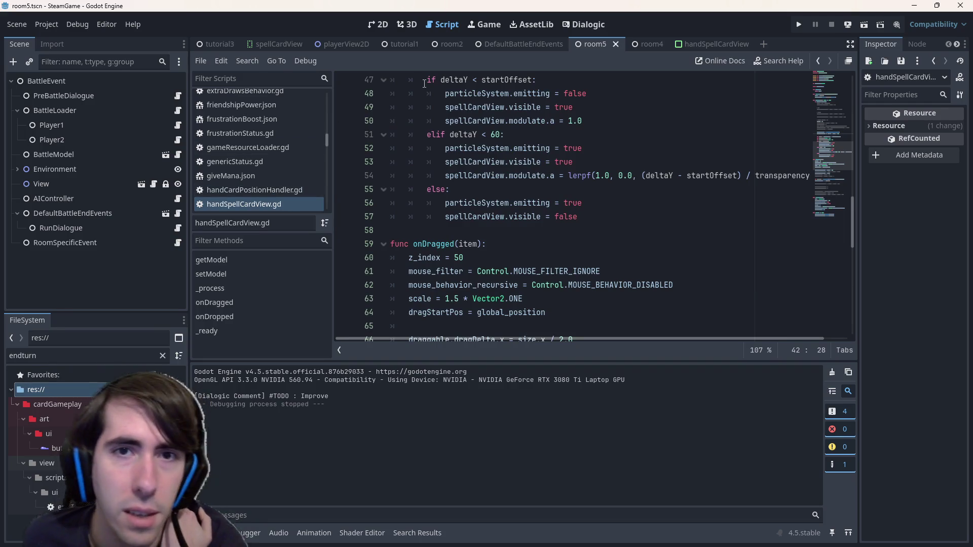
click(586, 44)
scroll(552, 198, up, 5)
scroll(552, 199, down, 1)
scroll(507, 203, up, 2)
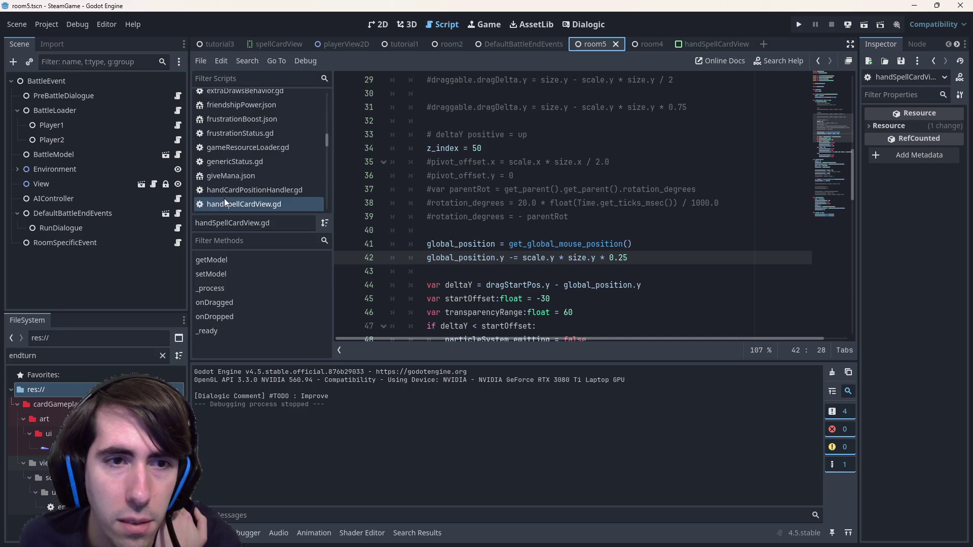
scroll(557, 259, up, 1)
scroll(557, 259, down, 2)
scroll(266, 148, up, 1)
scroll(266, 148, down, 1)
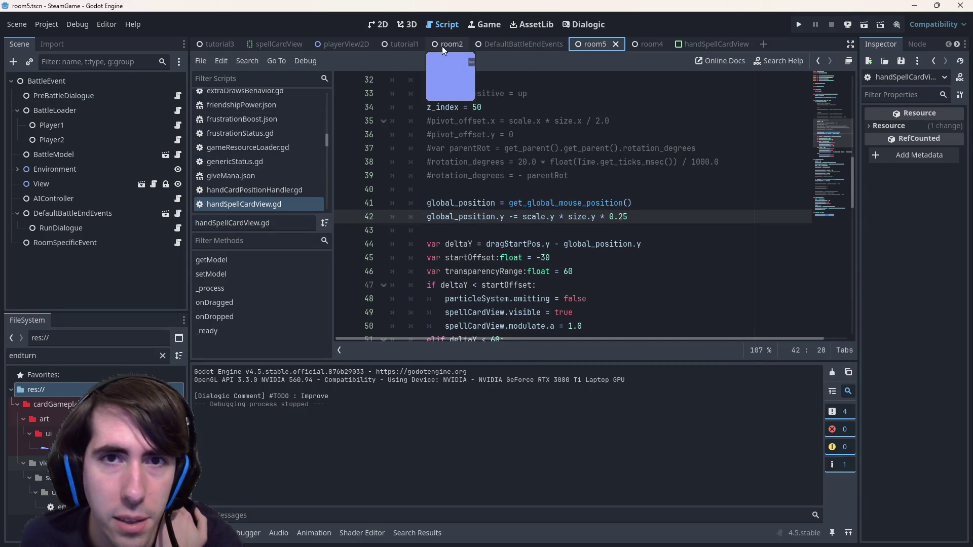
click(699, 44)
click(165, 86)
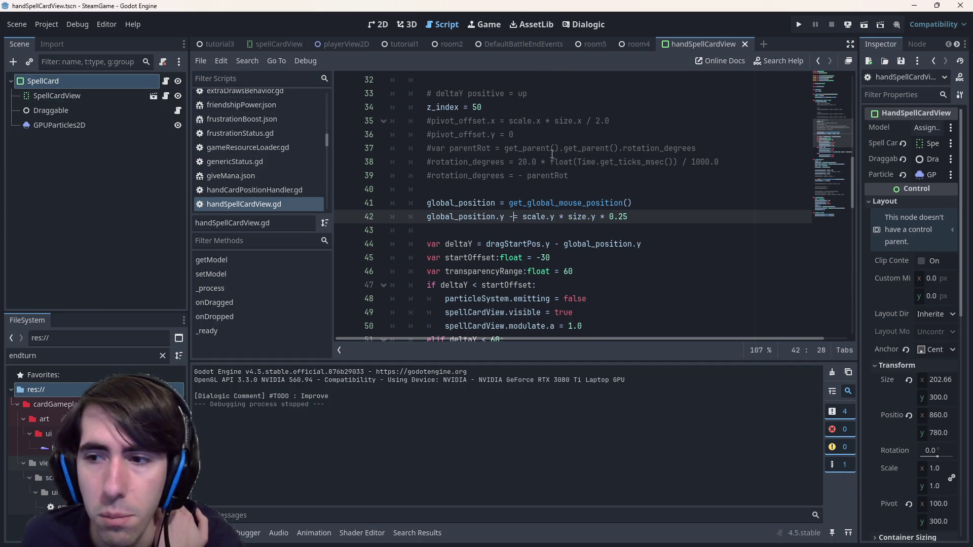
Open the Draggable node's draggable.gd script from the Scene dock
scroll(553, 154, up, 6)
scroll(529, 188, down, 6)
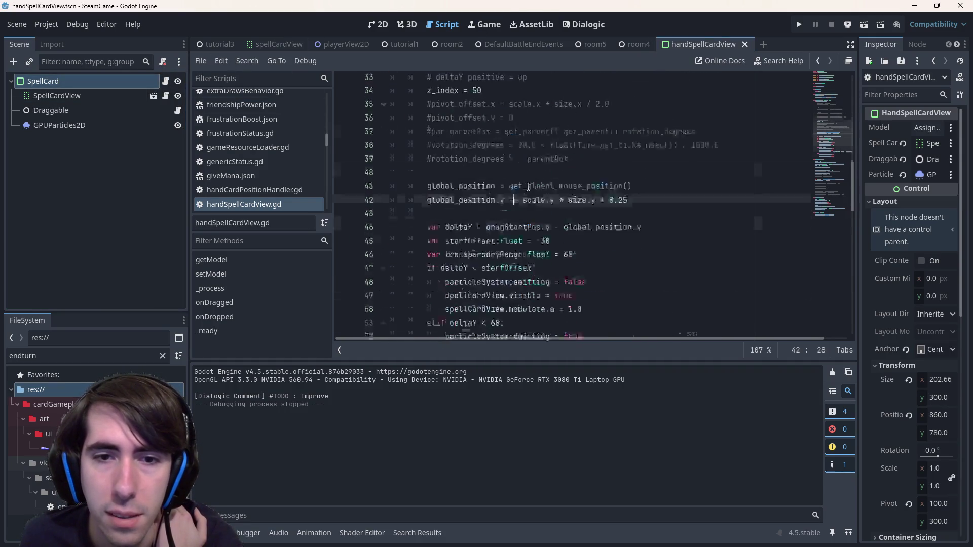
scroll(528, 188, down, 10)
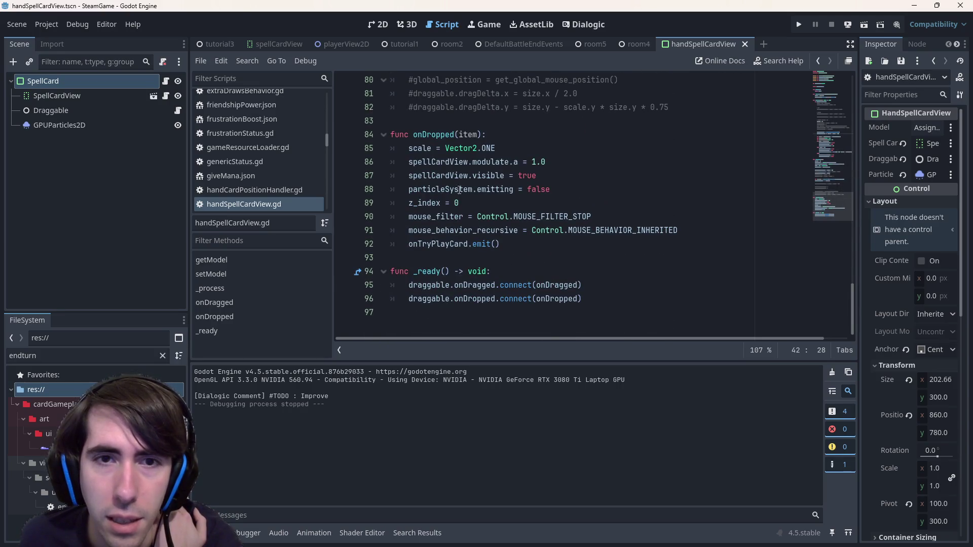
scroll(460, 190, up, 4)
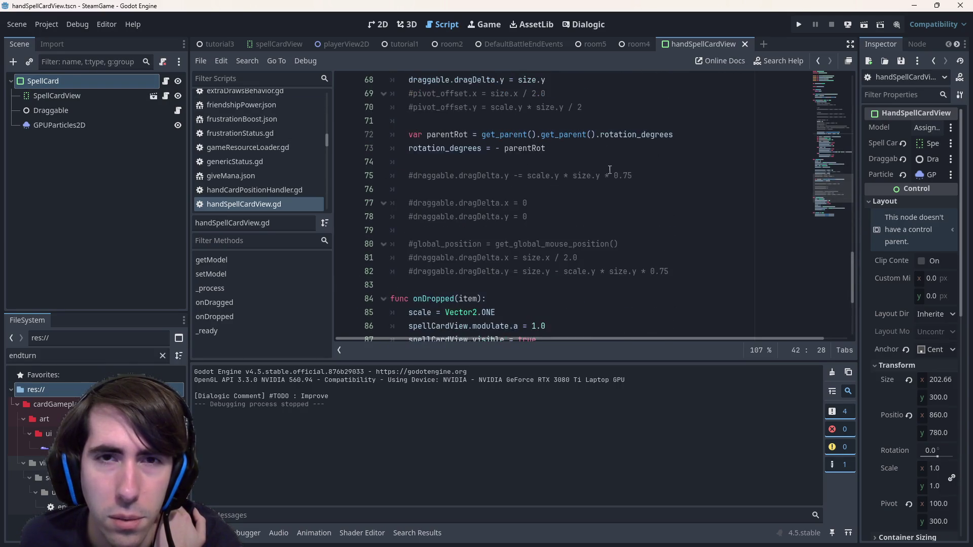
click(610, 170)
click(177, 111)
scroll(660, 253, down, 3)
click(661, 249)
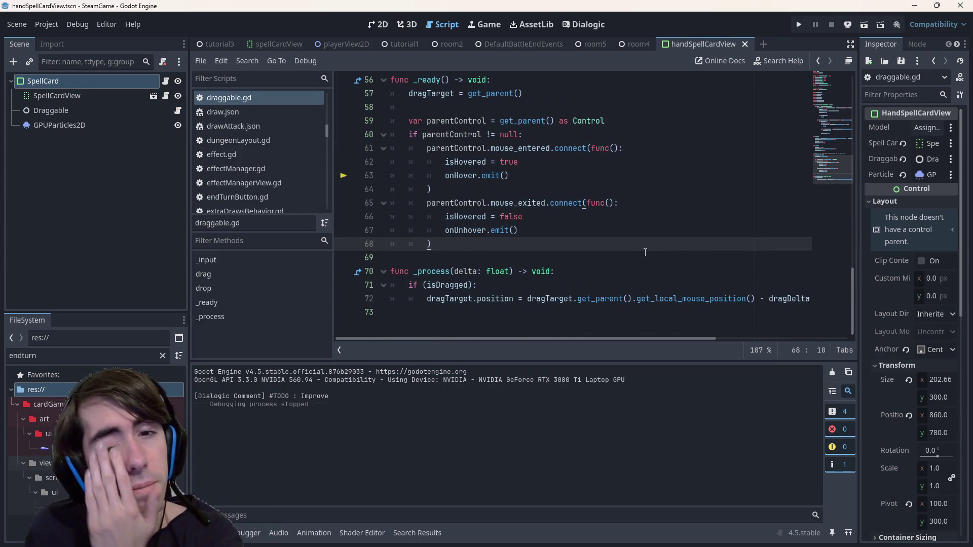
Change the _process condition to 'isDragged and setPositionOnDrag'
click(447, 287)
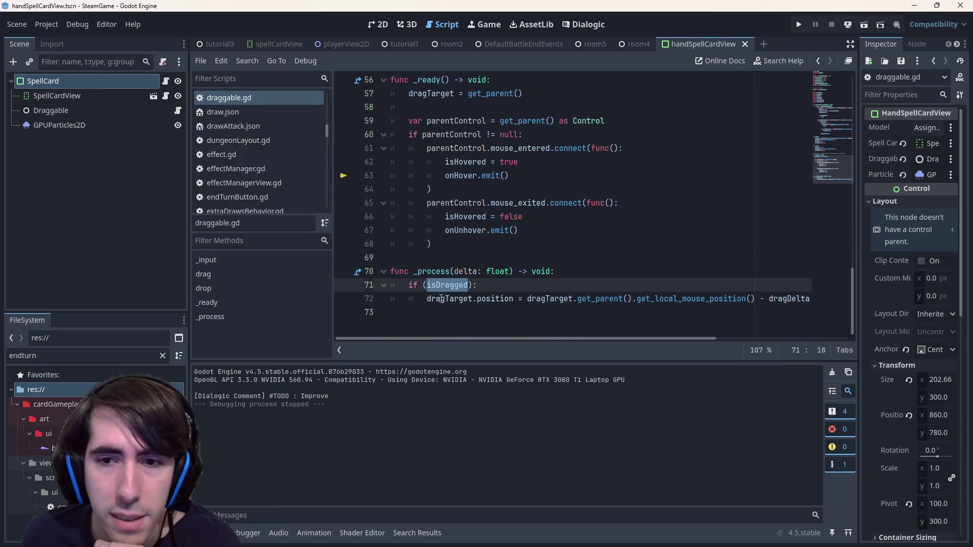
drag(441, 299, 755, 308)
click(748, 311)
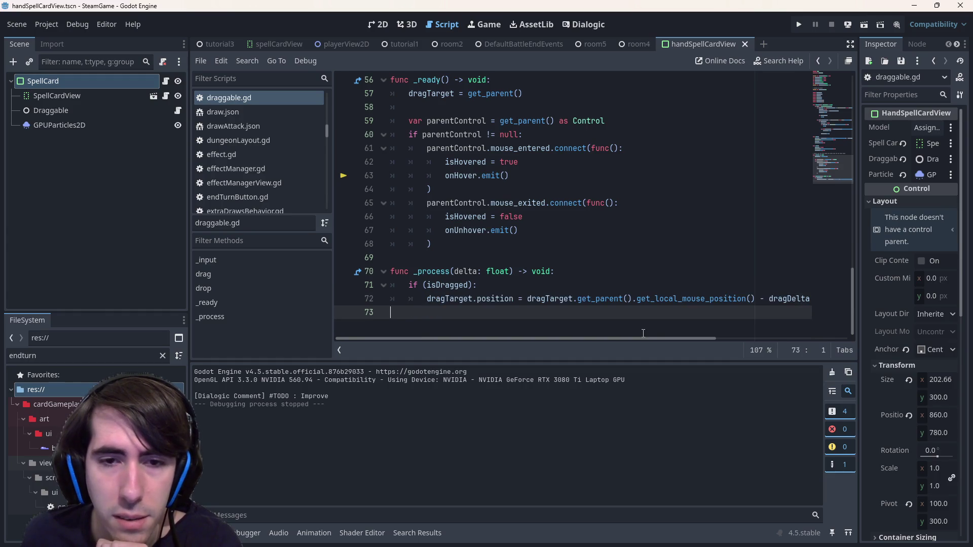
click(488, 298)
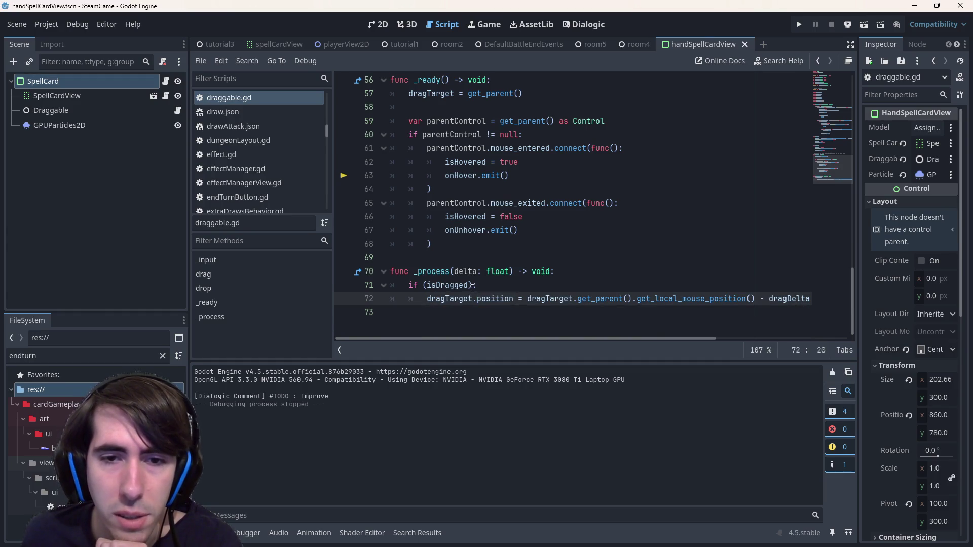
click(471, 285)
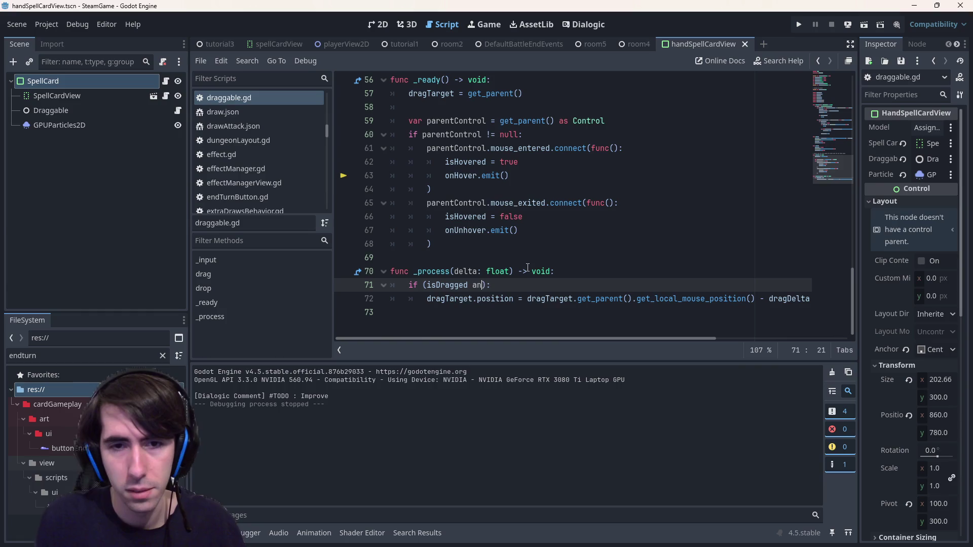
text(ldS)
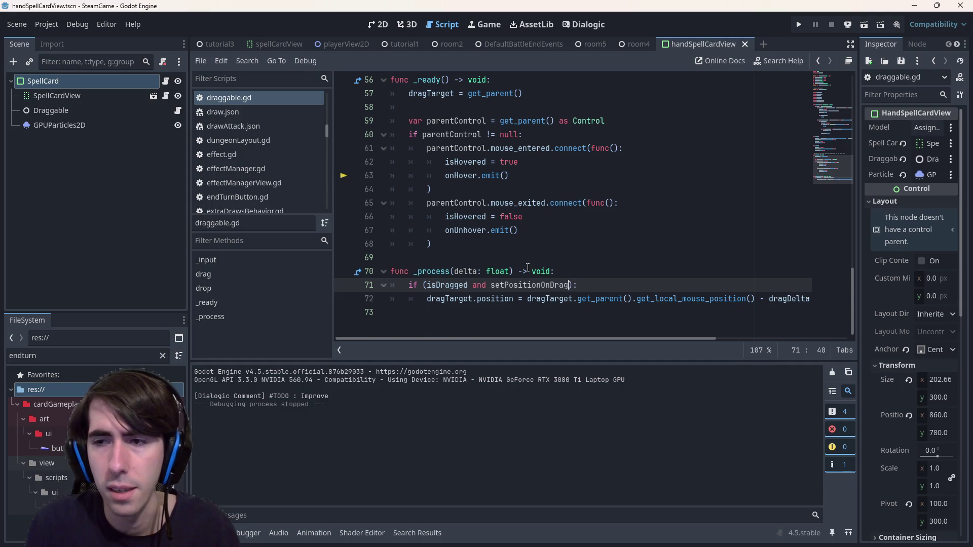
key(ctrl+shift+Left)
key(ctrl+c)
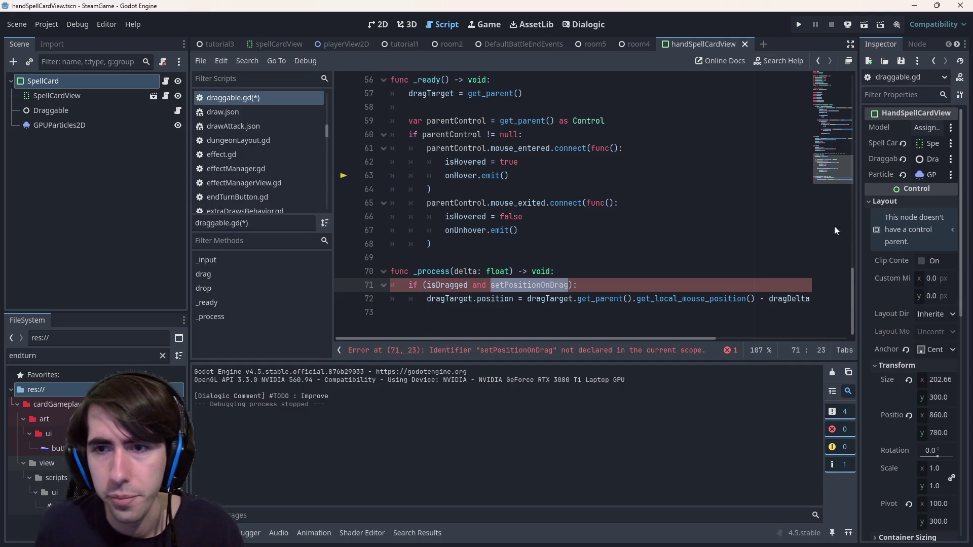
drag(825, 175, 830, 70)
click(562, 163)
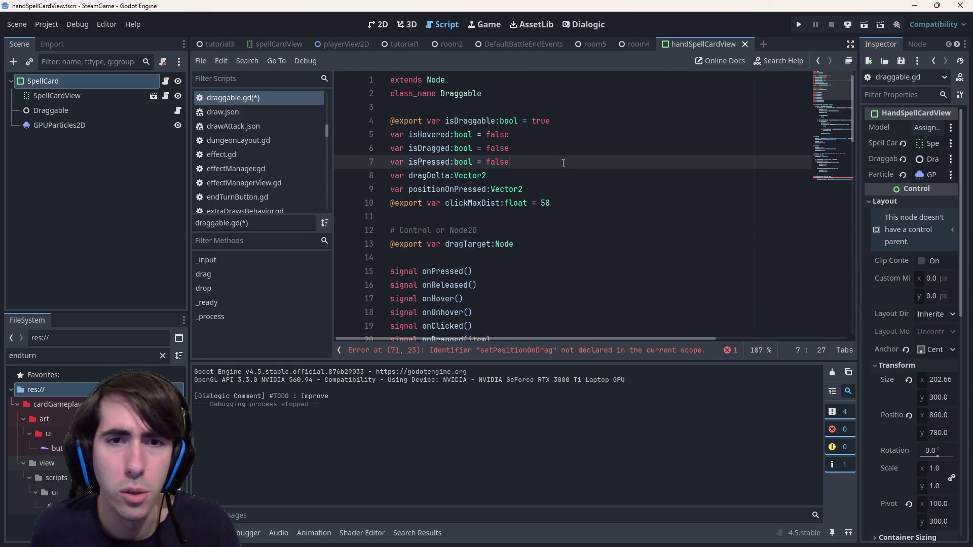
key(Return)
text(port)
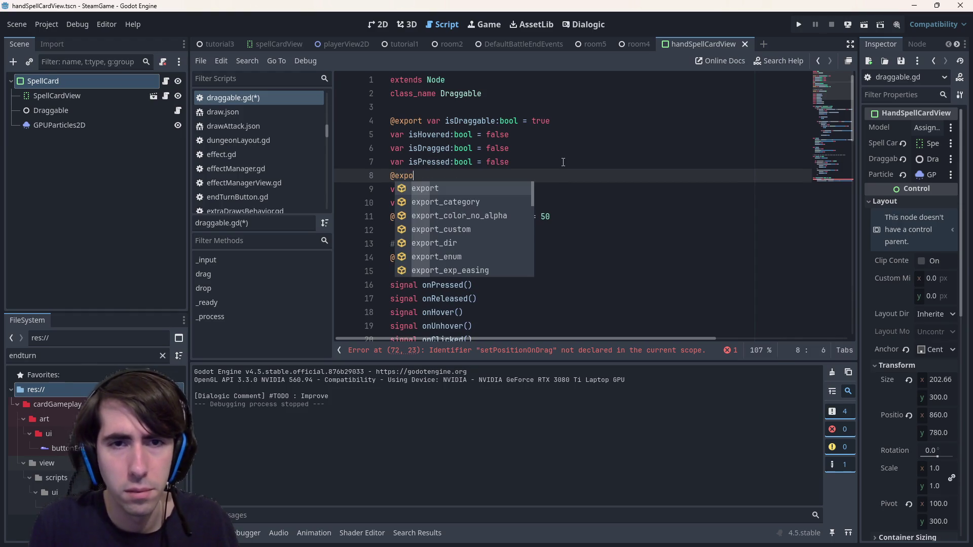
key(ctrl+v)
key(alt+Up)
key(alt+Up)
key(alt+Up)
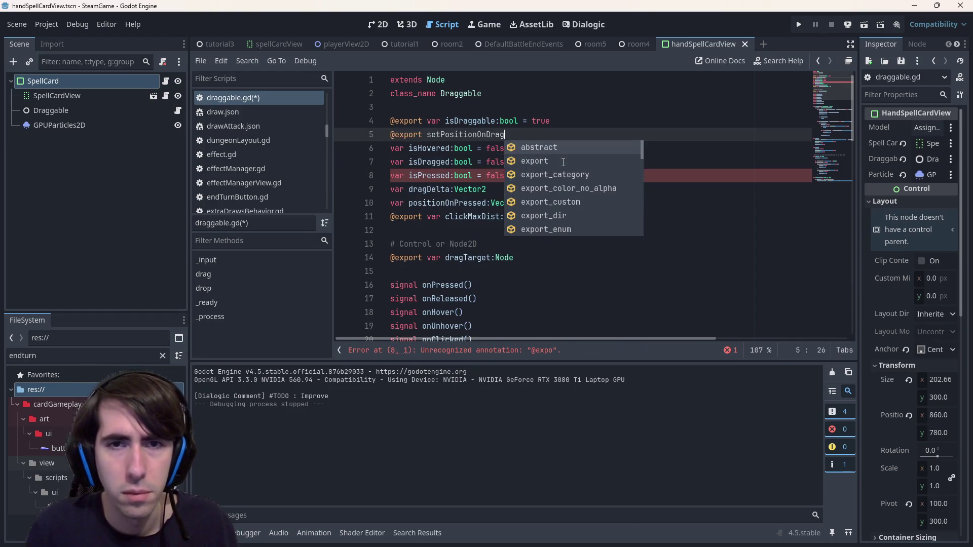
text(:bool = true)
key(ctrl+s)
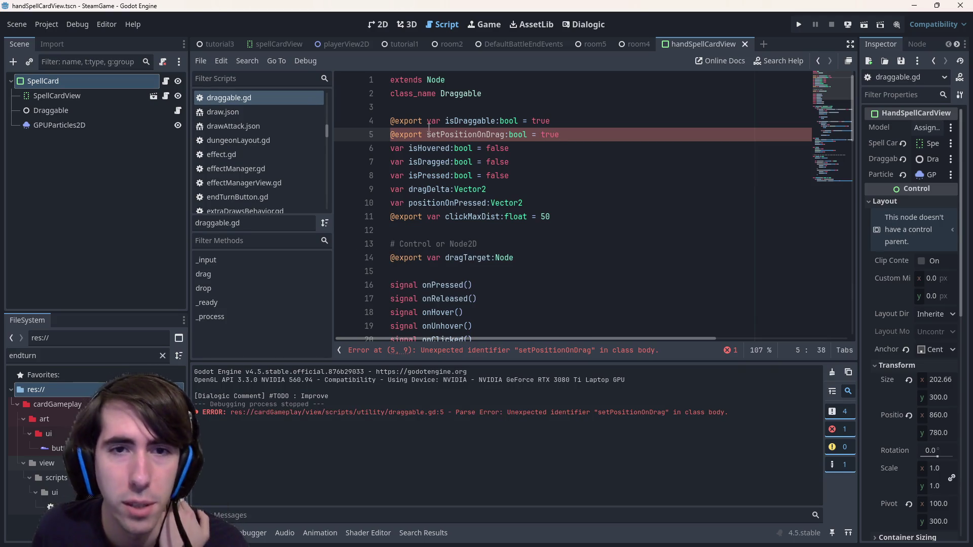
text(r)
key(ctrl+s)
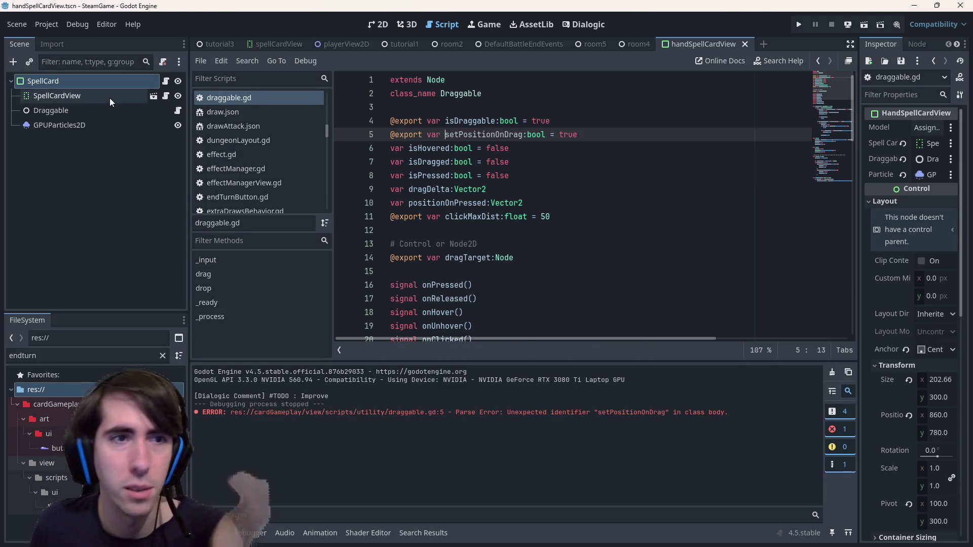
Uncheck Set Position On Drag on the card's Draggable node and save the scene
click(109, 98)
click(107, 81)
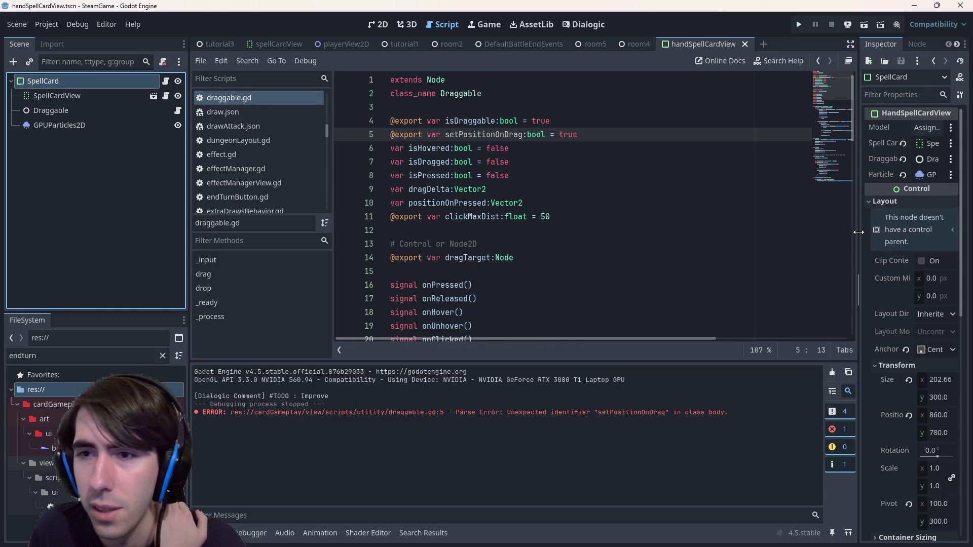
drag(858, 237, 818, 236)
click(892, 159)
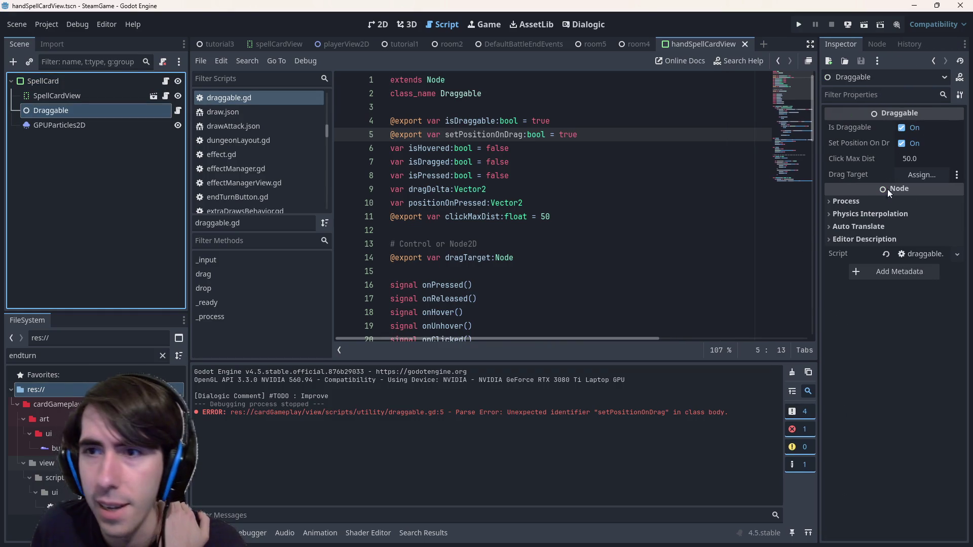
click(902, 143)
click(674, 189)
key(ctrl+s)
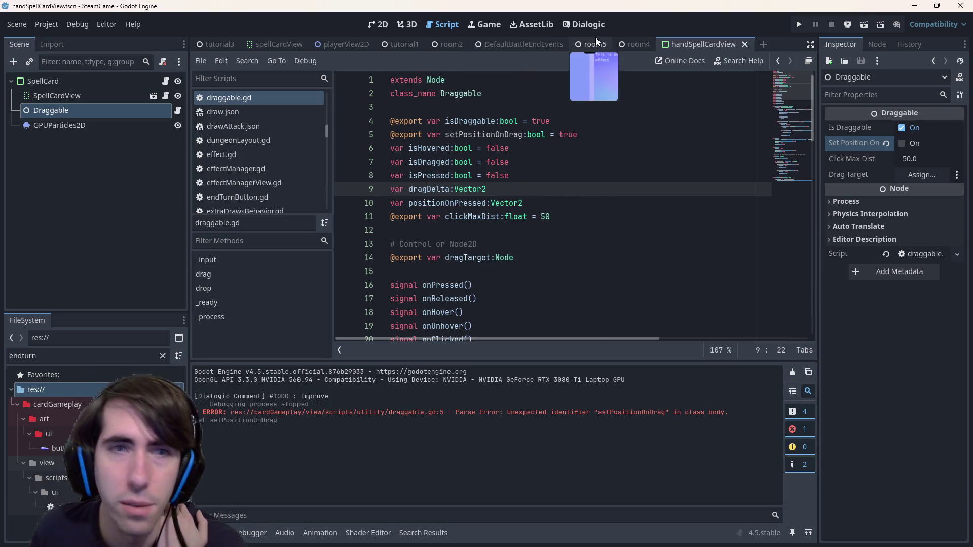
Open the card's handSpellCardView.gd script from the handSpellCardView scene
click(595, 40)
click(695, 41)
click(166, 81)
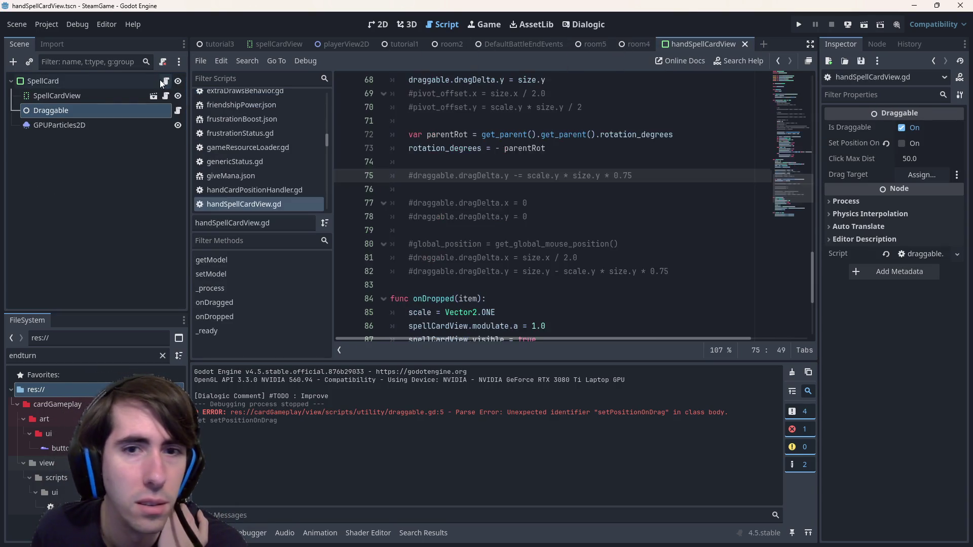
scroll(558, 202, up, 2)
drag(583, 230, 232, 216)
click(598, 272)
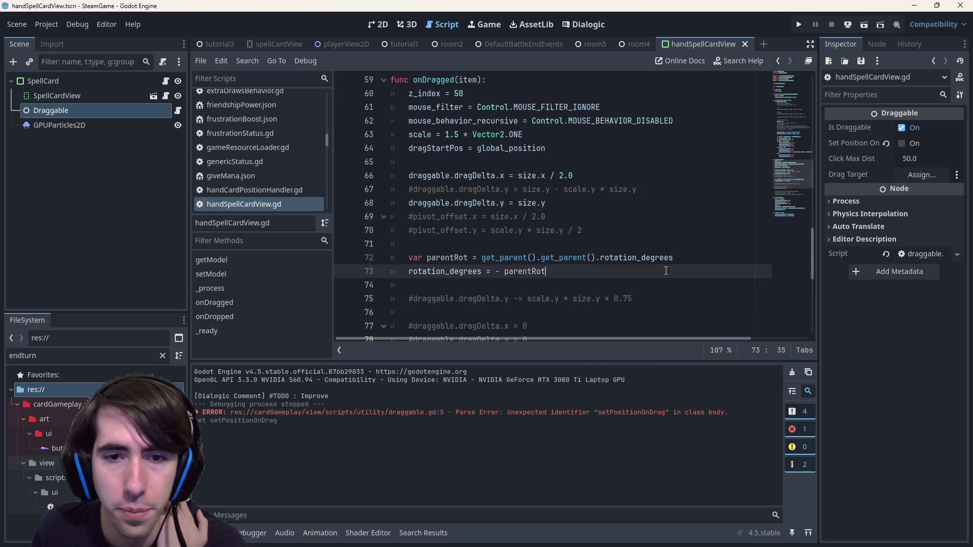
scroll(597, 279, up, 1)
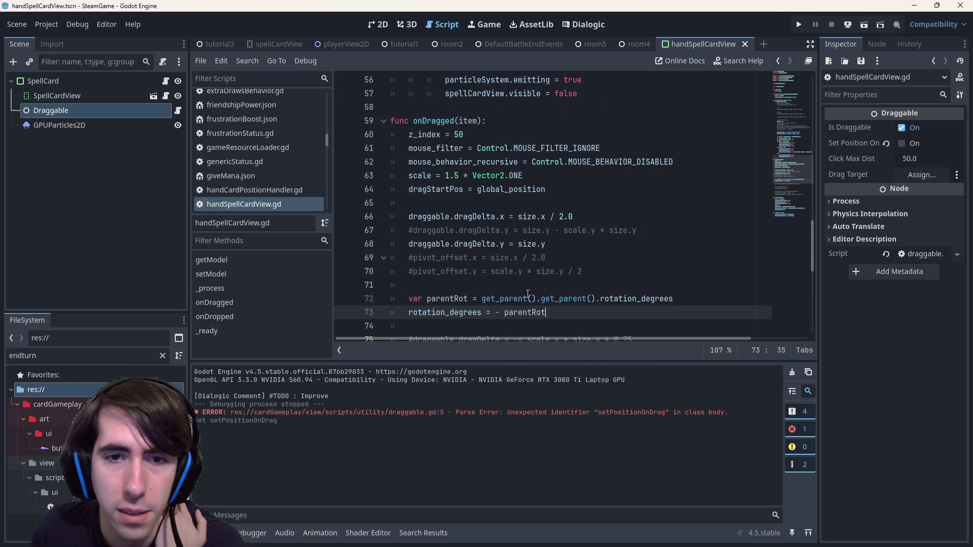
scroll(528, 294, up, 10)
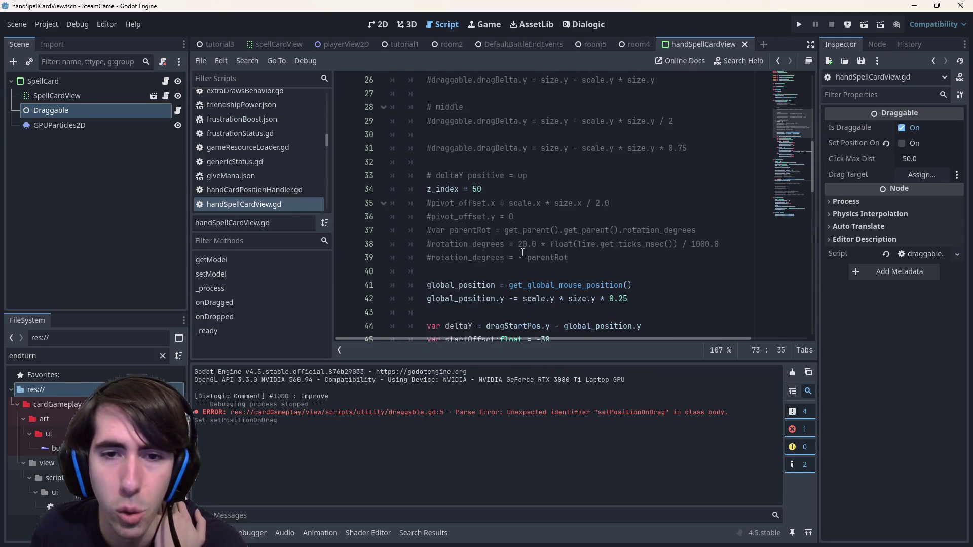
drag(633, 285, 390, 285)
scroll(661, 214, down, 2)
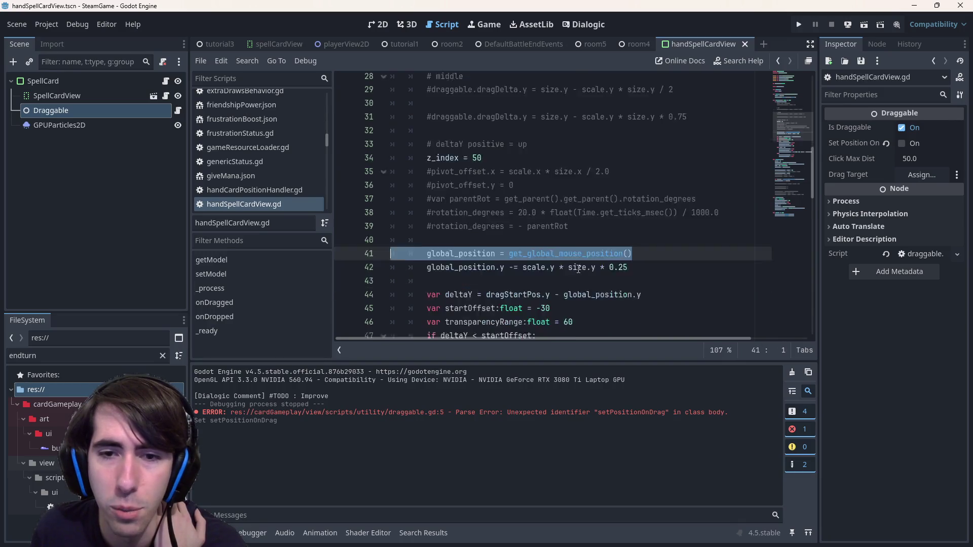
Comment out the quarter-height offset on line 42 and run the room5 scene
click(668, 222)
key(ctrl+k)
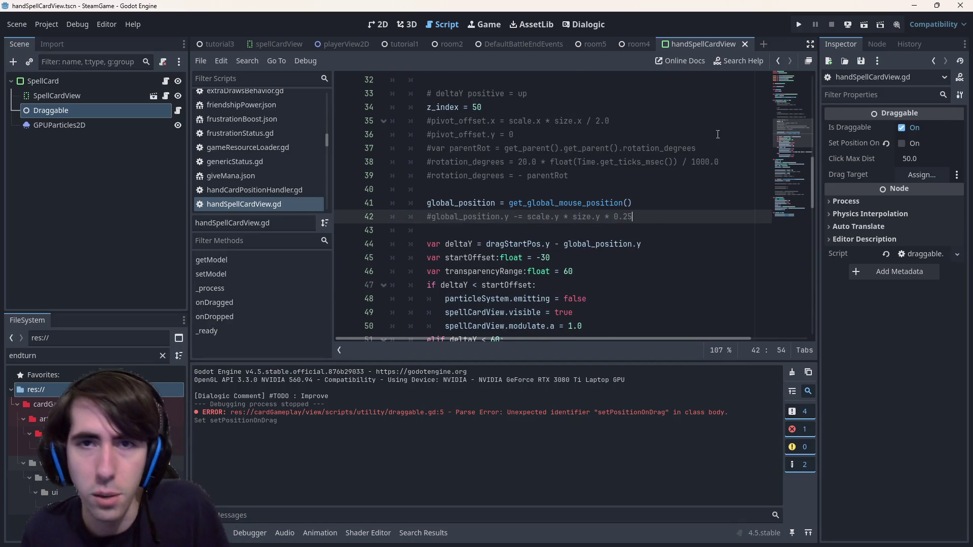
click(593, 44)
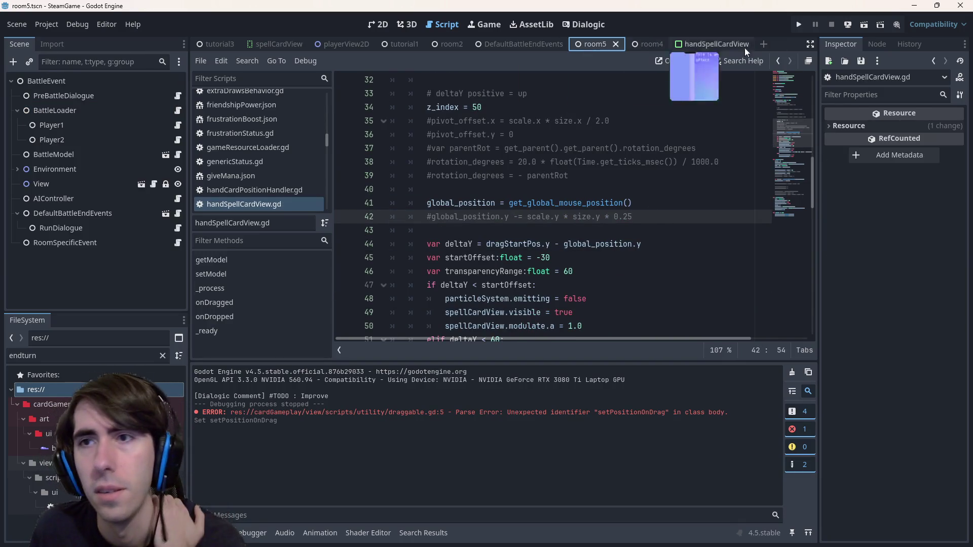
click(870, 25)
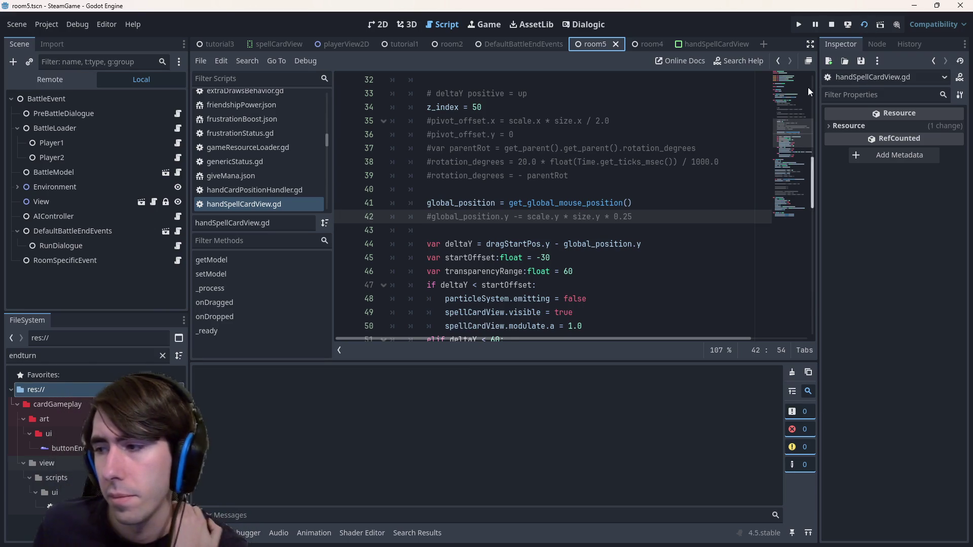
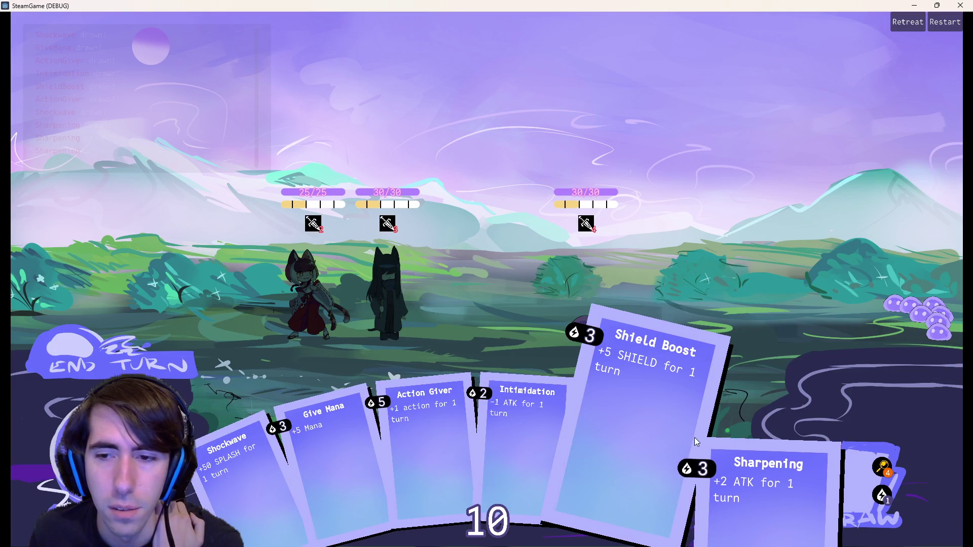
Close the running game, uncomment offset line 42 and change its -= operator to +=
click(961, 5)
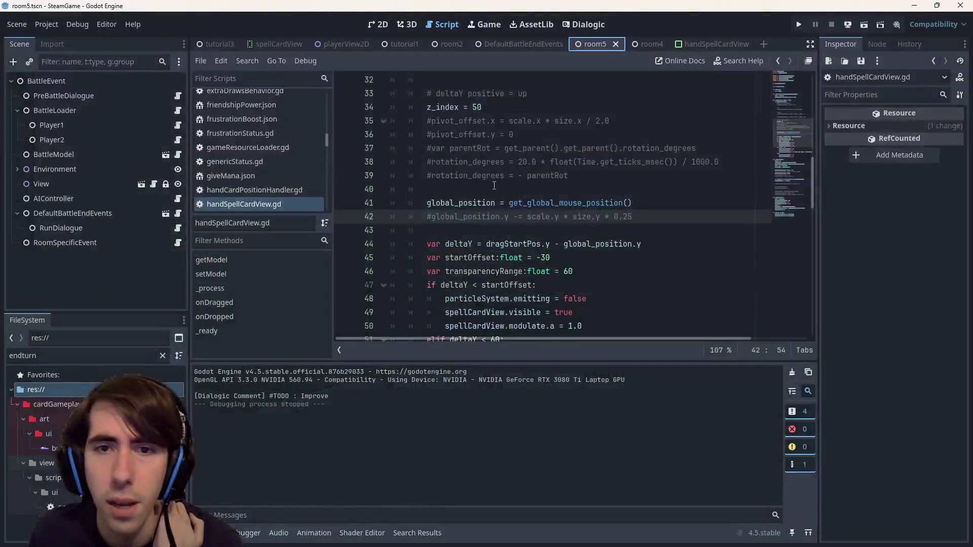
drag(647, 219, 335, 215)
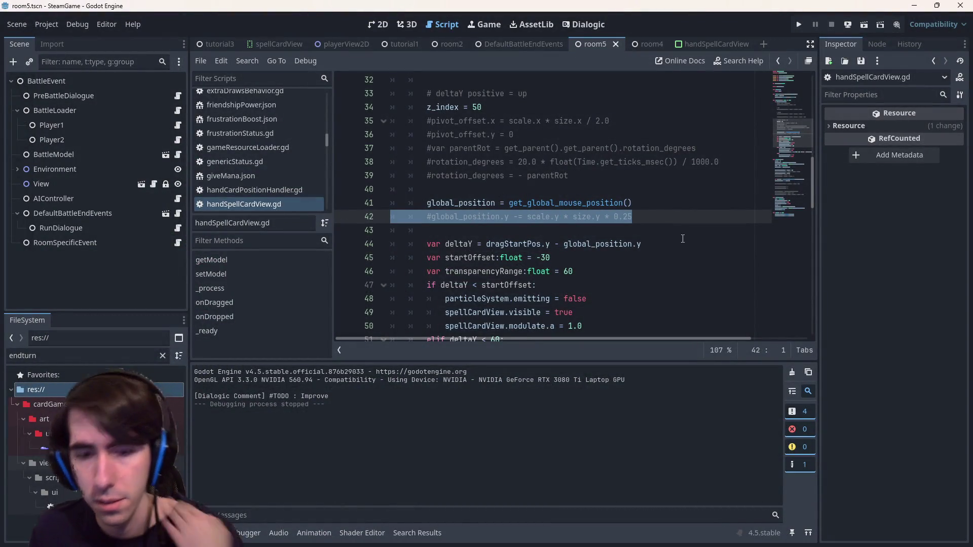
key(ctrl+k)
click(515, 218)
key(BackSpace)
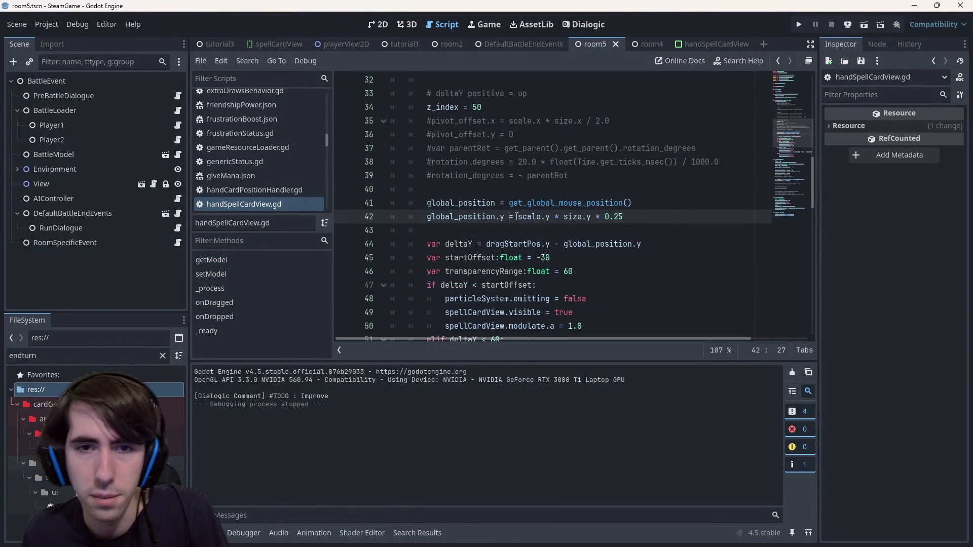
text(+)
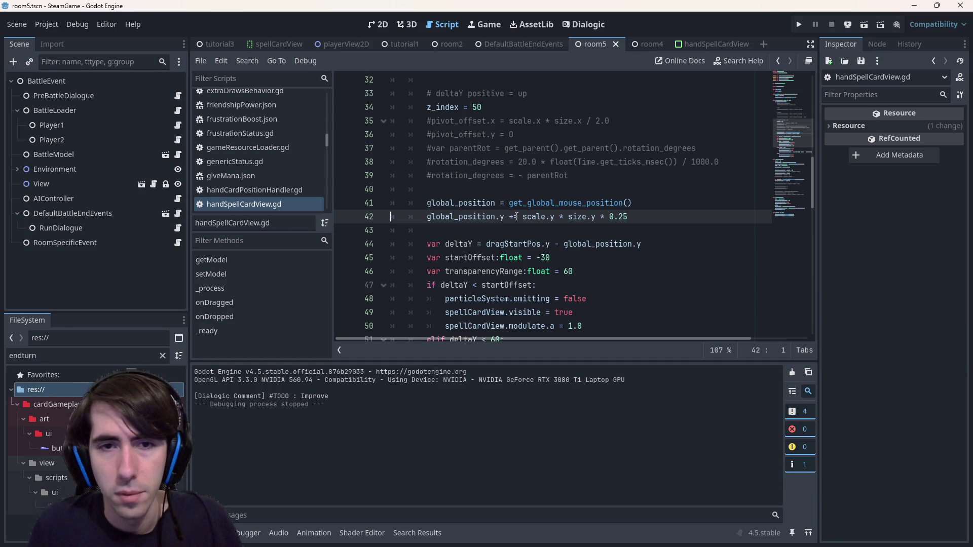
Duplicate the global_position offset as a new line 42 above the y offset line
key(ctrl+shift+Right)
key(ctrl+shift+Right)
key(ctrl+c)
key(Left)
key(Return)
key(Up)
key(ctrl+v)
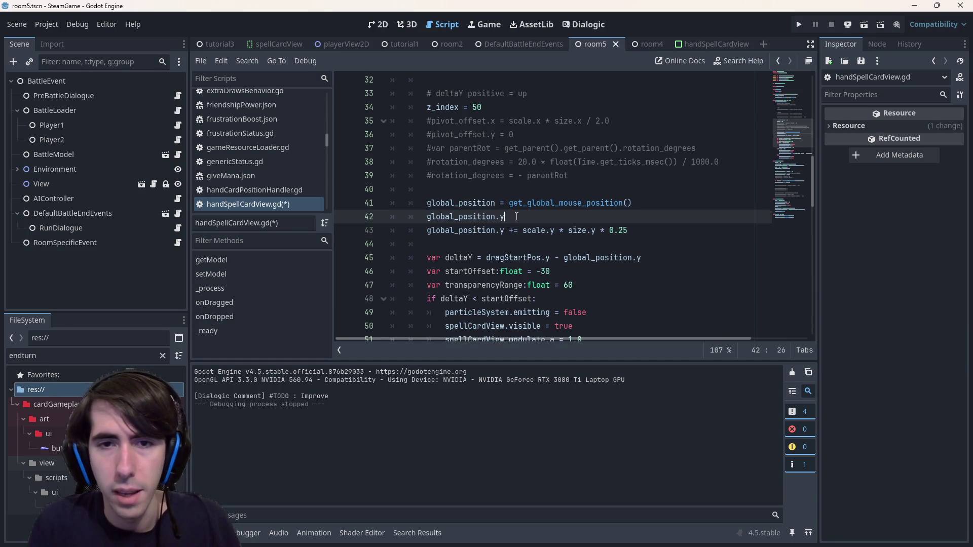
key(Escape)
key(Down)
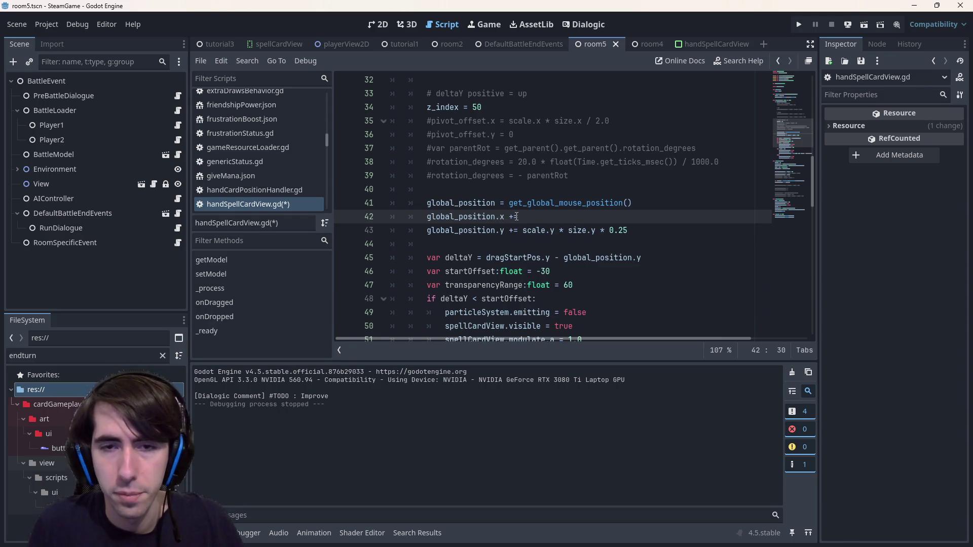
key(ctrl+shift+Right)
key(ctrl+shift+Right)
key(ctrl+shift+Right)
key(Up)
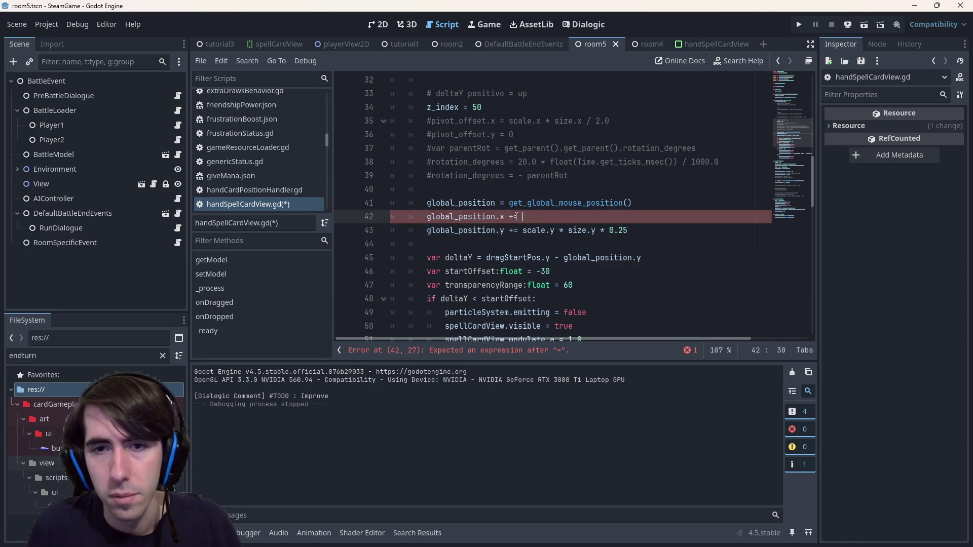
Make the new line global_position.x += scale.x * size.x * 0.5 and launch the scene with F6
key(BackSpace)
key(BackSpace)
key(Left)
key(Left)
key(Left)
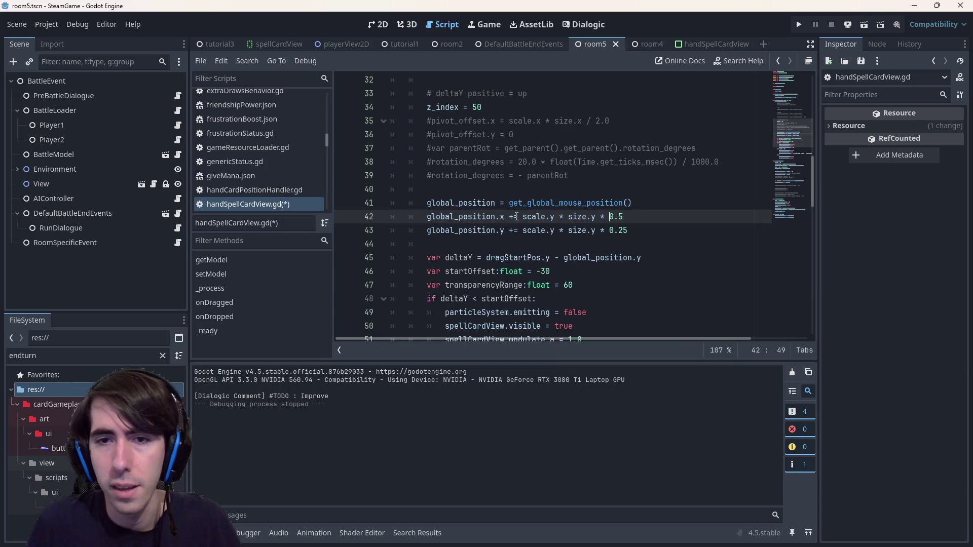
key(Right)
key(Right)
key(BackSpace)
text(x)
key(Left)
key(Left)
key(Left)
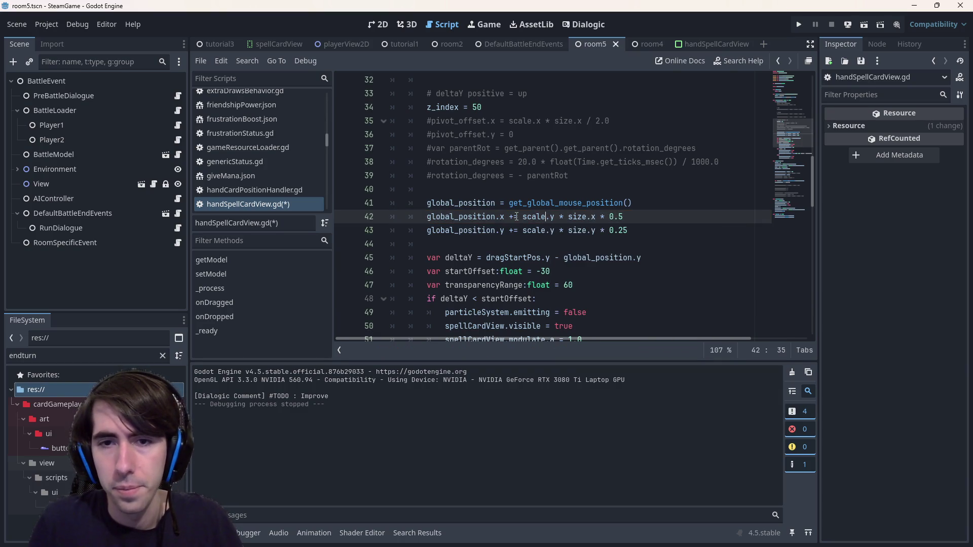
key(BackSpace)
text(x)
key(F6)
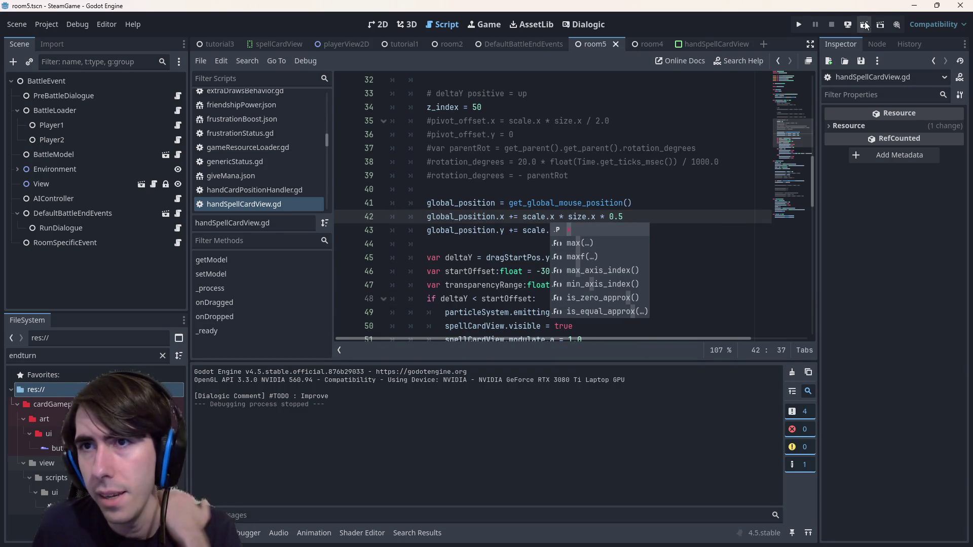
Restore line 43's multiplier to 0.25, enter the battle past the Bunny dialogue, then close the game
click(690, 226)
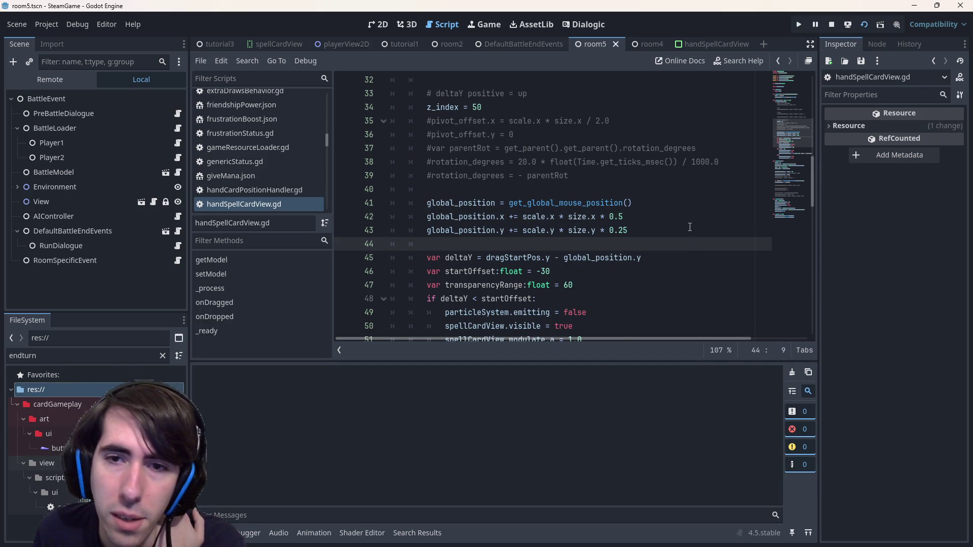
key(BackSpace)
text(25)
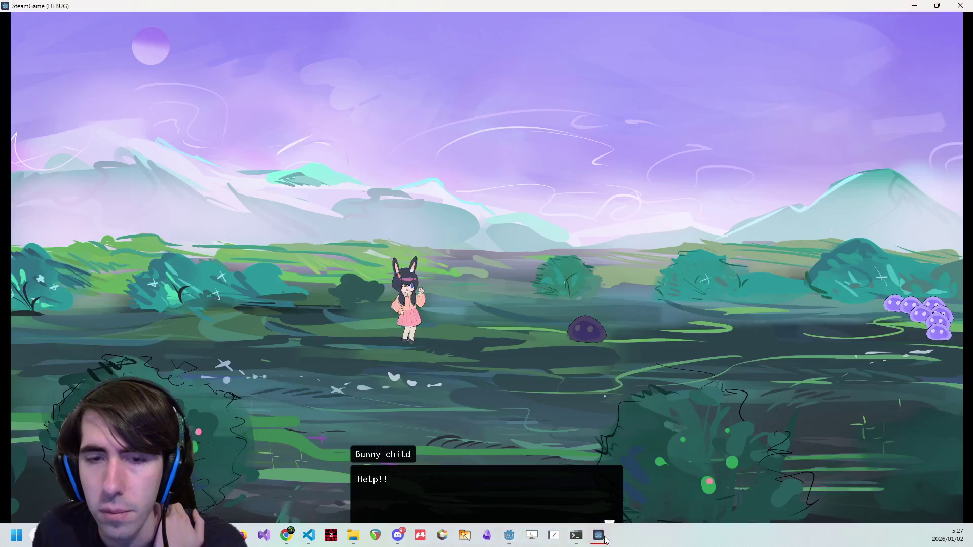
click(433, 307)
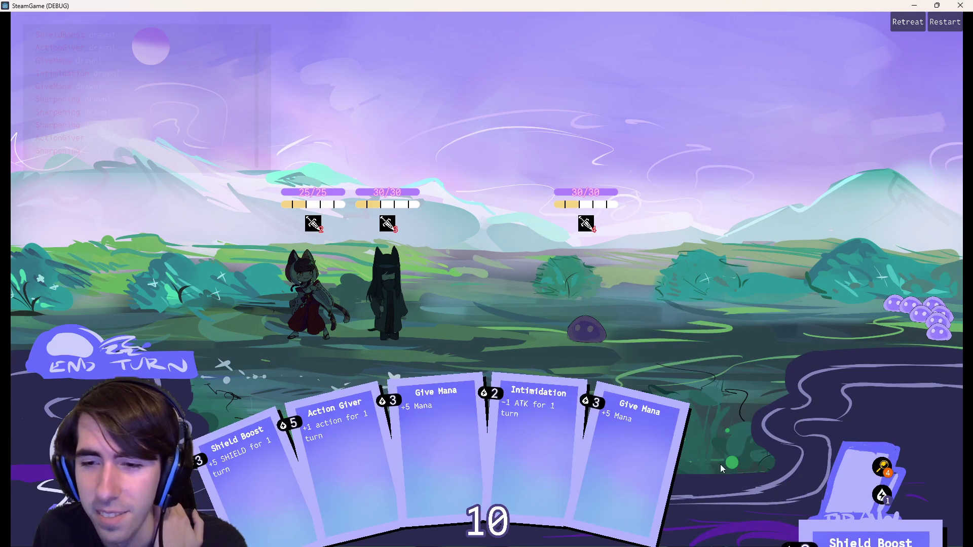
click(966, 5)
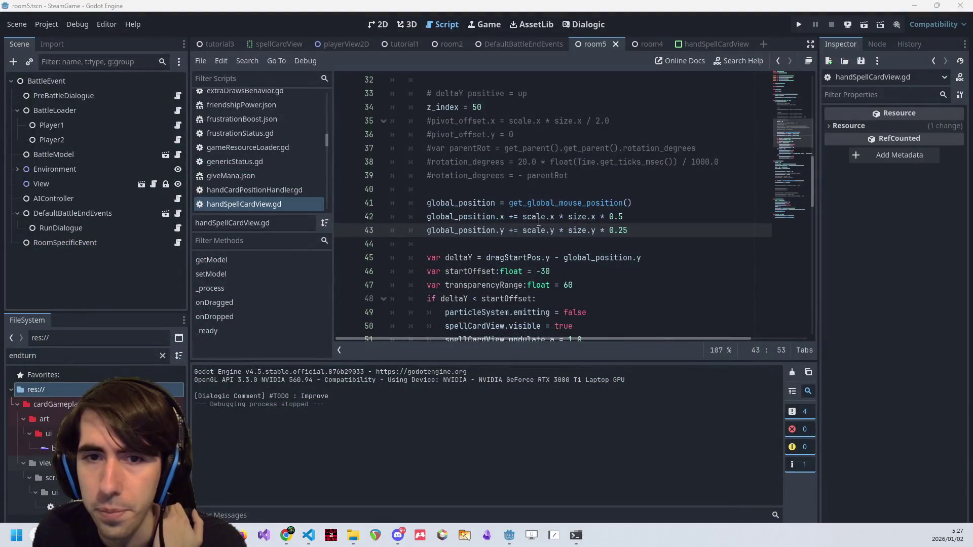
Switch the offsets on lines 42 and 43 from += to -=, save, and rerun the current scene
key(Left)
key(BackSpace)
text(-)
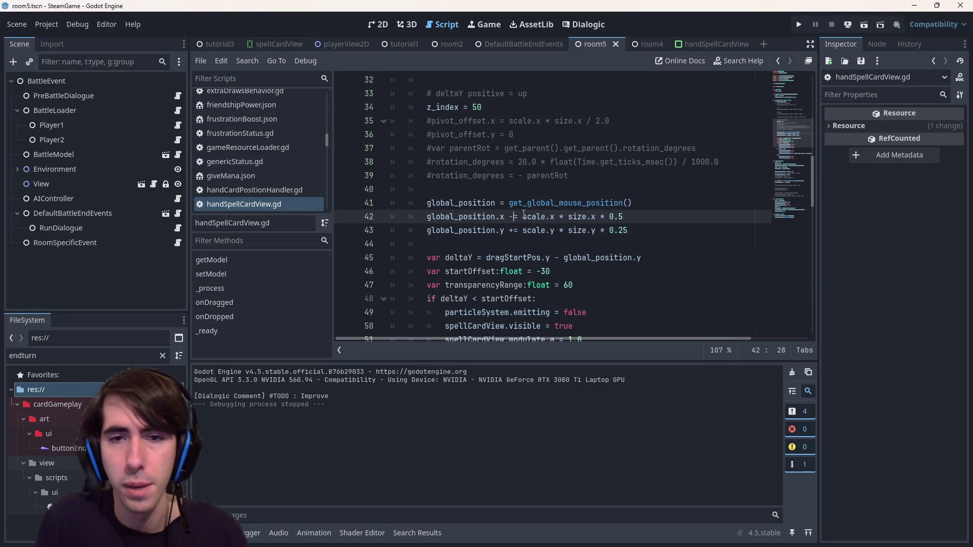
key(Down)
key(BackSpace)
text(0-)
key(BackSpace)
key(BackSpace)
text(-)
key(ctrl+s)
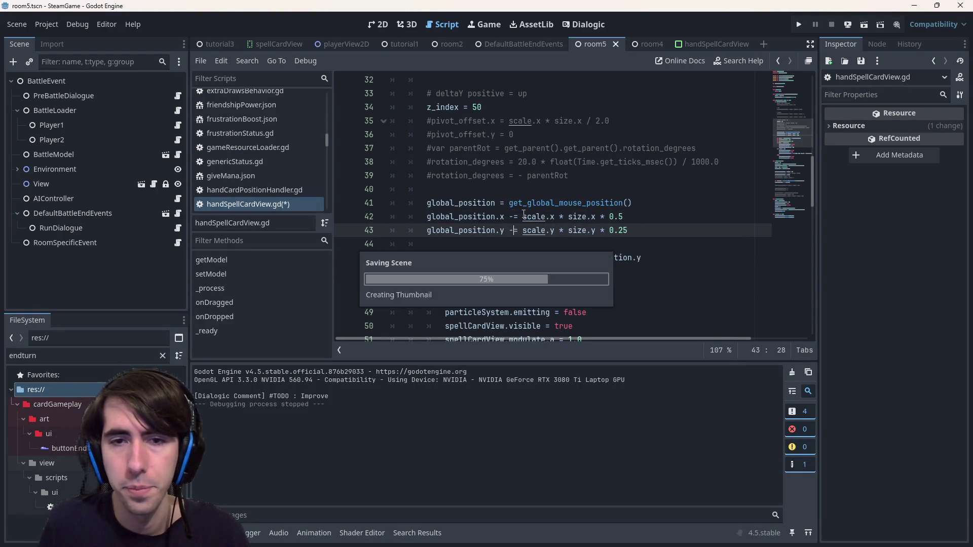
click(847, 23)
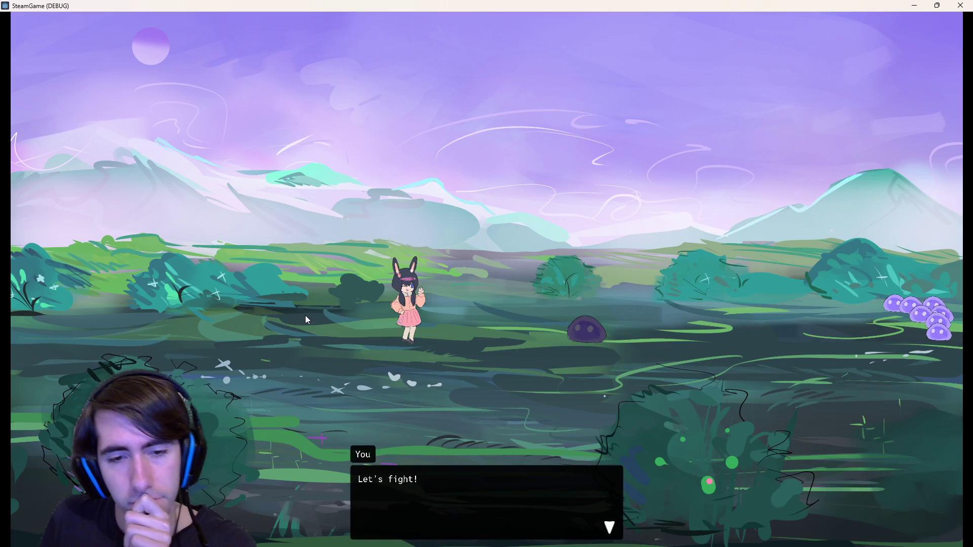
Drag Intimidation, Sharpening, Give Mana and Shield Boost upward to test fading, then close the game
click(307, 319)
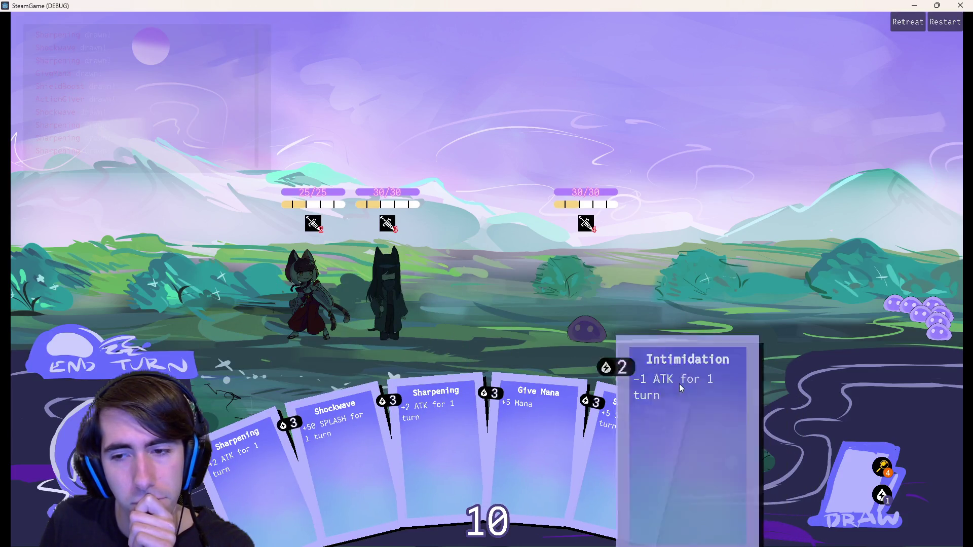
drag(679, 416, 505, 318)
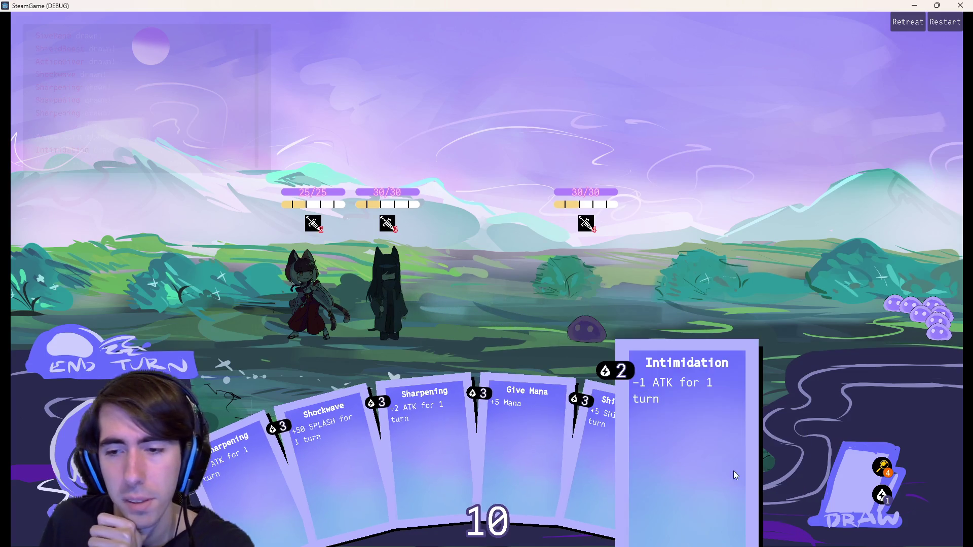
drag(709, 465, 612, 365)
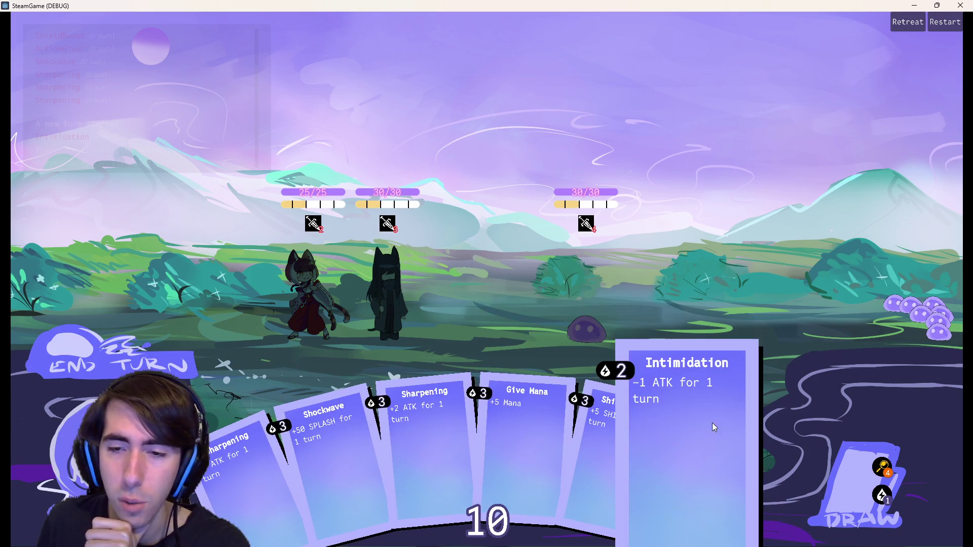
drag(680, 494, 604, 329)
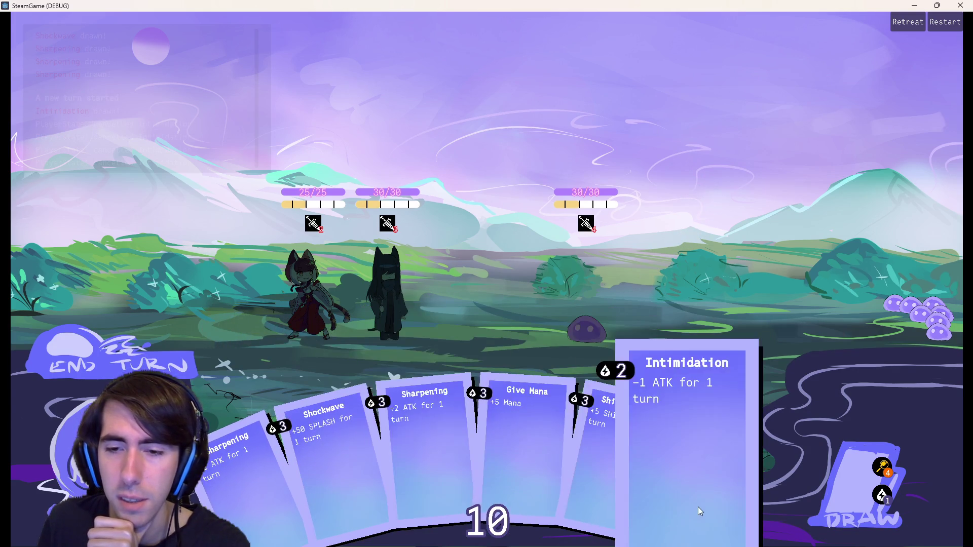
drag(706, 473, 453, 276)
mouse_move(707, 463)
mouse_down()
mouse_move(507, 330)
mouse_move(383, 287)
mouse_up()
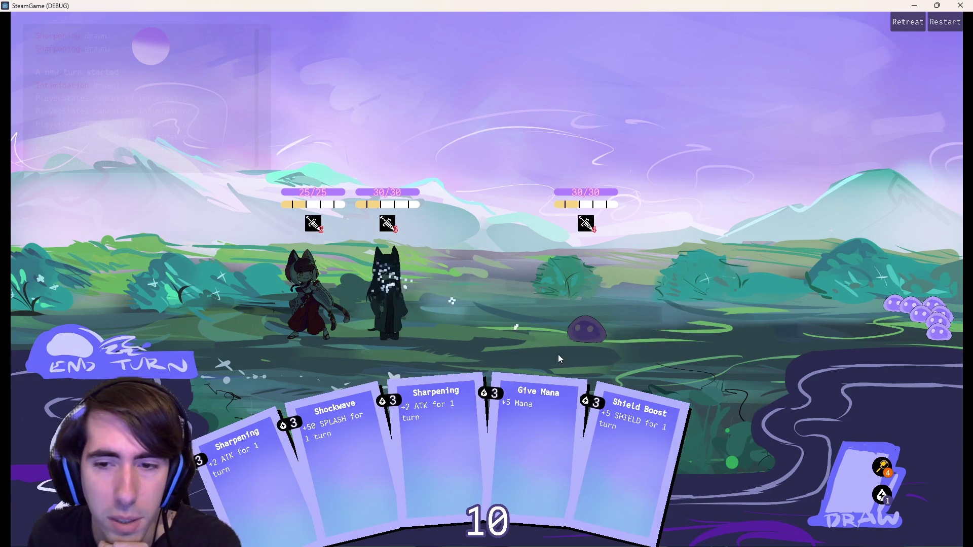
drag(651, 408, 579, 363)
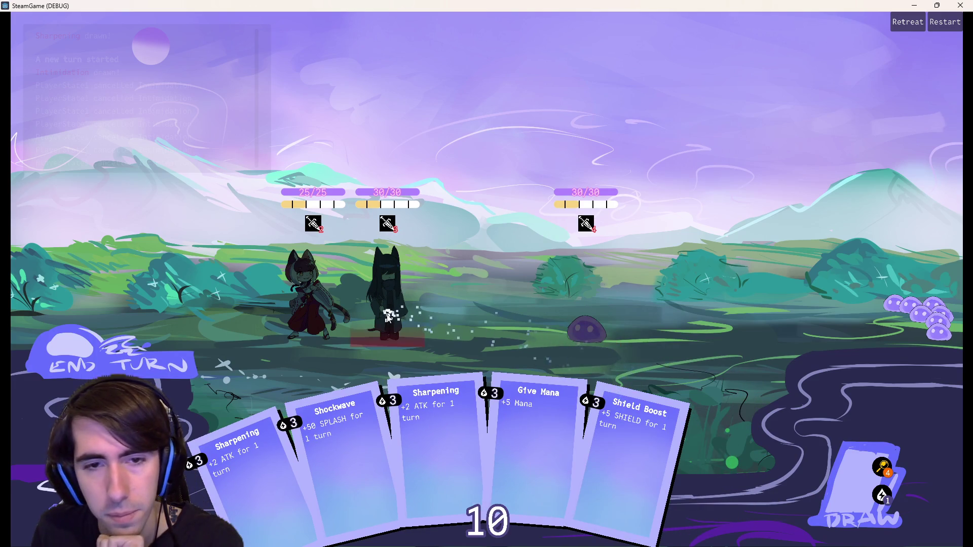
mouse_move(452, 413)
mouse_down()
mouse_move(428, 358)
mouse_move(424, 398)
mouse_move(416, 343)
mouse_move(422, 379)
mouse_up()
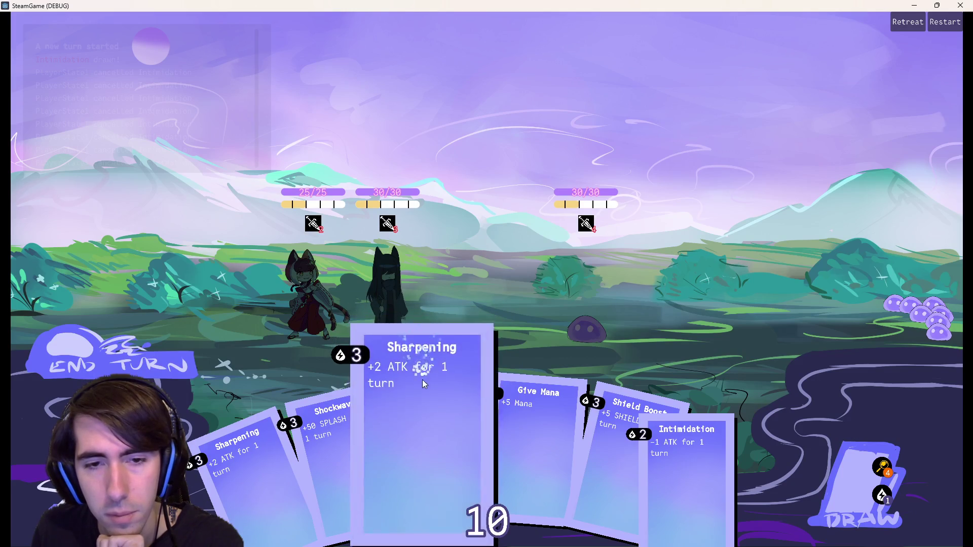
mouse_move(525, 419)
mouse_down()
mouse_move(526, 339)
mouse_move(526, 365)
mouse_up()
mouse_move(630, 366)
mouse_down()
mouse_move(615, 337)
mouse_move(619, 445)
mouse_up()
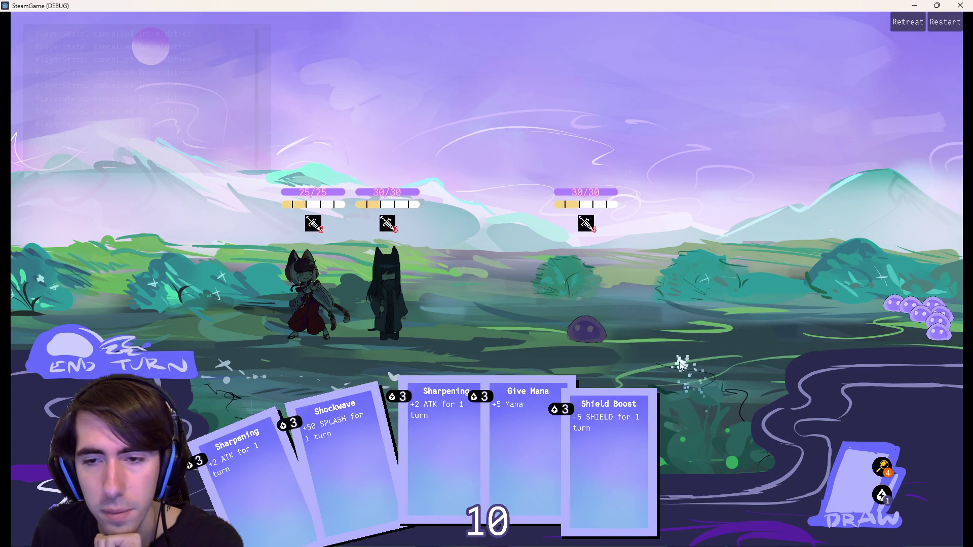
click(960, 6)
Locate the deltaY computation on line 45 and select the whole line
scroll(494, 192, up, 5)
scroll(494, 192, down, 7)
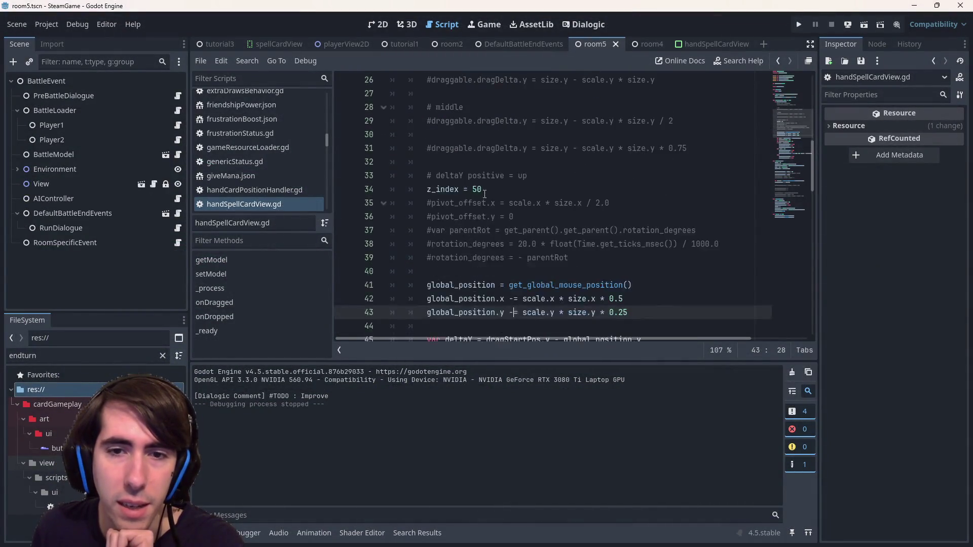
scroll(497, 196, down, 1)
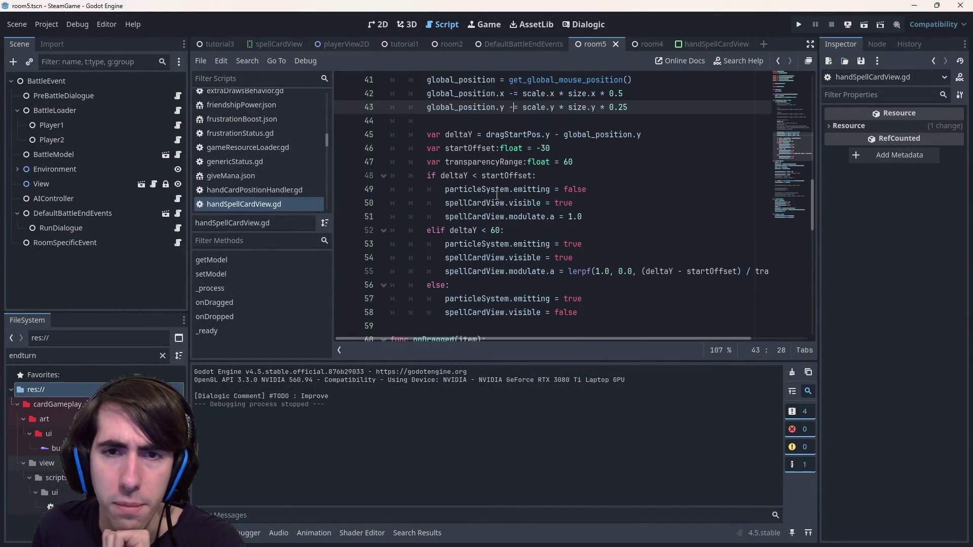
double_click(459, 135)
scroll(562, 244, up, 2)
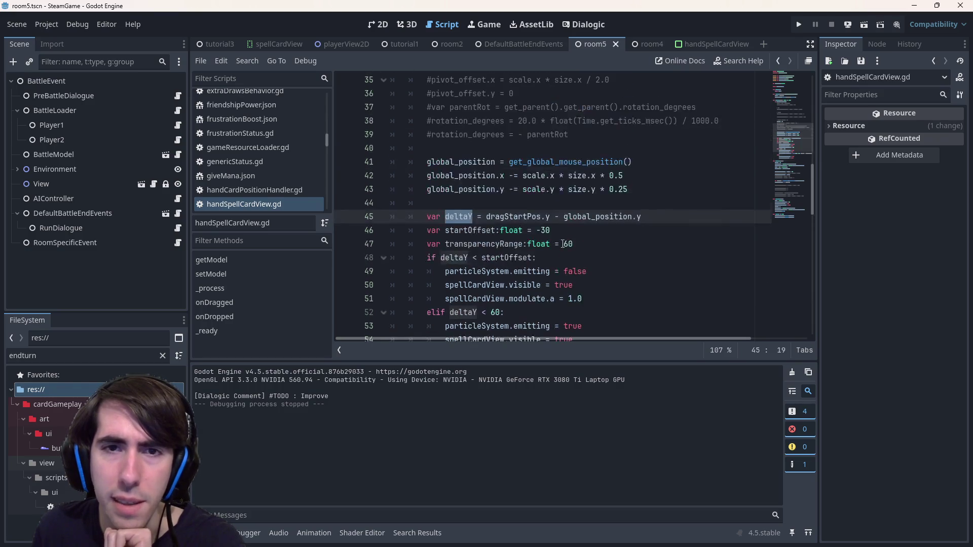
click(484, 219)
drag(486, 219, 589, 218)
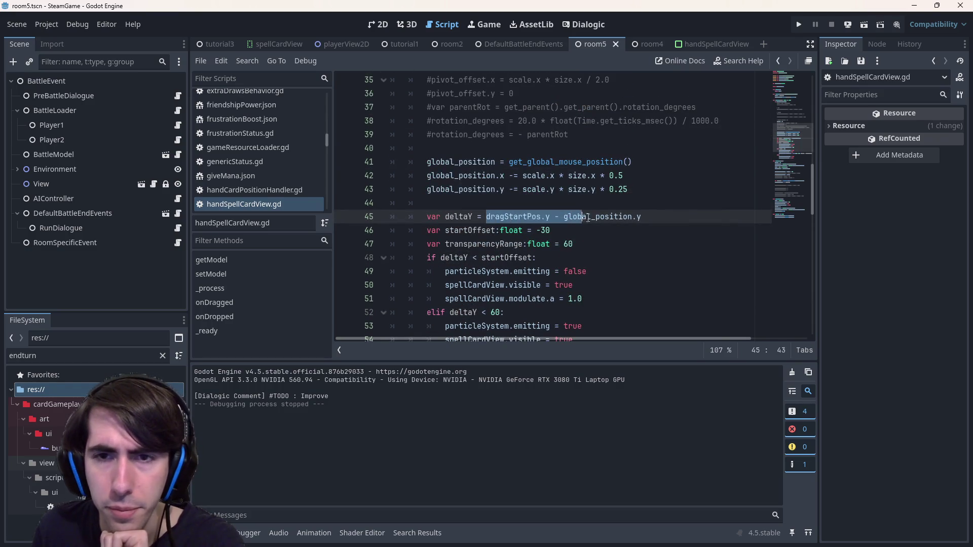
scroll(564, 218, up, 1)
scroll(564, 218, down, 1)
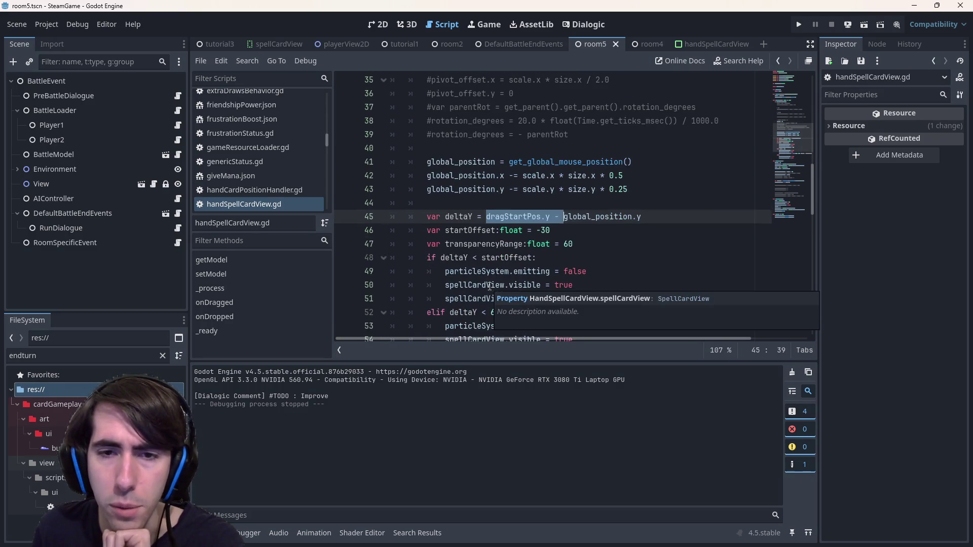
double_click(455, 218)
scroll(578, 248, up, 1)
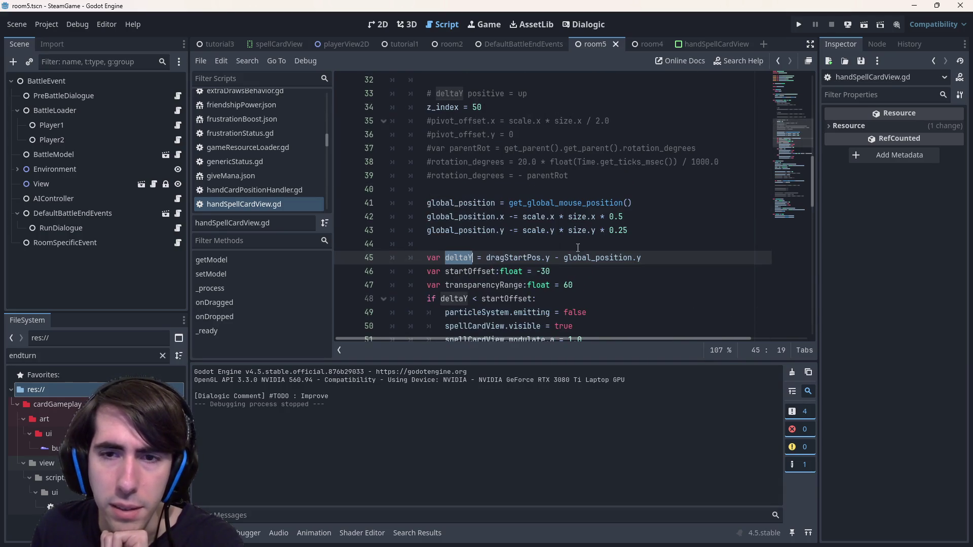
click(490, 258)
triple_click(667, 258)
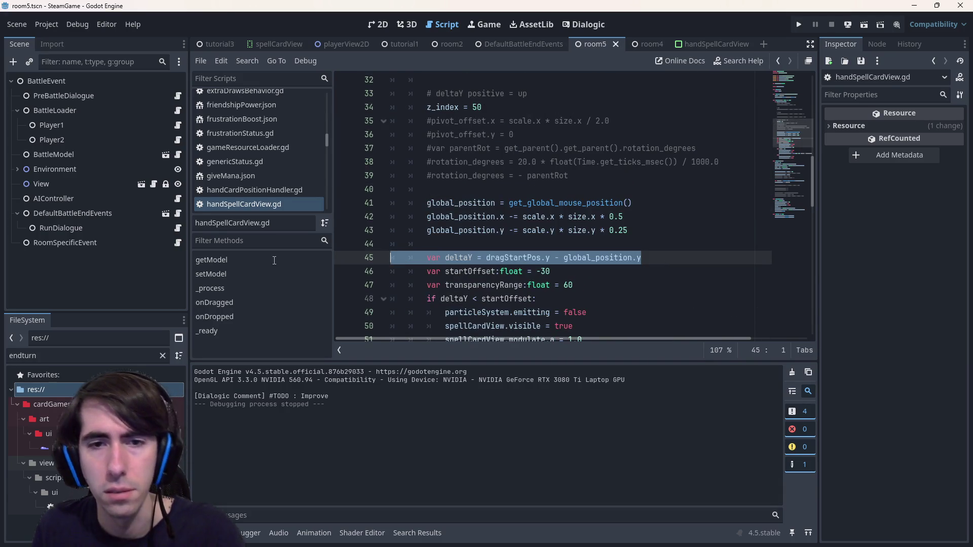
Comment out the original deltaY line and add a copy reading var deltaY = global_position.y, then save
key(ctrl+k)
key(End)
key(Return)
text(#var deltaY = dragStartPos.y - global_position.y)
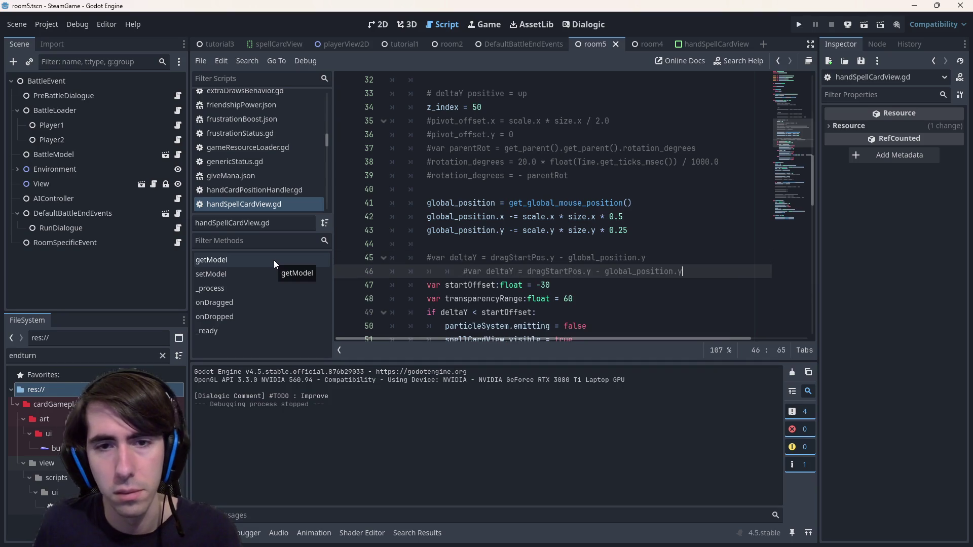
key(ctrl+k)
drag(487, 272, 569, 272)
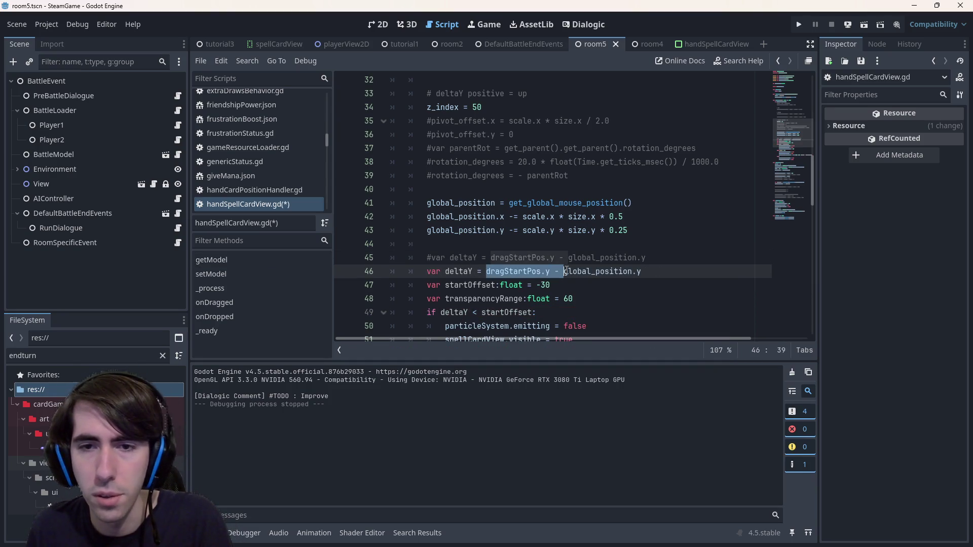
key(BackSpace)
key(ctrl+s)
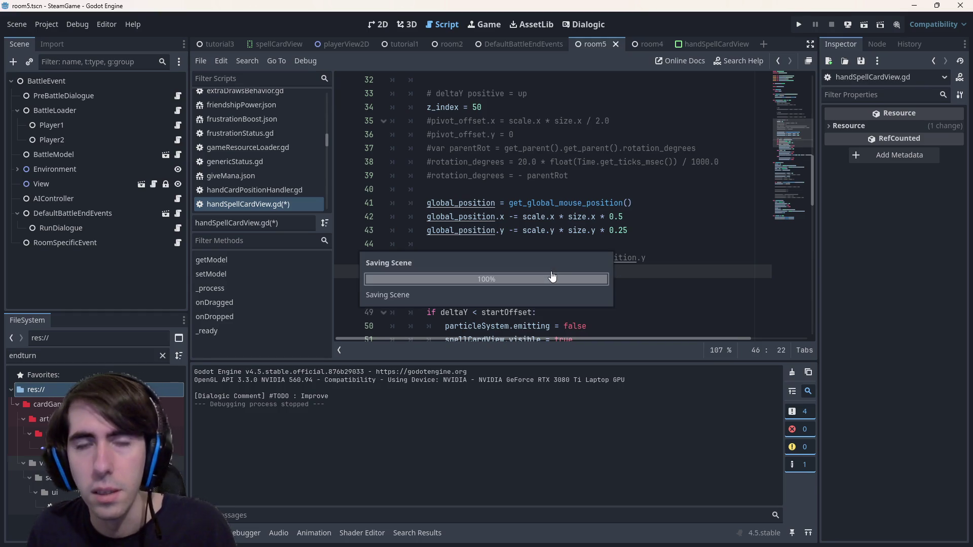
Set startOffset to 200, save, and run the game
scroll(538, 262, down, 2)
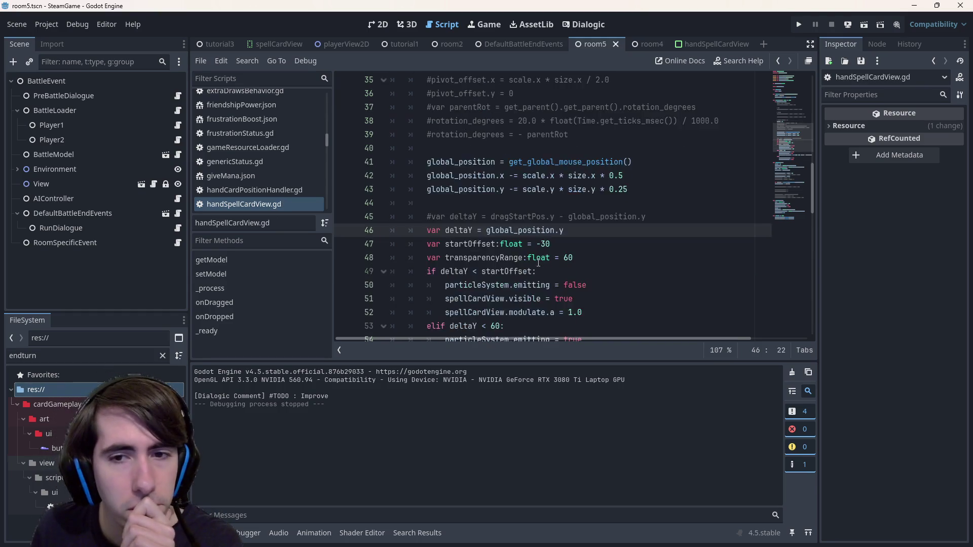
drag(547, 203, 531, 203)
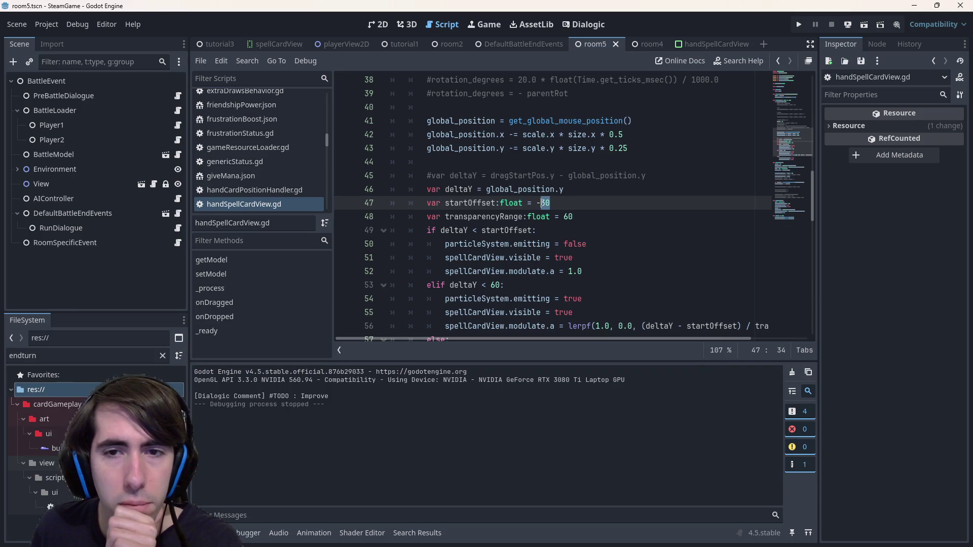
text(0)
key(ctrl+s)
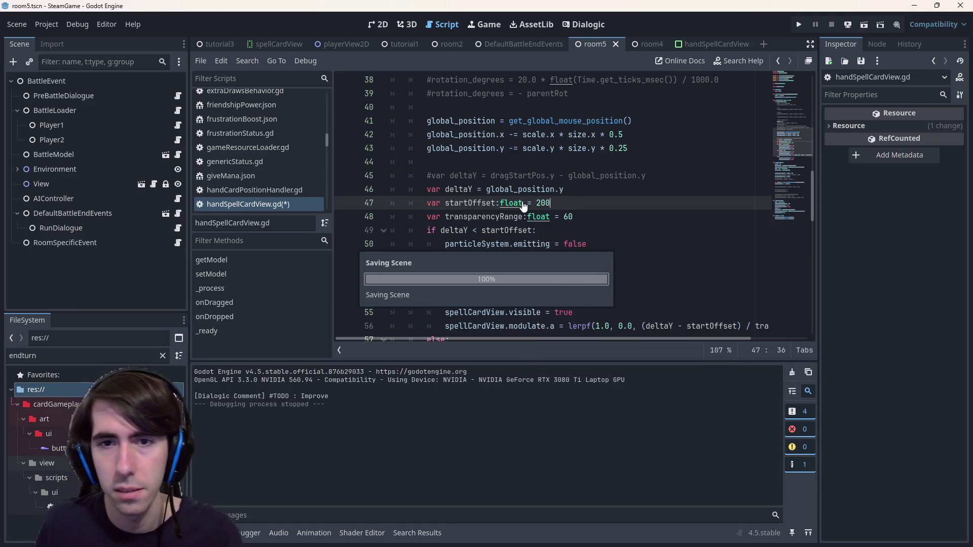
click(866, 26)
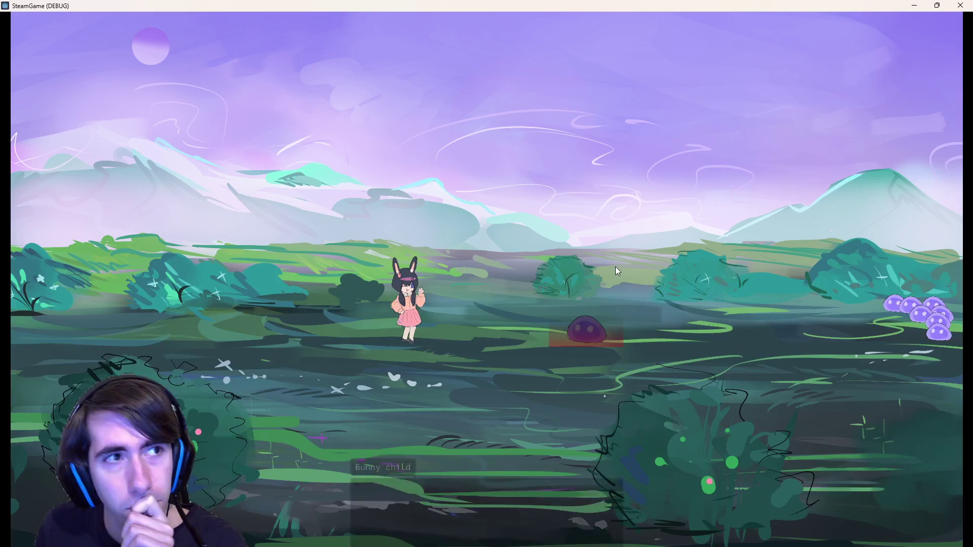
Click through the intro dialogue, drag Intimidation up out of the hand, then close the game
click(532, 299)
click(490, 349)
click(499, 378)
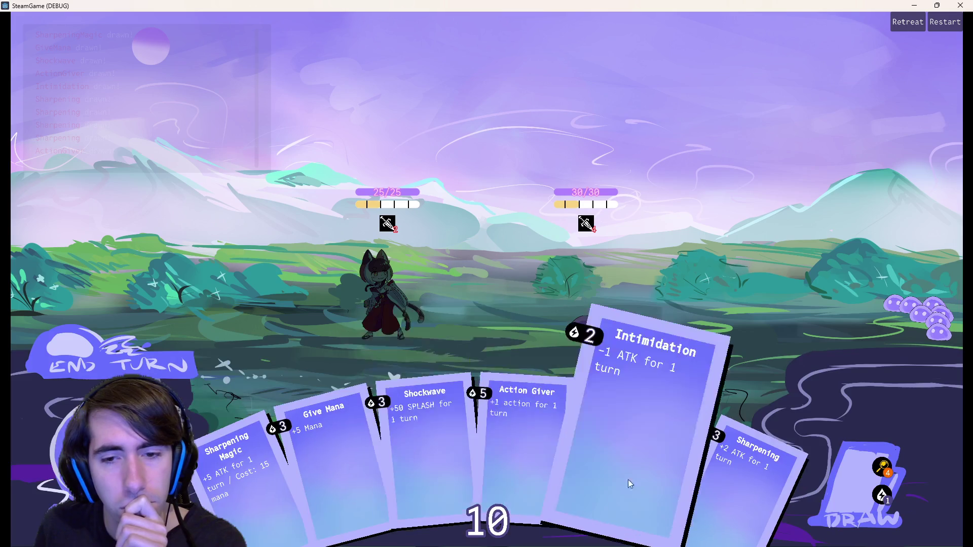
mouse_move(628, 480)
mouse_down()
mouse_move(644, 471)
mouse_move(582, 225)
mouse_move(597, 83)
mouse_move(601, 190)
mouse_move(584, 88)
mouse_move(586, 159)
mouse_move(620, 367)
mouse_up()
click(970, 4)
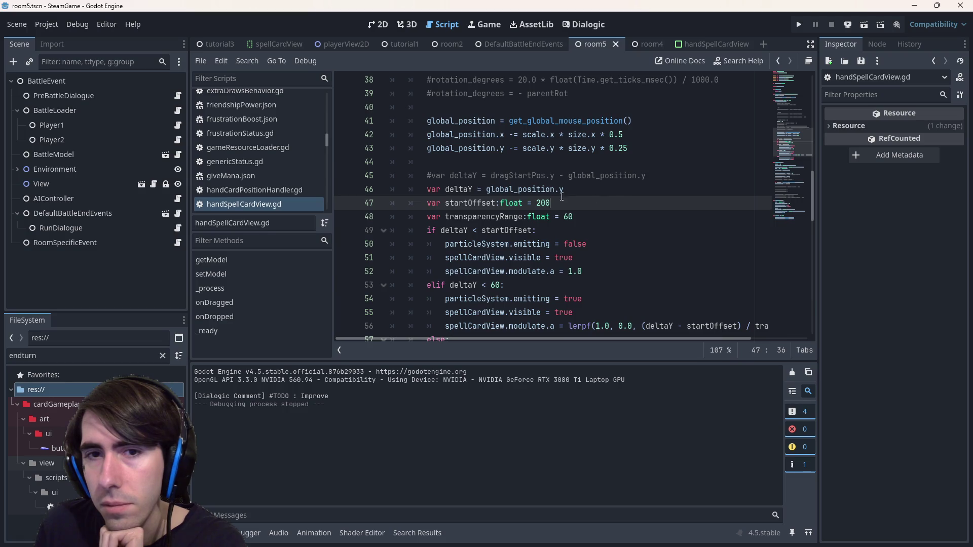
Change line 46 to var deltaY = 1080 - global_position.y and save
click(486, 191)
click(482, 190)
mouse_move(486, 191)
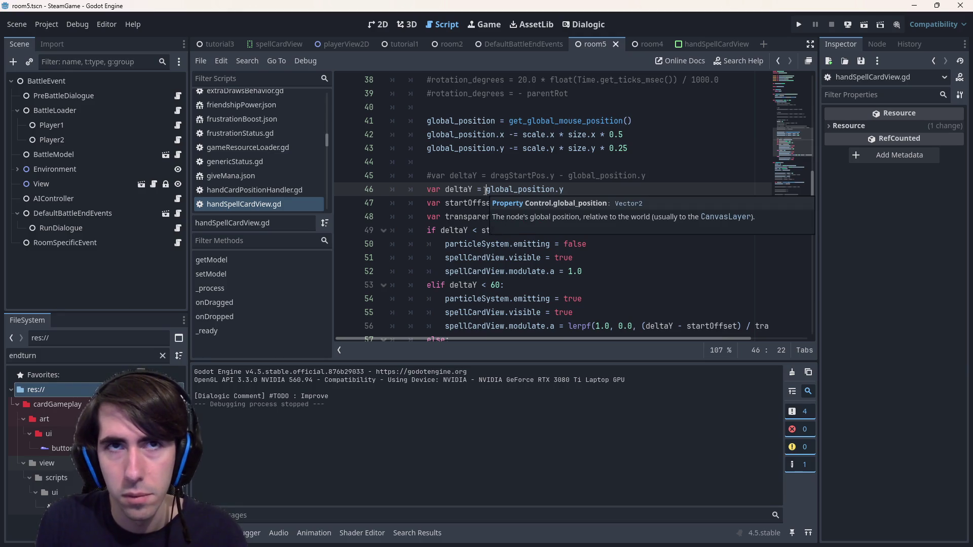
text(1080 -)
key(ctrl+s)
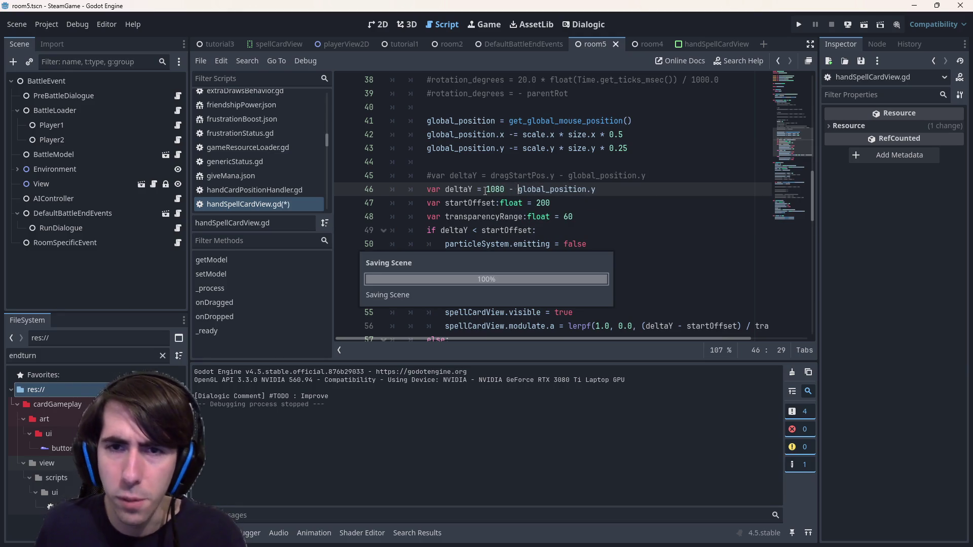
Raise startOffset from 200 to 500, save, and run the game again
double_click(543, 202)
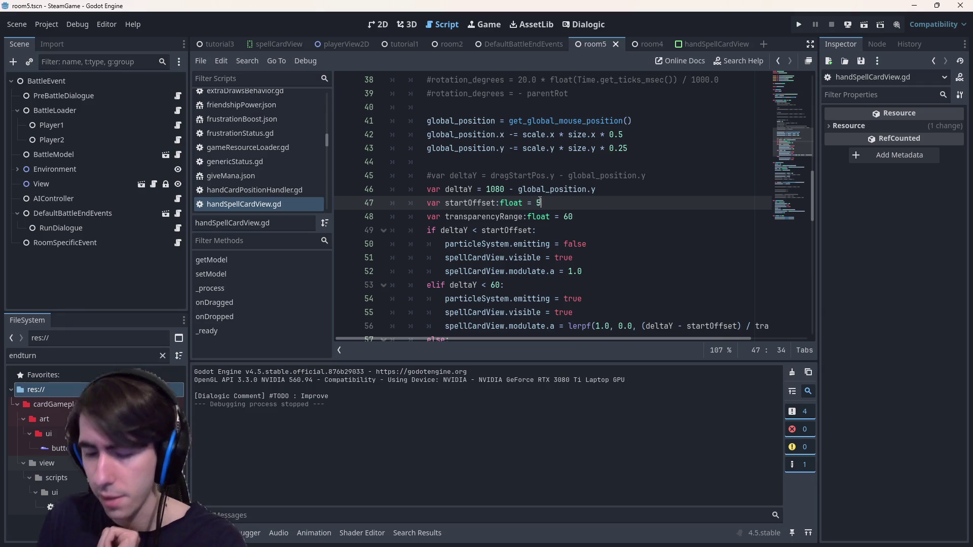
key(ctrl+s)
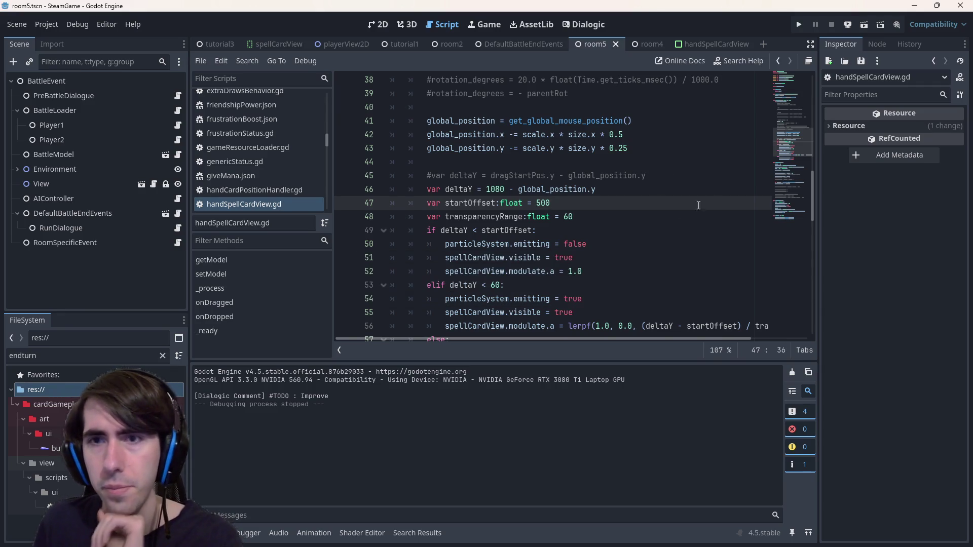
click(866, 27)
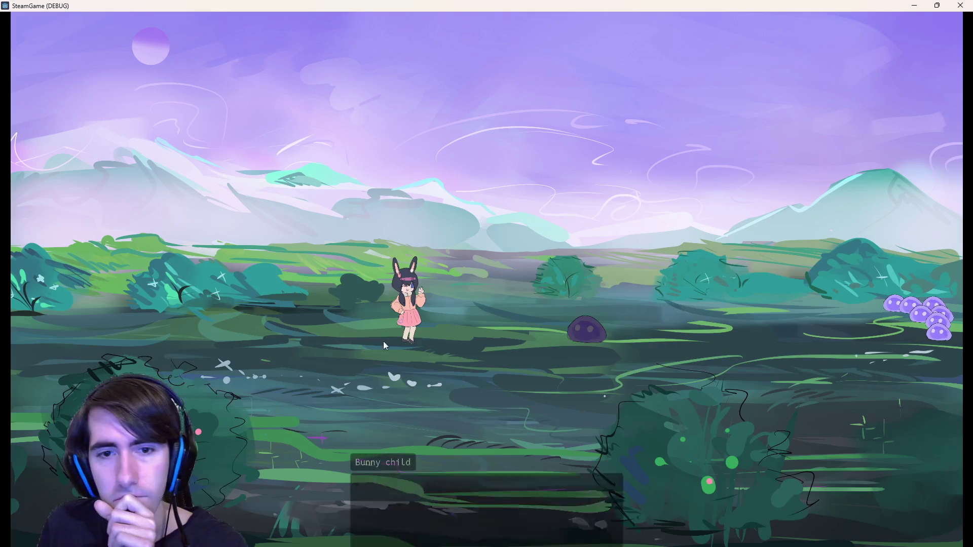
Enter the battle, drag Action Giver up past the fade threshold and back to the hand, then close
click(338, 394)
click(253, 291)
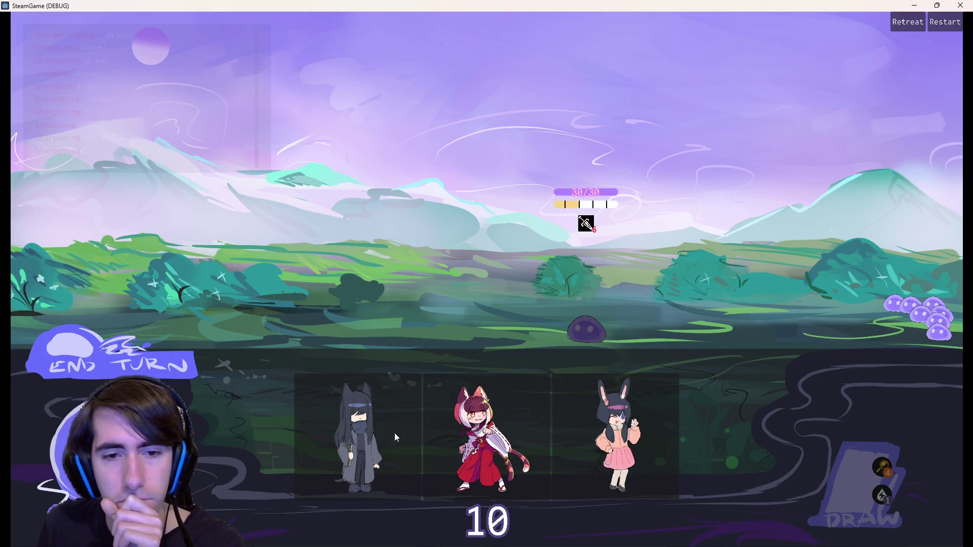
mouse_move(394, 433)
mouse_down()
mouse_move(359, 291)
mouse_move(313, 294)
mouse_up()
mouse_move(712, 507)
mouse_down()
mouse_move(681, 314)
mouse_move(677, 363)
mouse_up()
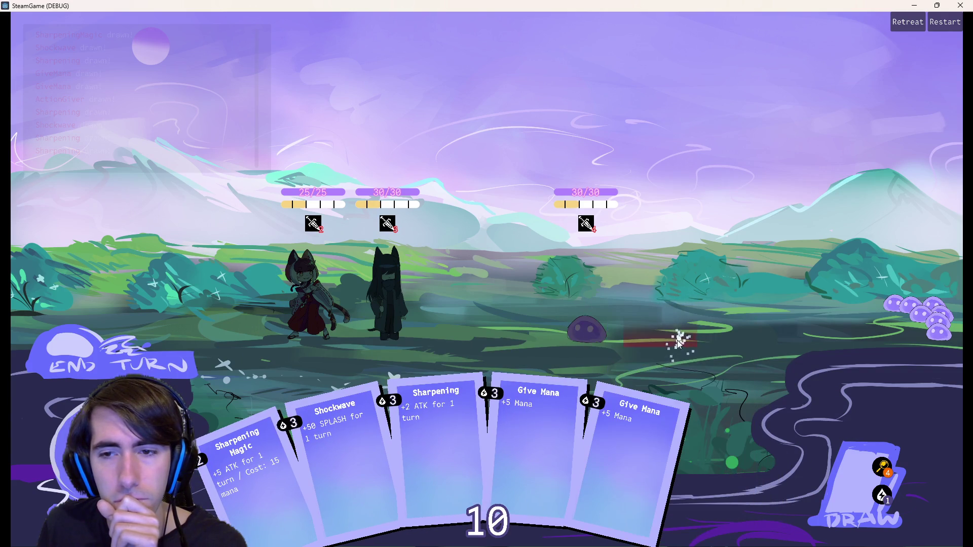
mouse_move(695, 437)
mouse_down()
mouse_move(659, 355)
mouse_move(583, 330)
mouse_move(533, 362)
mouse_move(516, 356)
mouse_up()
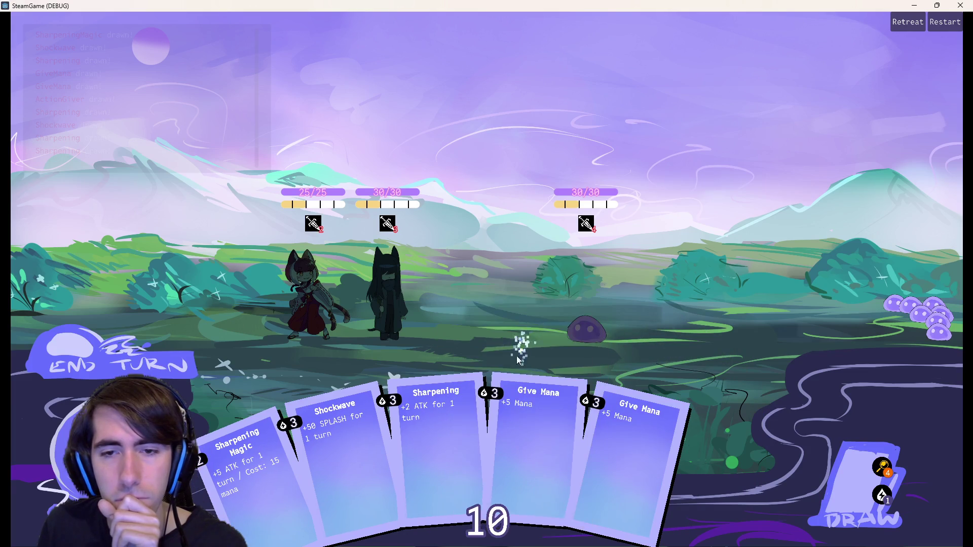
mouse_move(376, 375)
mouse_down()
mouse_move(330, 387)
mouse_move(654, 456)
mouse_up()
click(955, 5)
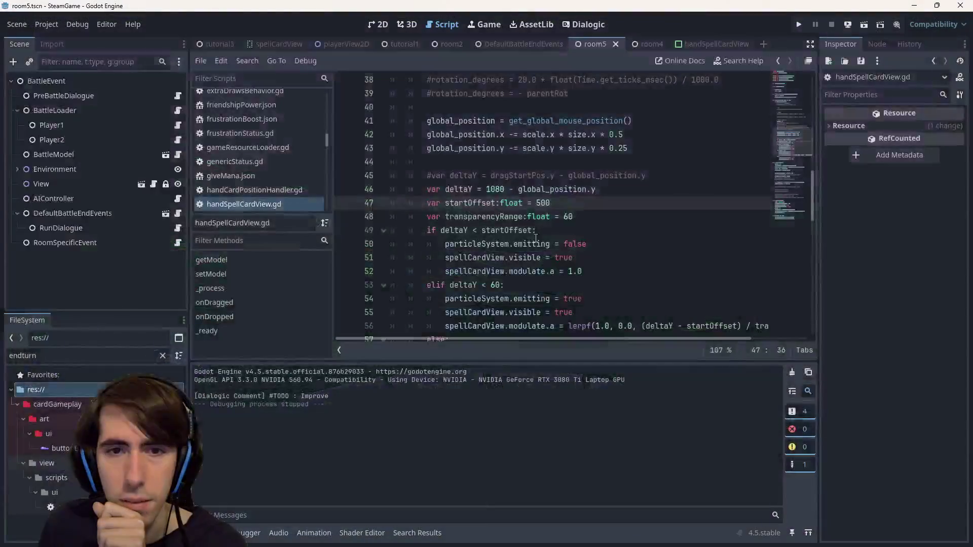
Try replacing line 53's 60 with transparencyRange, then undo back to 60
scroll(539, 244, up, 1)
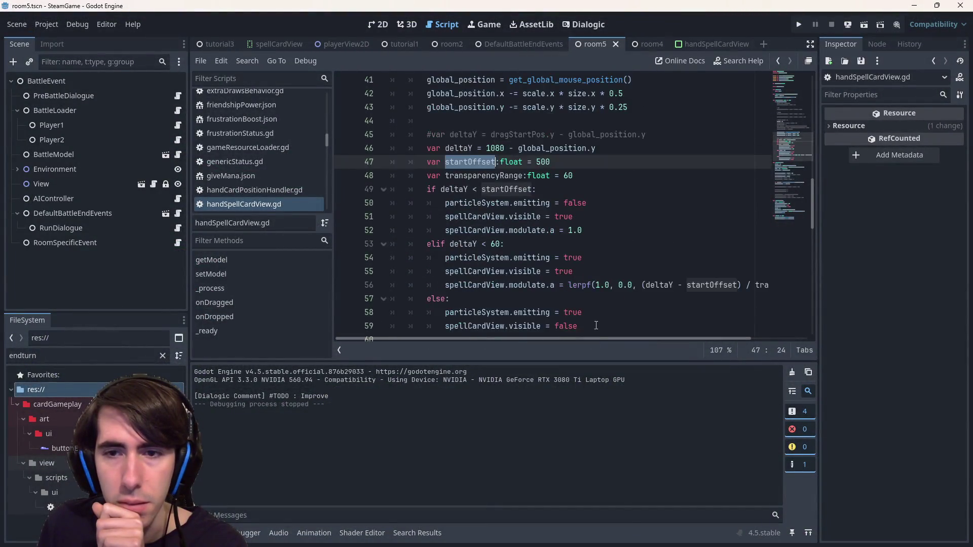
mouse_move(597, 341)
mouse_down()
mouse_move(688, 340)
mouse_move(594, 343)
mouse_up()
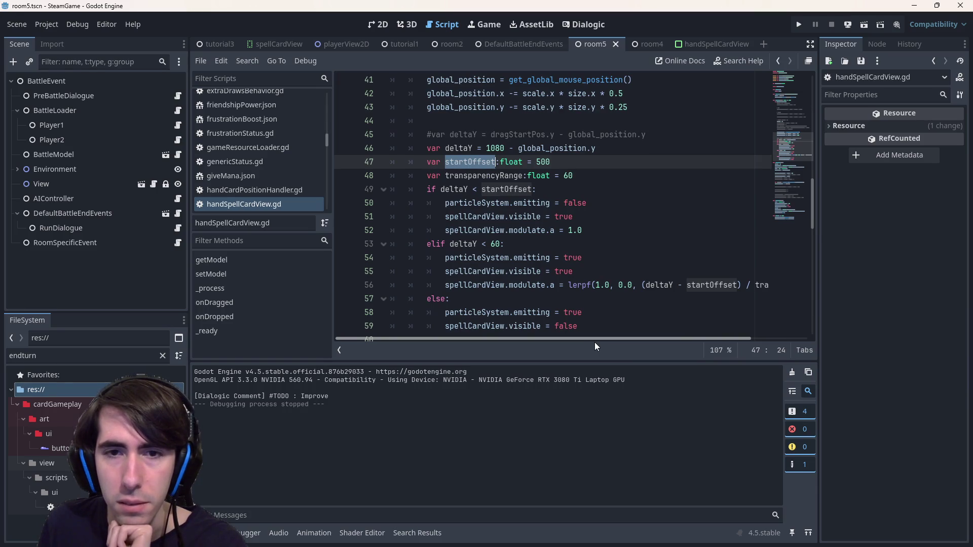
click(492, 258)
click(492, 244)
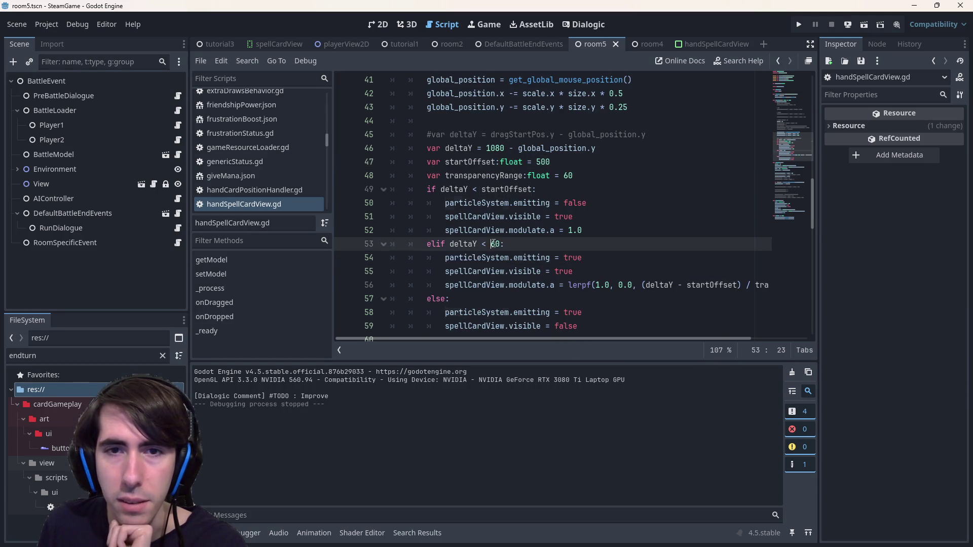
double_click(487, 189)
double_click(483, 175)
key(ctrl+c)
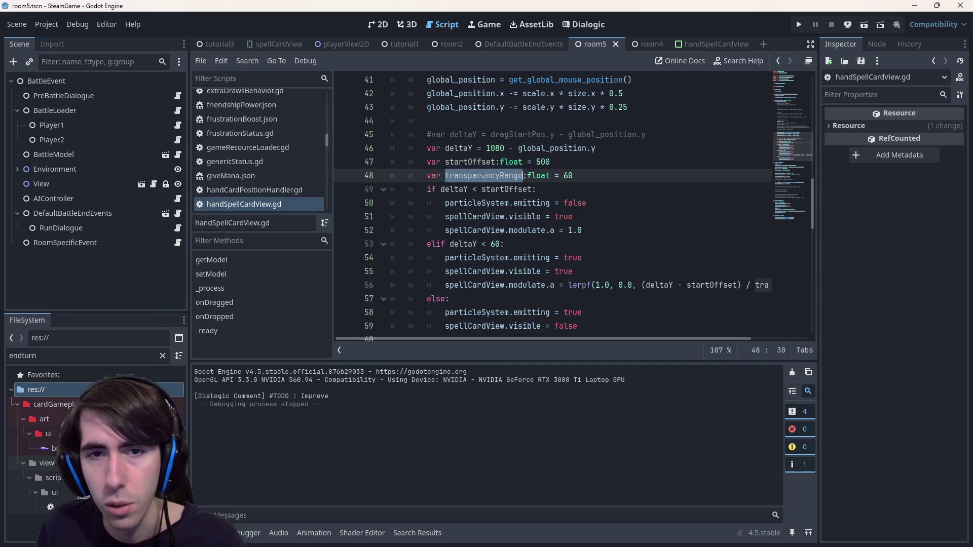
click(495, 244)
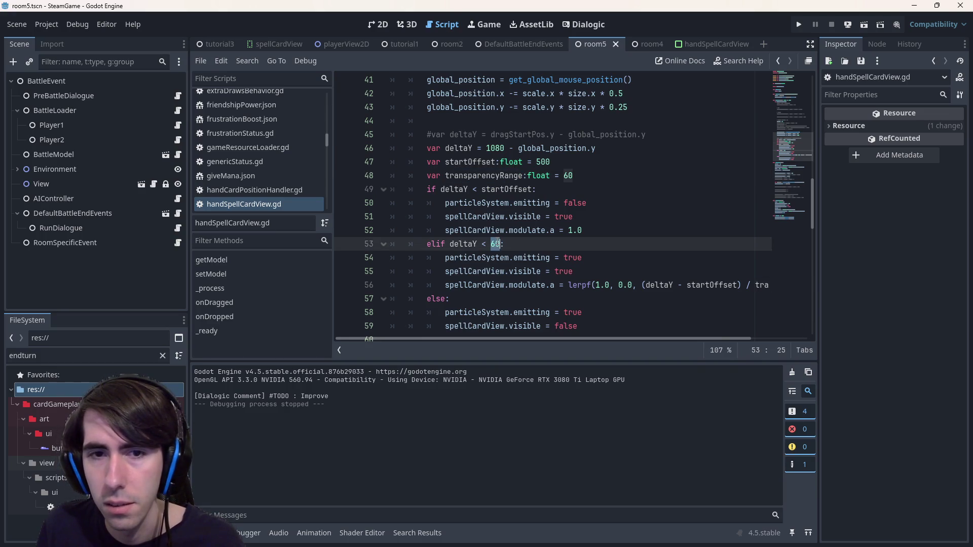
key(ctrl+v)
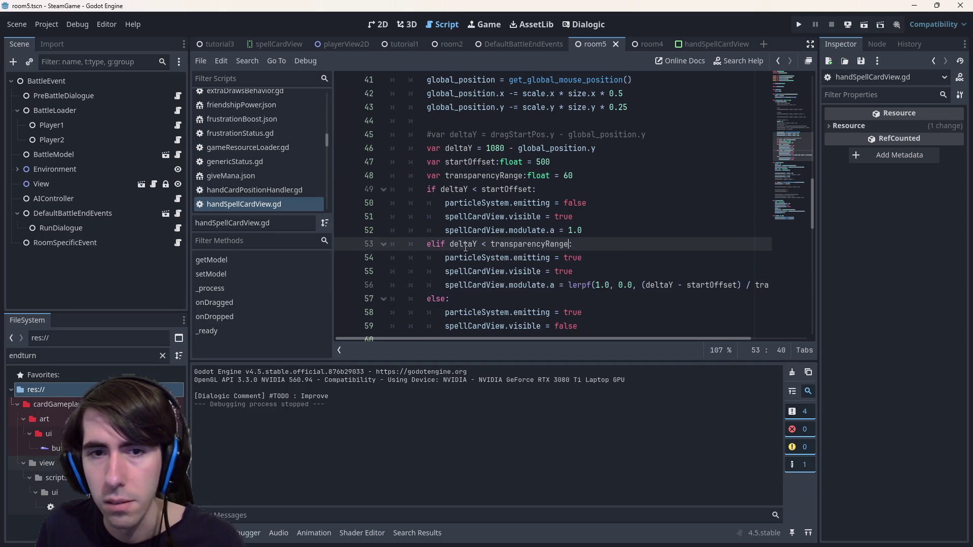
double_click(465, 244)
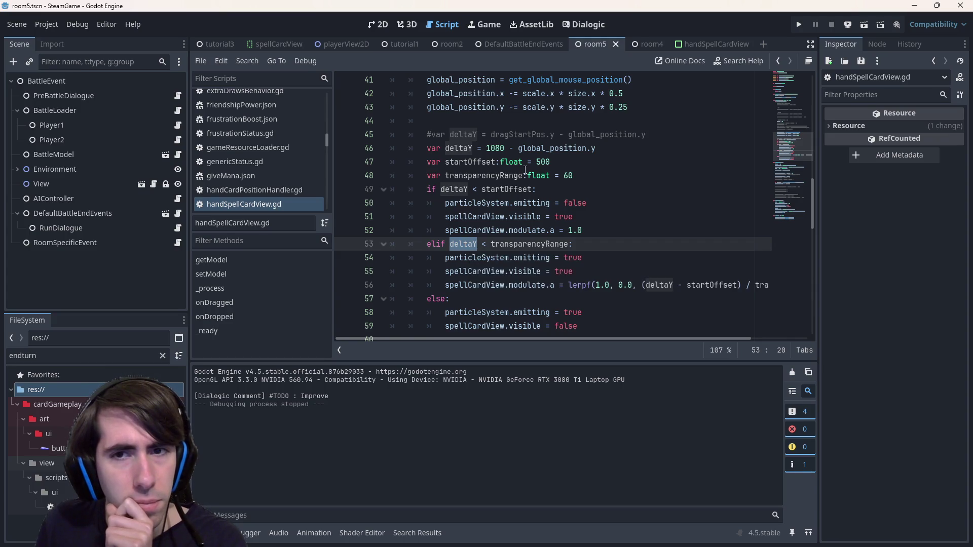
key(ctrl+z)
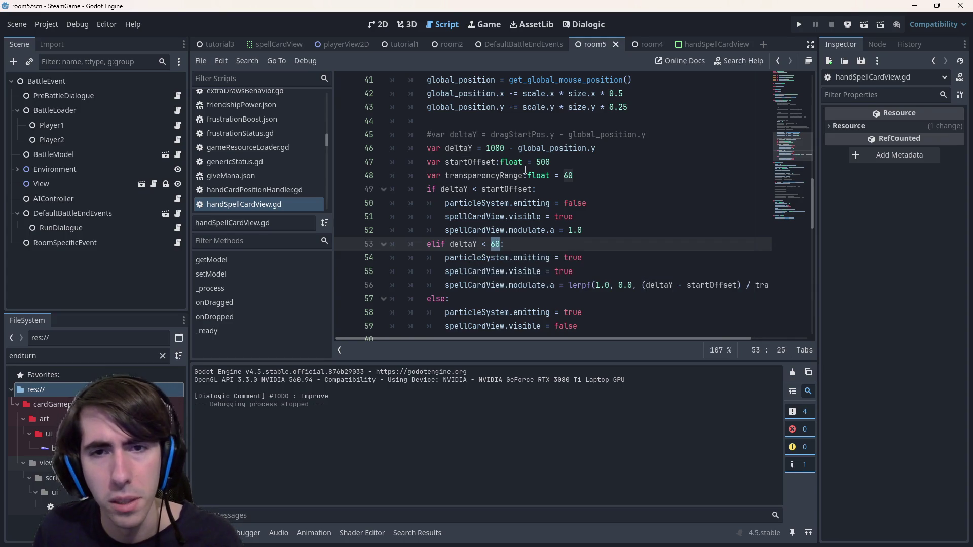
Change the condition to elif deltaY - startOffset < 60, save, and run the game
double_click(492, 189)
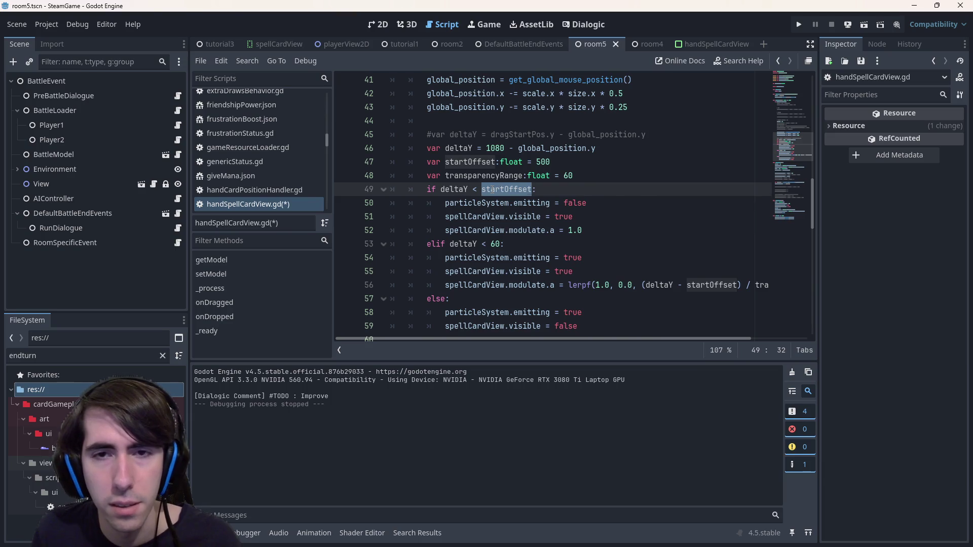
click(560, 176)
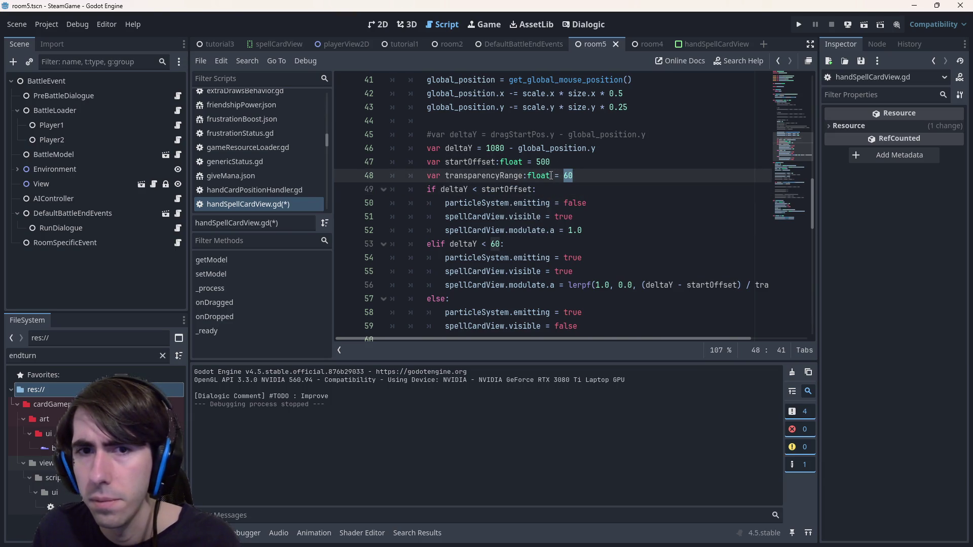
double_click(510, 176)
double_click(472, 162)
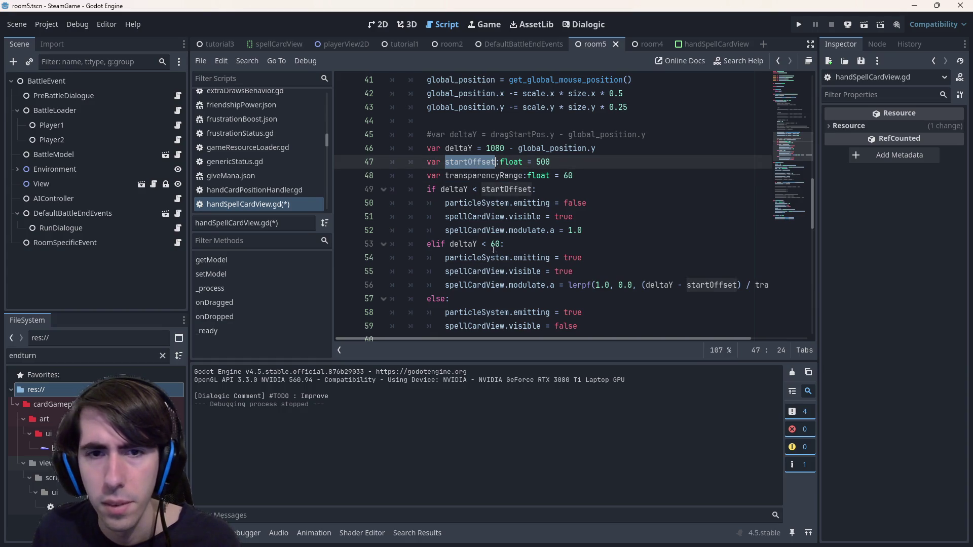
click(470, 243)
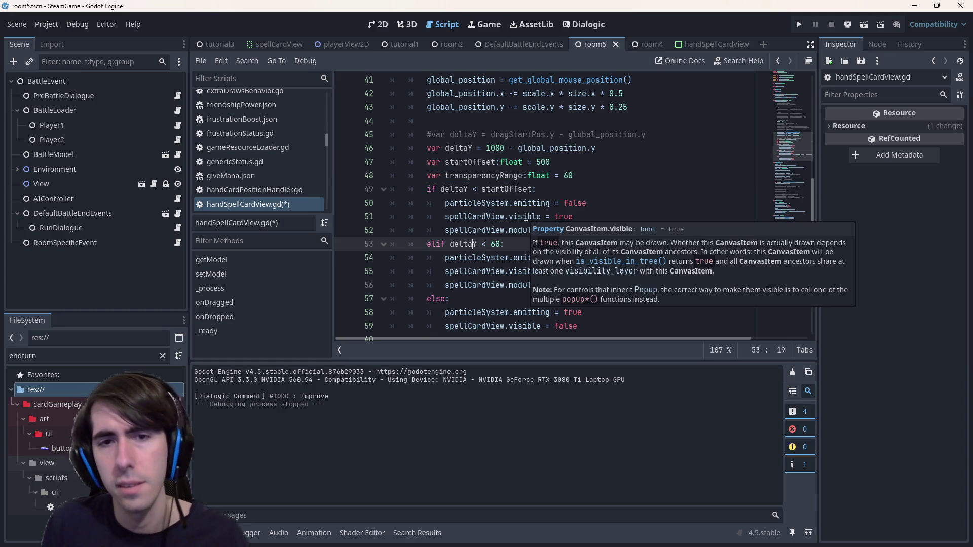
text(=)
key(BackSpace)
text(- startOffset)
key(ctrl+s)
click(844, 27)
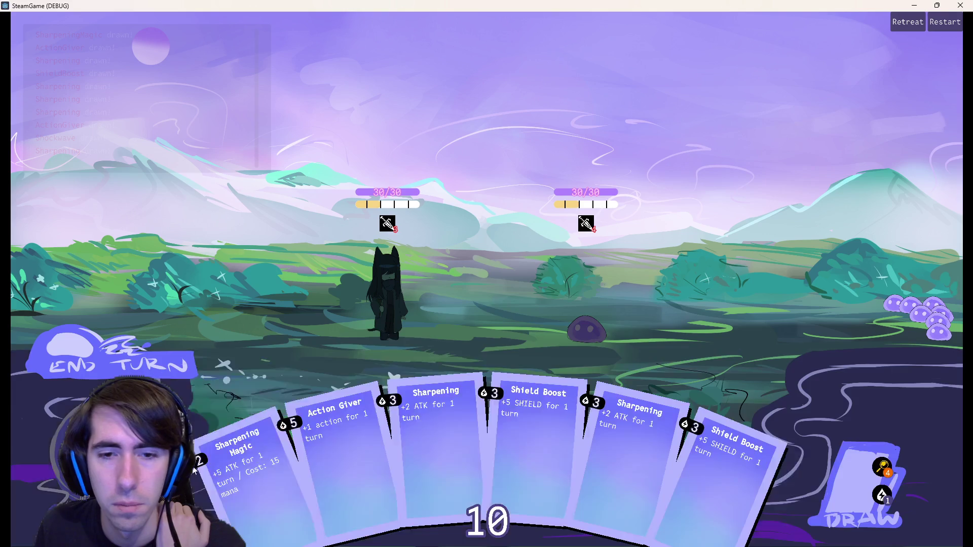
Drag Shield Boost upward from the hand three times to check where it fades
mouse_move(580, 446)
mouse_down()
mouse_move(467, 329)
mouse_move(472, 347)
mouse_move(463, 341)
mouse_up()
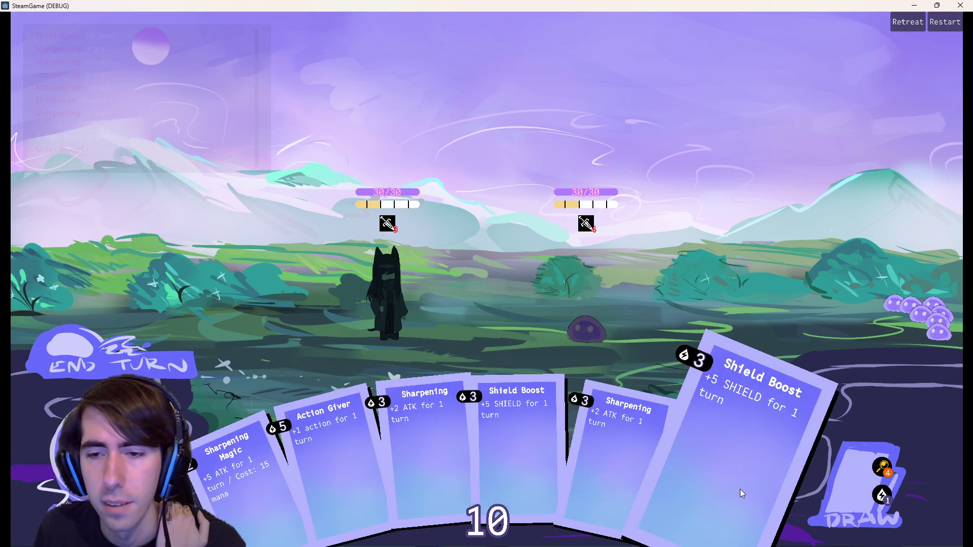
drag(550, 427, 487, 347)
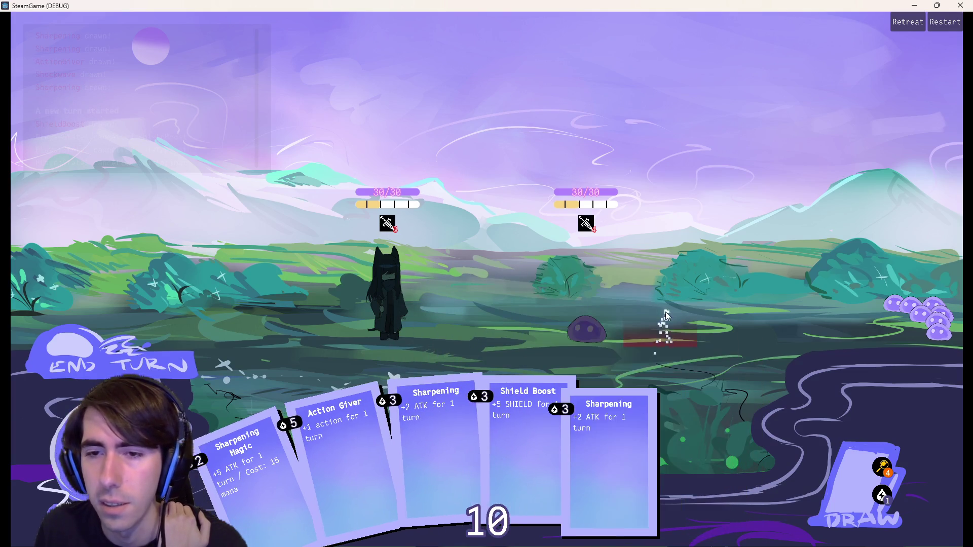
mouse_move(674, 363)
mouse_down()
mouse_move(670, 341)
mouse_move(686, 391)
mouse_up()
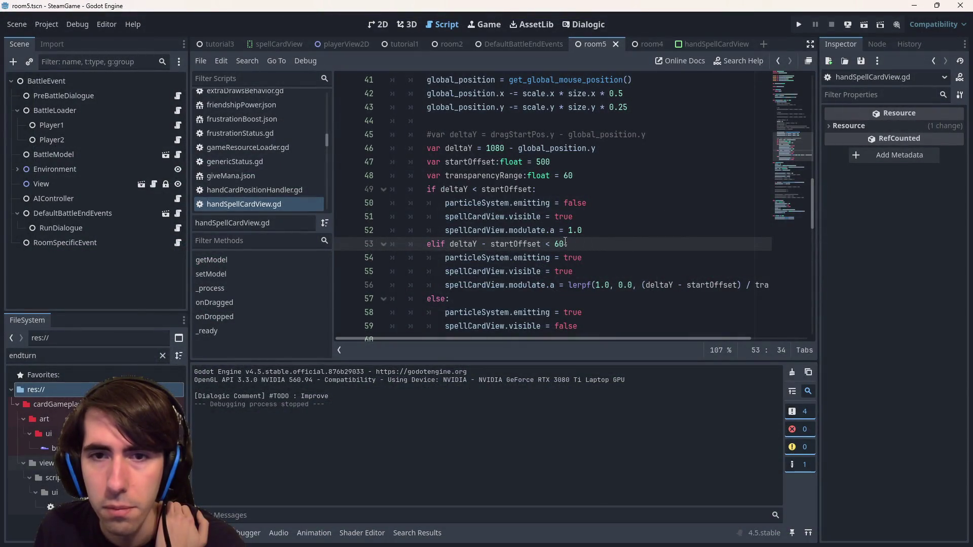
Replace the hard-coded 60 on line 53 with transparencyRange and save the script
double_click(484, 176)
key(ctrl+c)
double_click(559, 244)
key(ctrl+v)
key(ctrl+s)
Lower startOffset from 500 to 350, save, and launch a test run
double_click(543, 162)
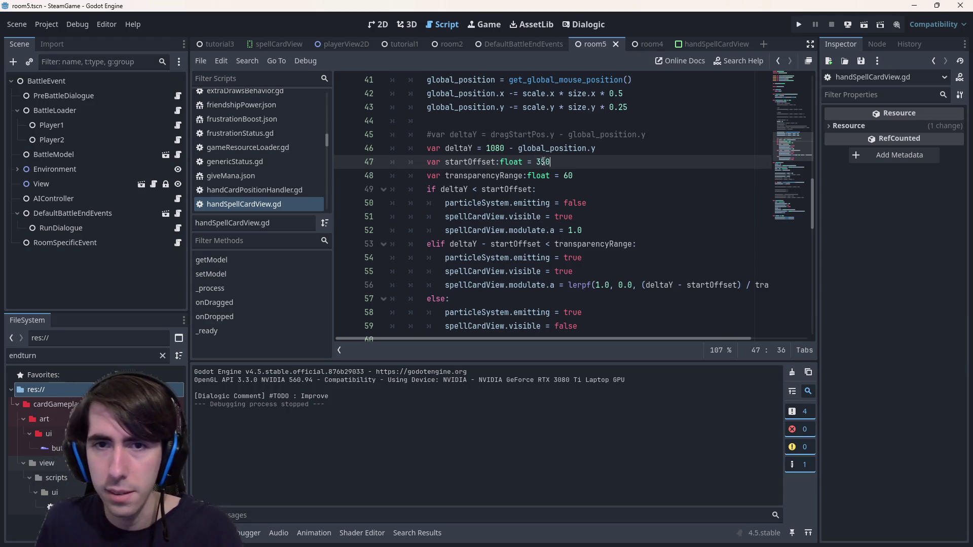
click(589, 174)
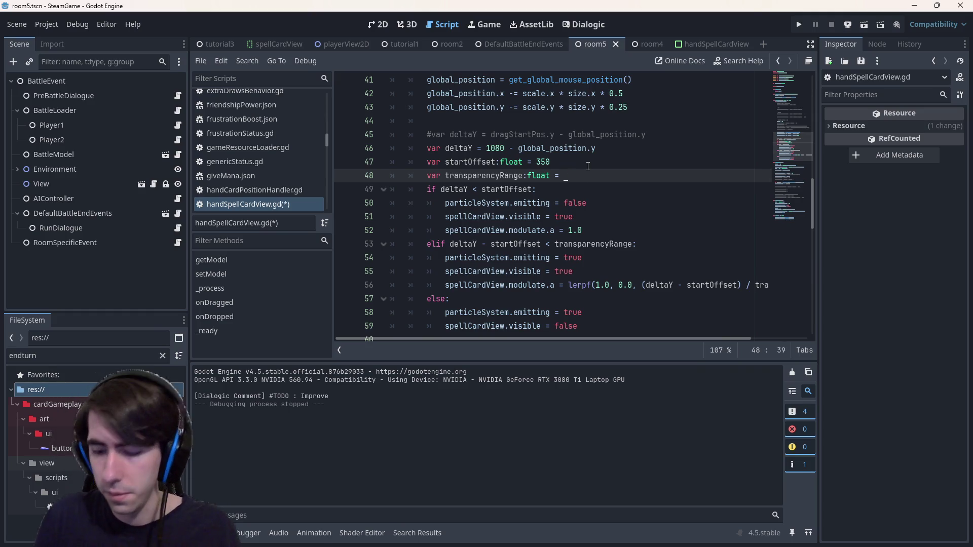
key(ctrl+s)
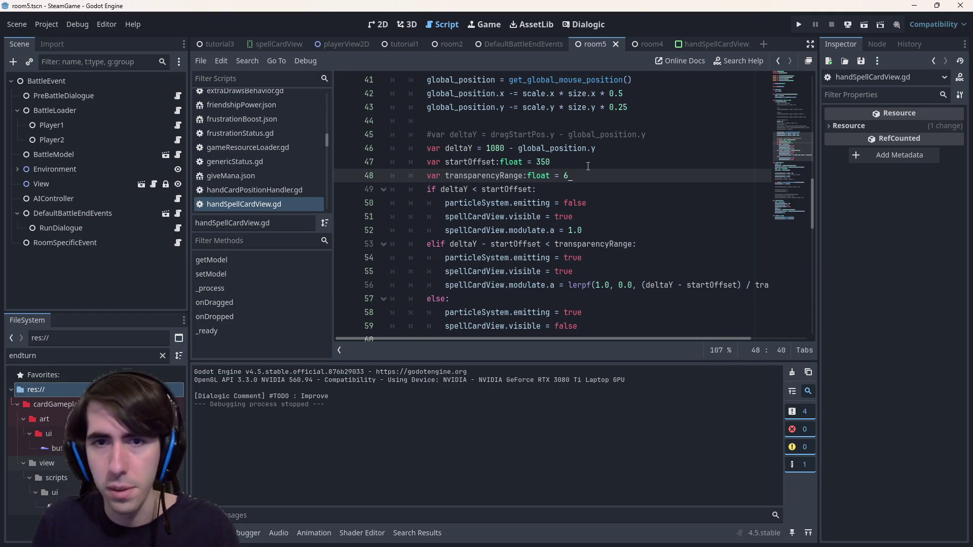
click(864, 25)
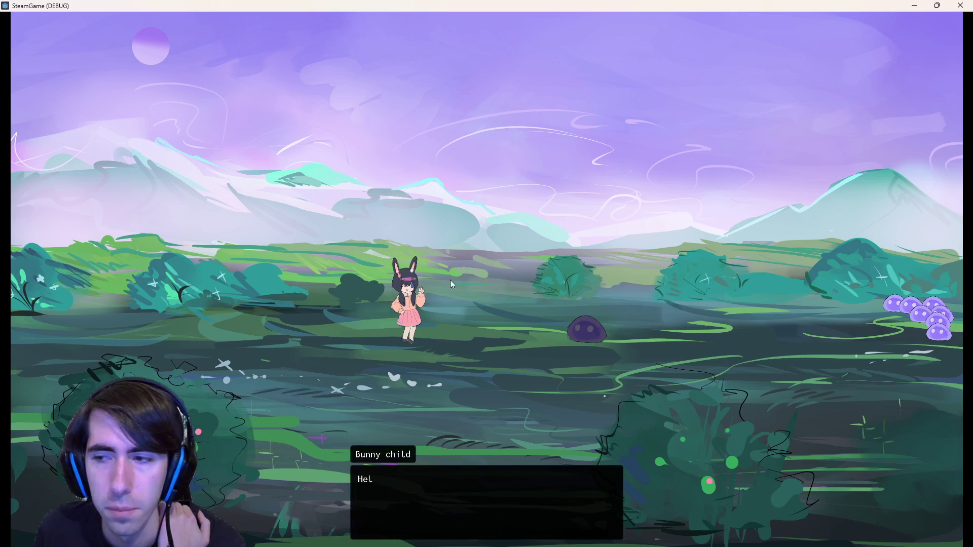
Skip the opening dialogue, lift and release Shield Boost to check its fade at 350, then close the game
click(450, 280)
click(425, 305)
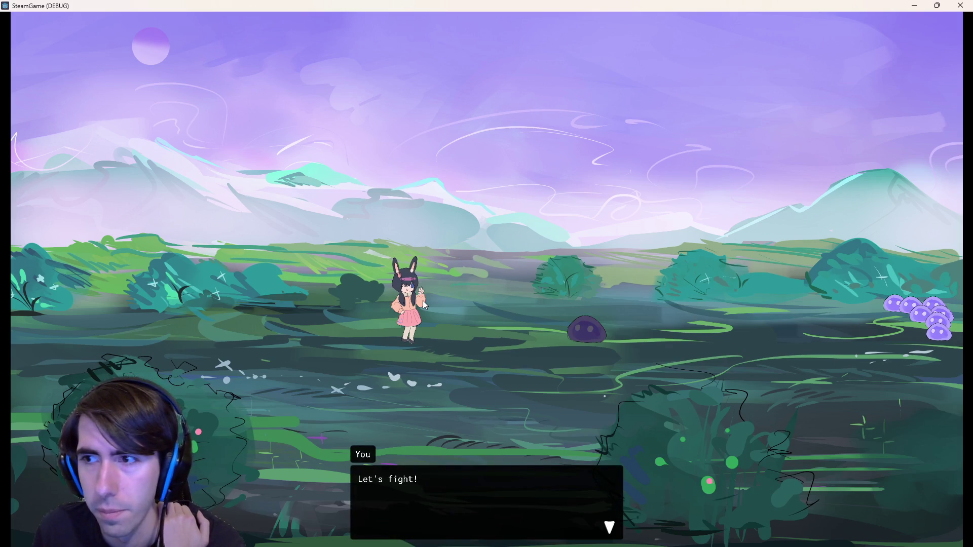
click(425, 304)
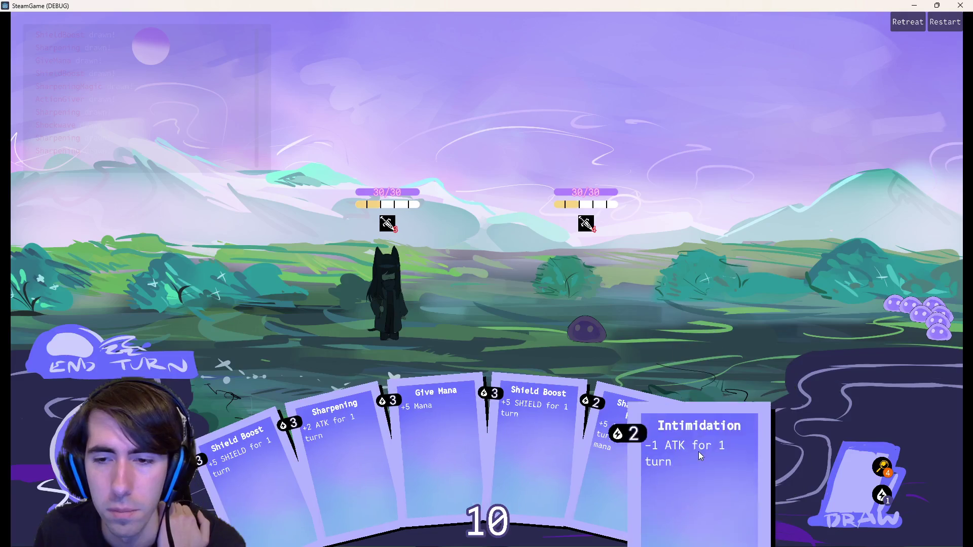
click(700, 456)
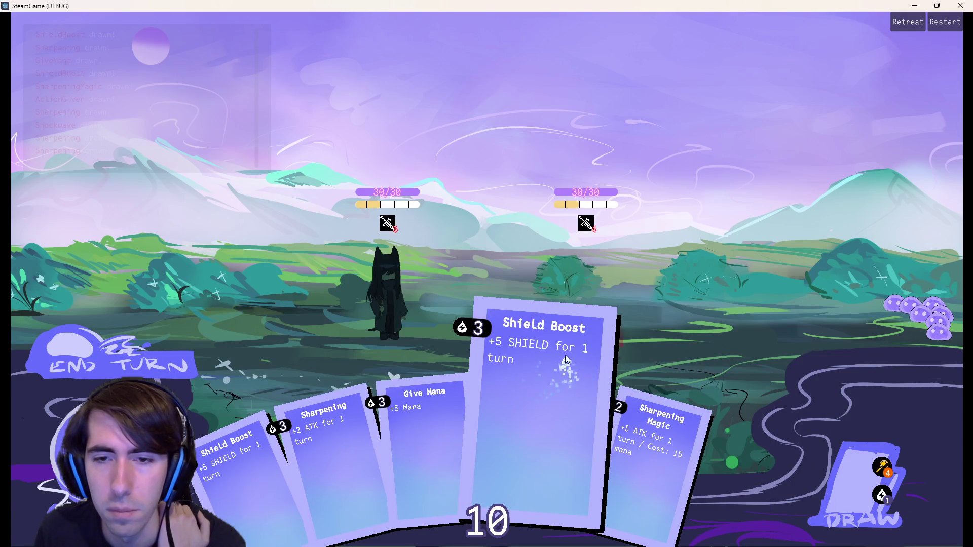
click(511, 400)
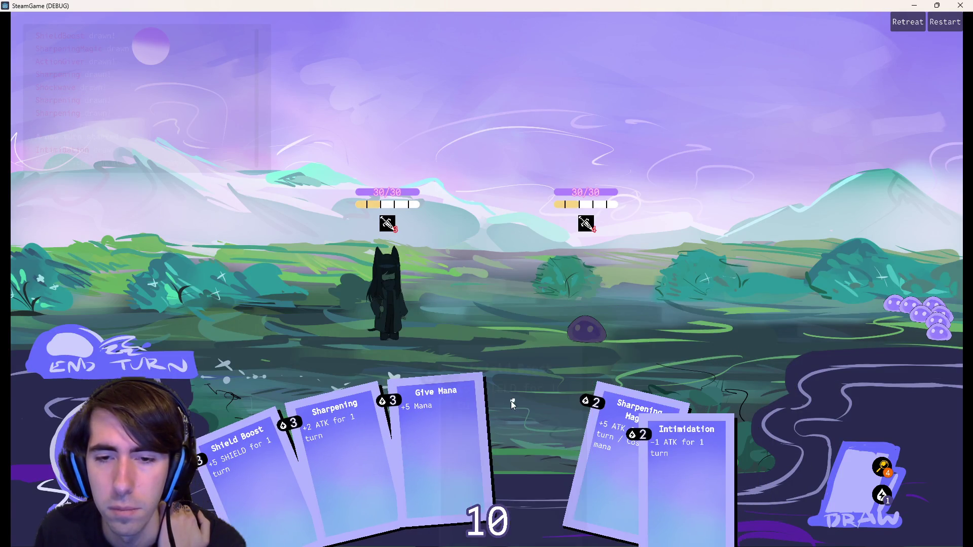
click(956, 5)
drag(536, 162, 552, 163)
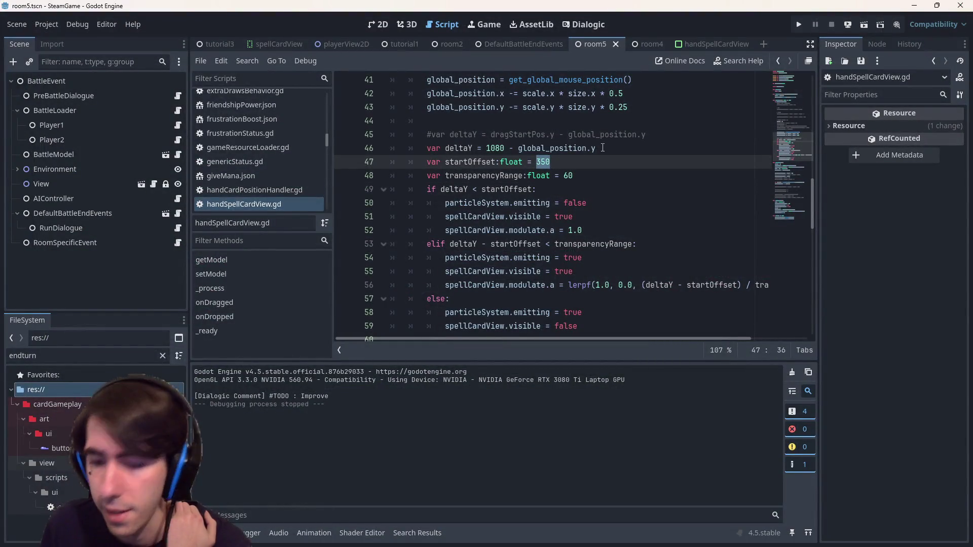
Run the game with startOffset 450, place the cat-girl unit, and test lifting the drawn Shield Boost
click(865, 25)
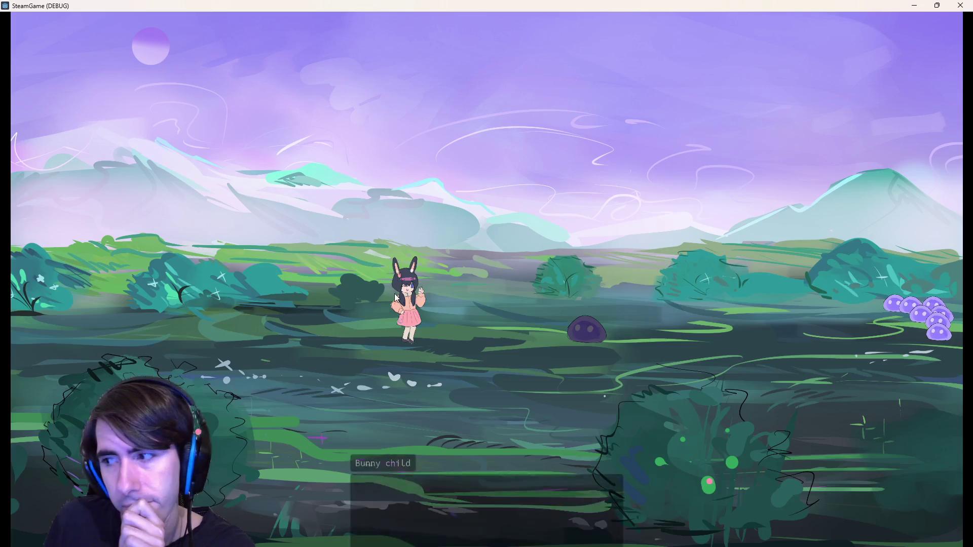
click(370, 393)
click(370, 393)
click(371, 403)
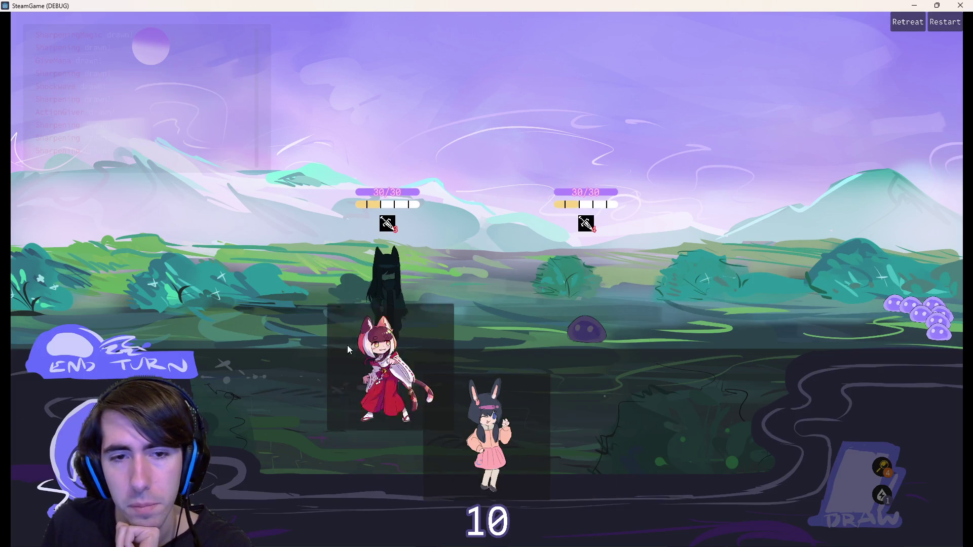
click(348, 345)
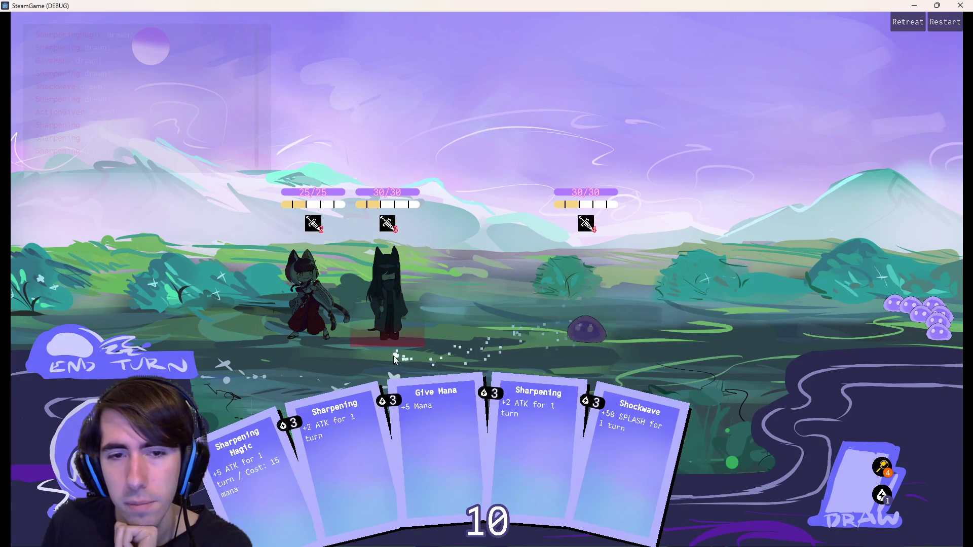
click(390, 357)
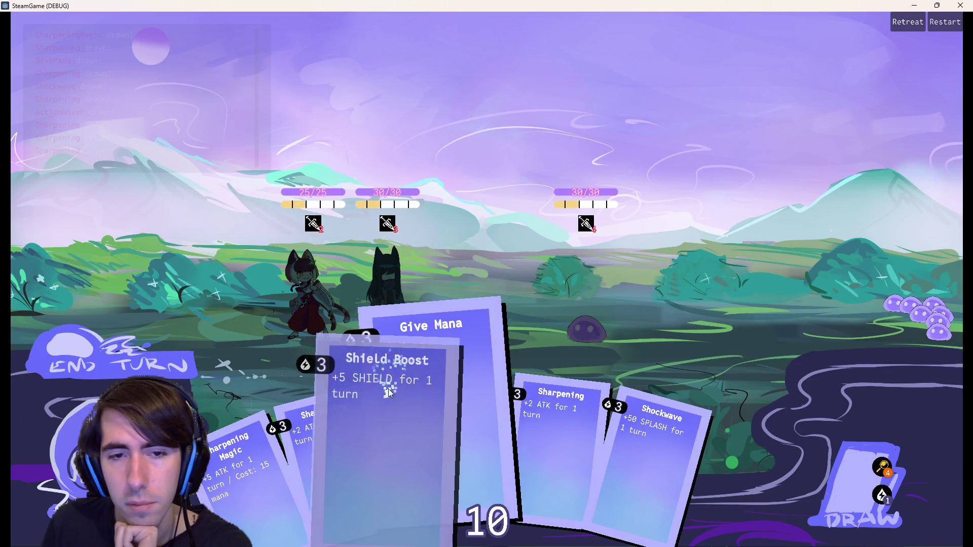
click(957, 5)
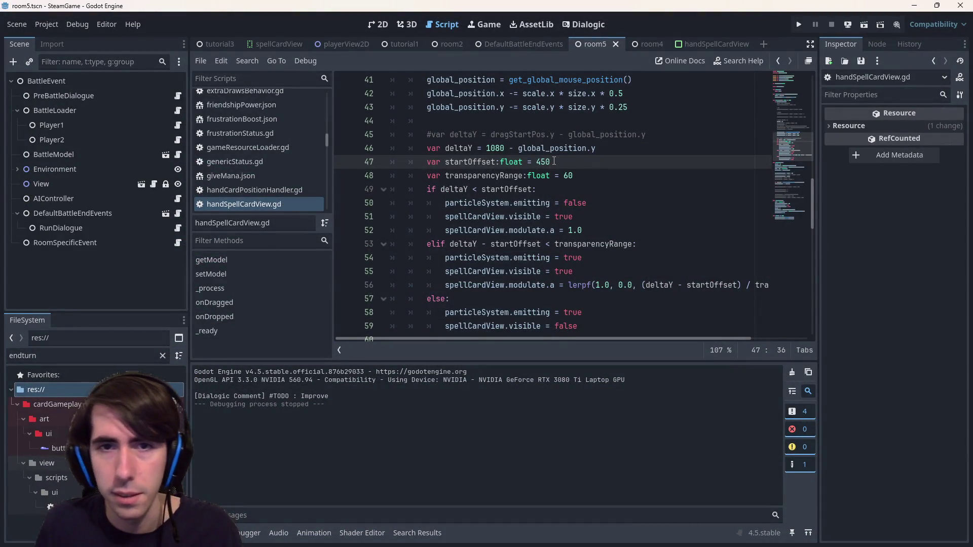
Relaunch, skip dialogue, and drag Shield Boost over the battlefield to check its particle fade at 450
click(863, 25)
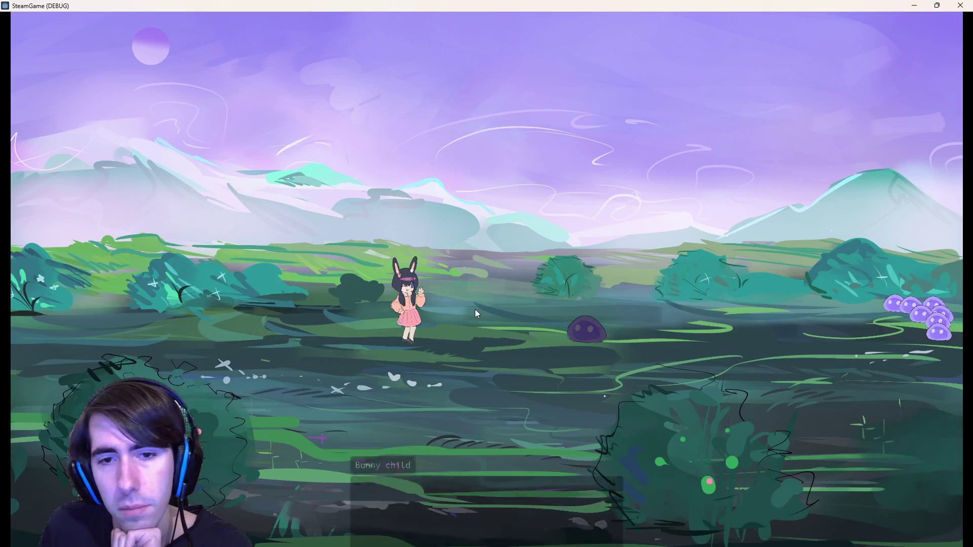
click(470, 312)
click(453, 275)
click(454, 275)
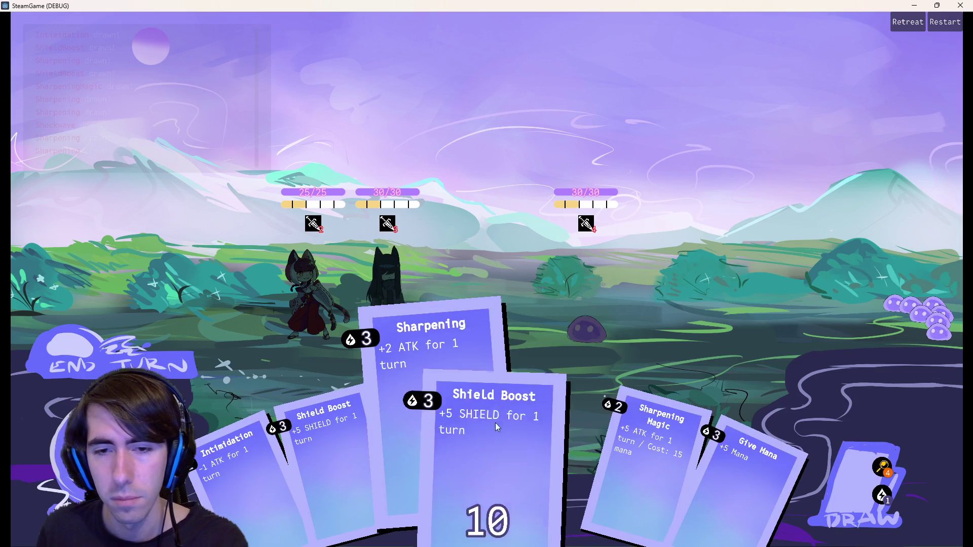
mouse_move(497, 428)
mouse_down()
mouse_move(528, 397)
mouse_move(532, 337)
mouse_move(358, 387)
mouse_move(396, 353)
mouse_move(393, 380)
mouse_up()
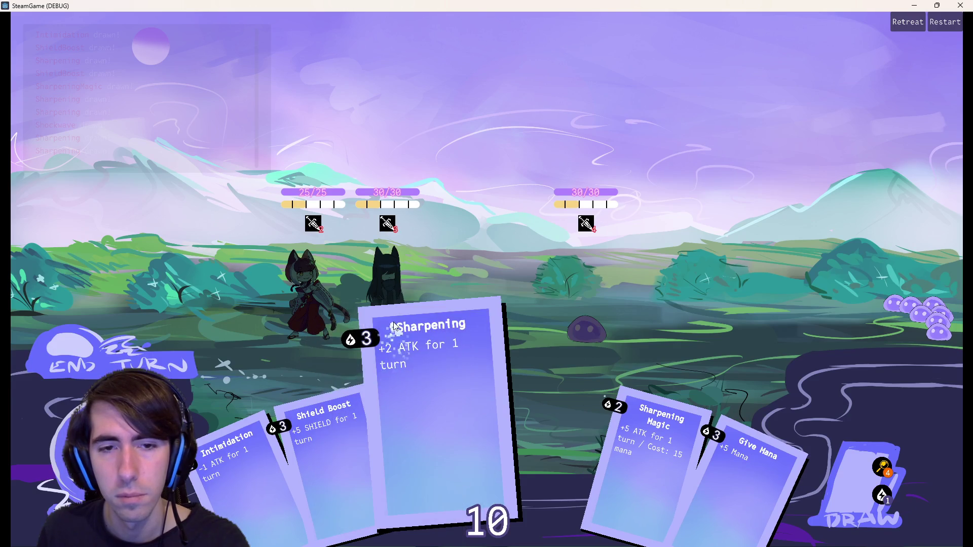
mouse_move(383, 326)
mouse_down()
mouse_move(386, 358)
mouse_move(384, 344)
mouse_up()
click(384, 343)
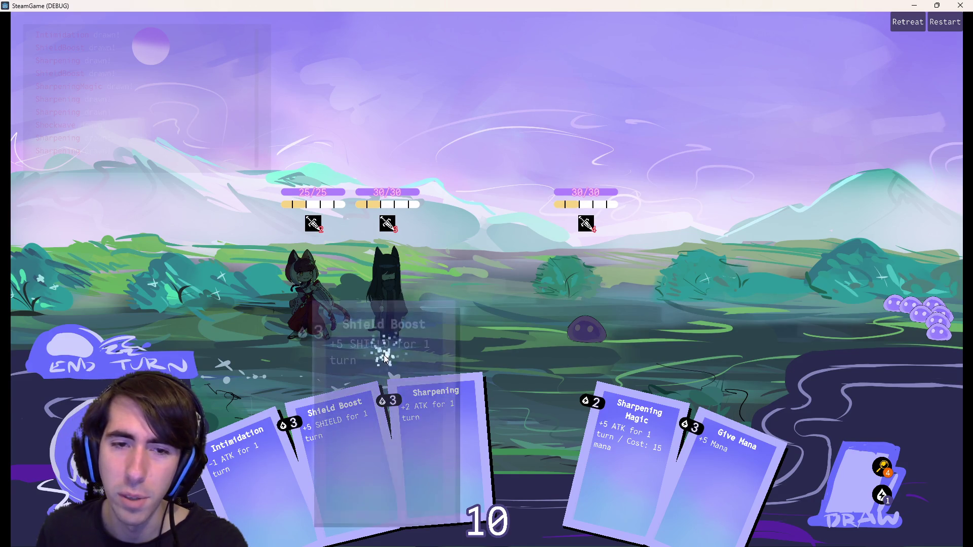
click(385, 347)
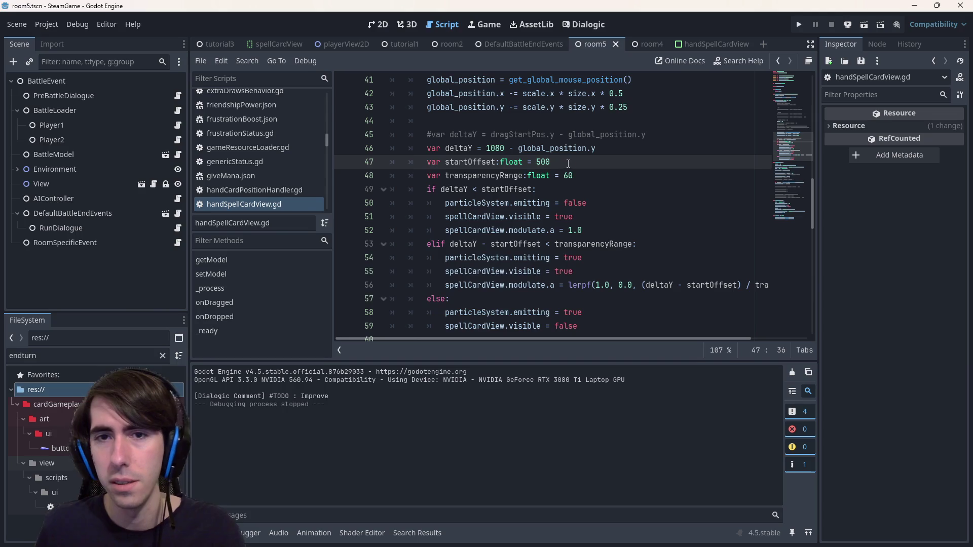
Run with F6, place two party units, and drag Sharpening over allies to test fading at 500
key(F6)
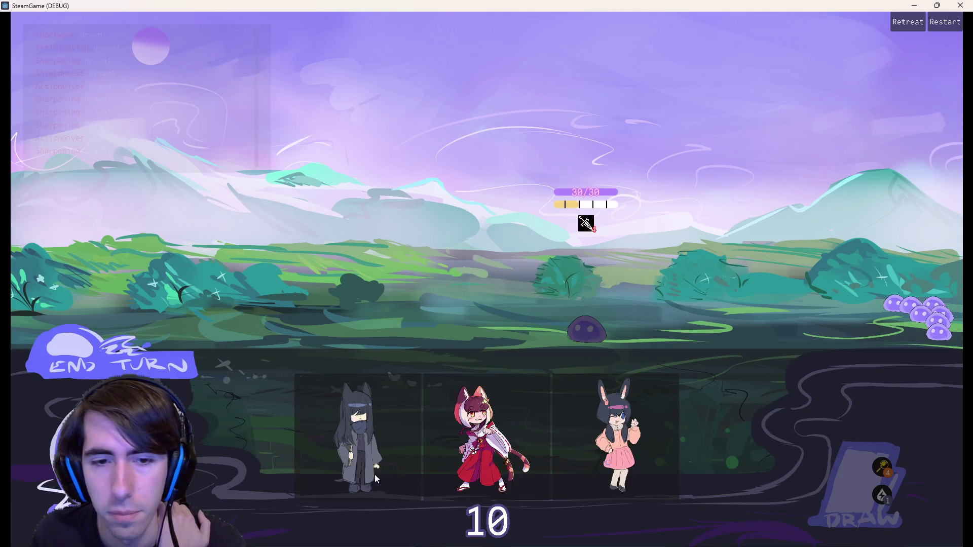
drag(375, 475, 371, 292)
drag(370, 375, 304, 288)
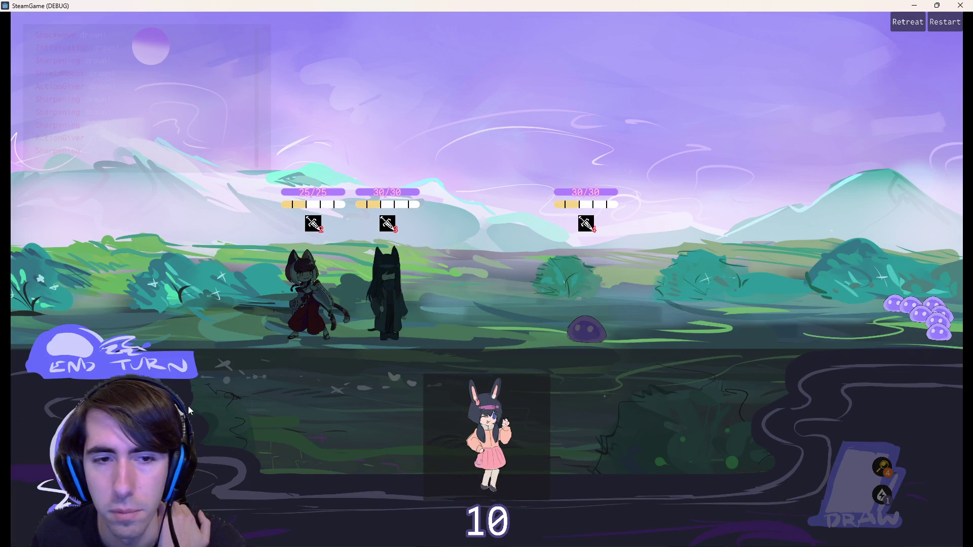
mouse_move(395, 354)
mouse_down()
mouse_move(387, 330)
mouse_move(404, 396)
mouse_move(387, 327)
mouse_move(417, 410)
mouse_move(388, 335)
mouse_move(391, 362)
mouse_move(400, 366)
mouse_move(394, 339)
mouse_move(396, 377)
mouse_move(389, 324)
mouse_move(404, 395)
mouse_move(386, 338)
mouse_move(398, 329)
mouse_move(404, 375)
mouse_move(391, 320)
mouse_move(394, 388)
mouse_move(388, 355)
mouse_move(395, 380)
mouse_move(388, 364)
mouse_move(458, 315)
mouse_up()
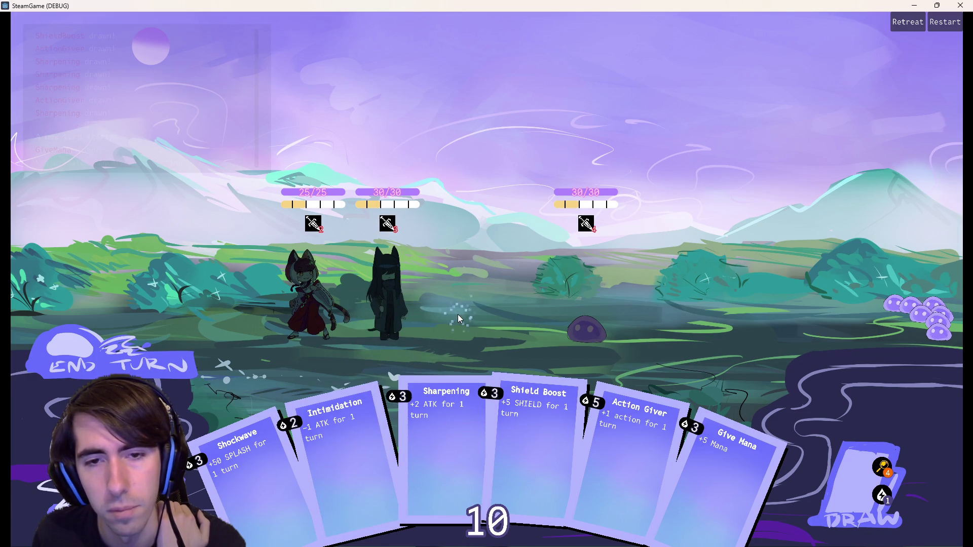
mouse_move(443, 384)
mouse_down()
mouse_move(395, 339)
mouse_move(389, 373)
mouse_move(390, 364)
mouse_move(398, 381)
mouse_move(391, 341)
mouse_move(406, 380)
mouse_up()
click(961, 5)
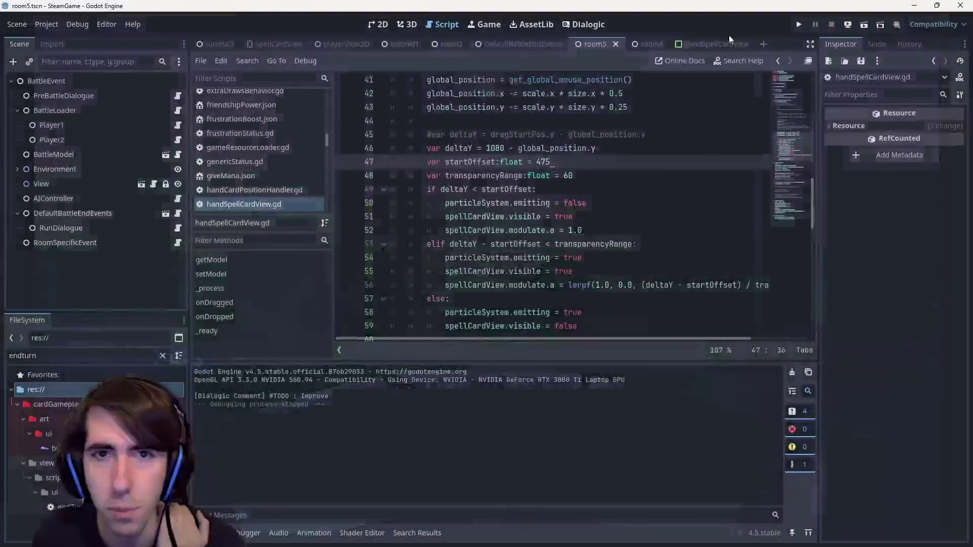
Open the handSpellCardView scene and filter GPUParticles2D's inspector to its Ordering properties
click(712, 43)
click(59, 125)
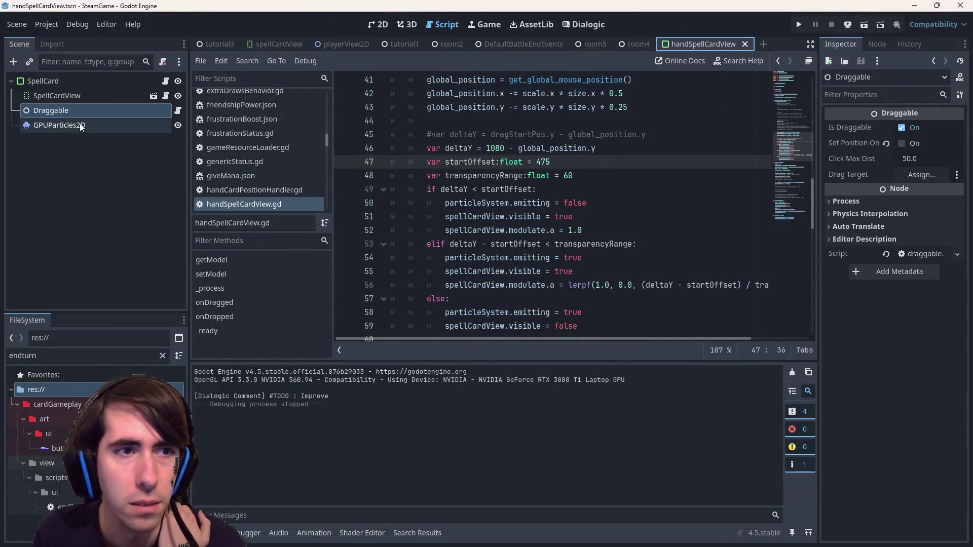
click(377, 24)
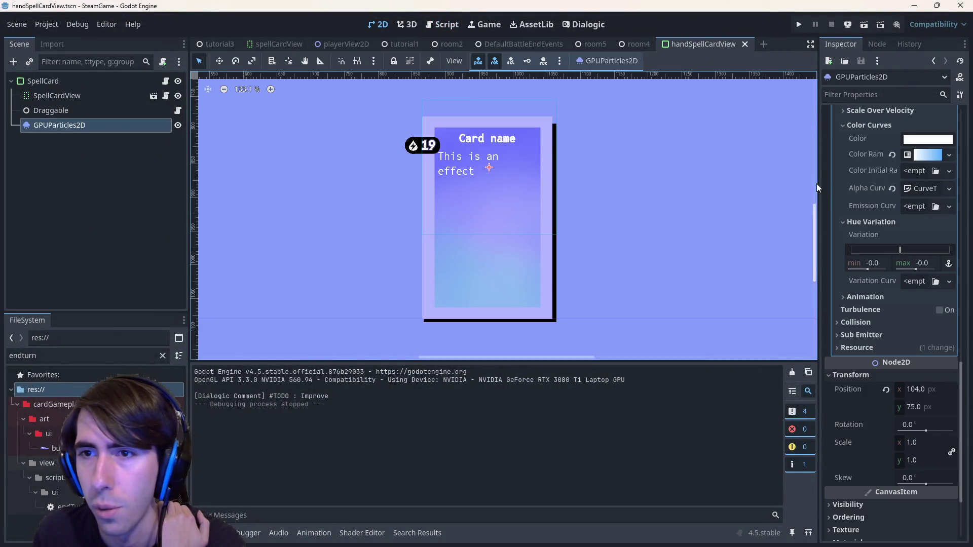
drag(820, 182, 728, 174)
click(808, 95)
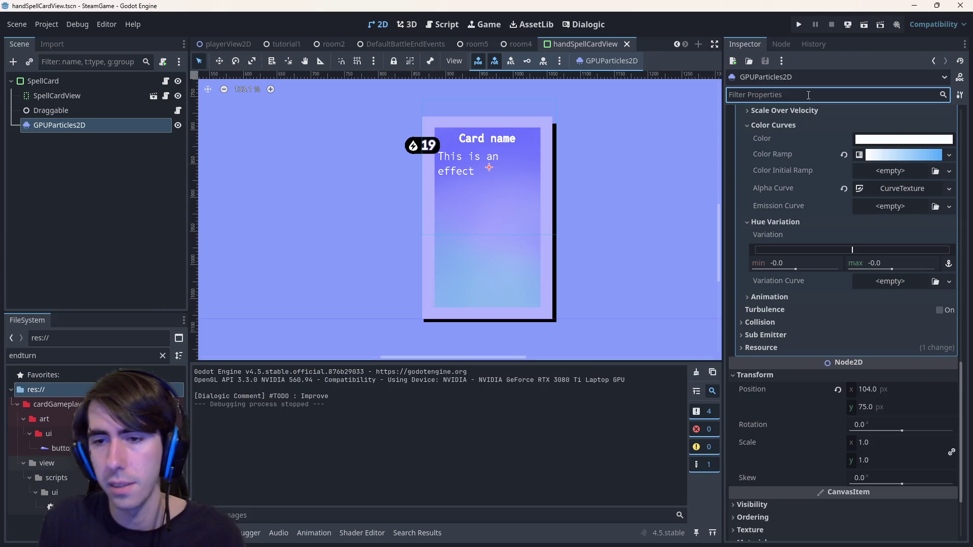
text(zo)
key(BackSpace)
key(BackSpace)
text(orde)
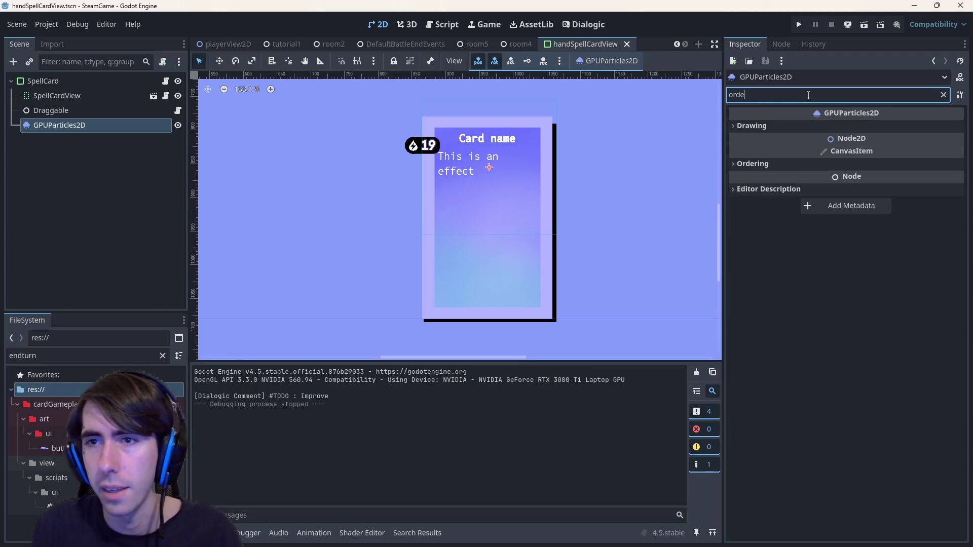
click(810, 165)
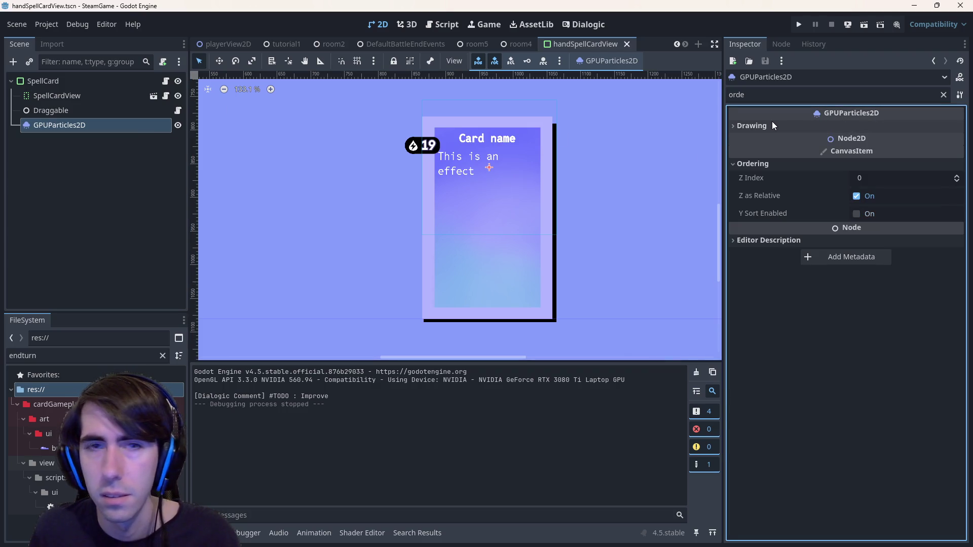
Try a Z Index of -1 on the particles, then undo it and save
click(936, 181)
text(1)
key(Return)
key(ctrl+z)
key(ctrl+s)
Move GPUParticles2D above SpellCardView in the Scene tree and save the scene
drag(99, 124, 82, 88)
key(ctrl+s)
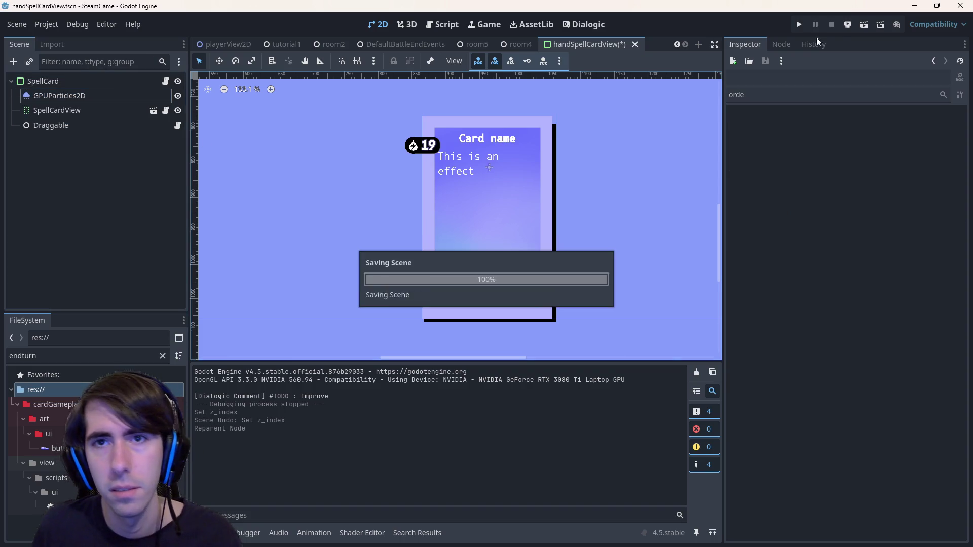
click(484, 45)
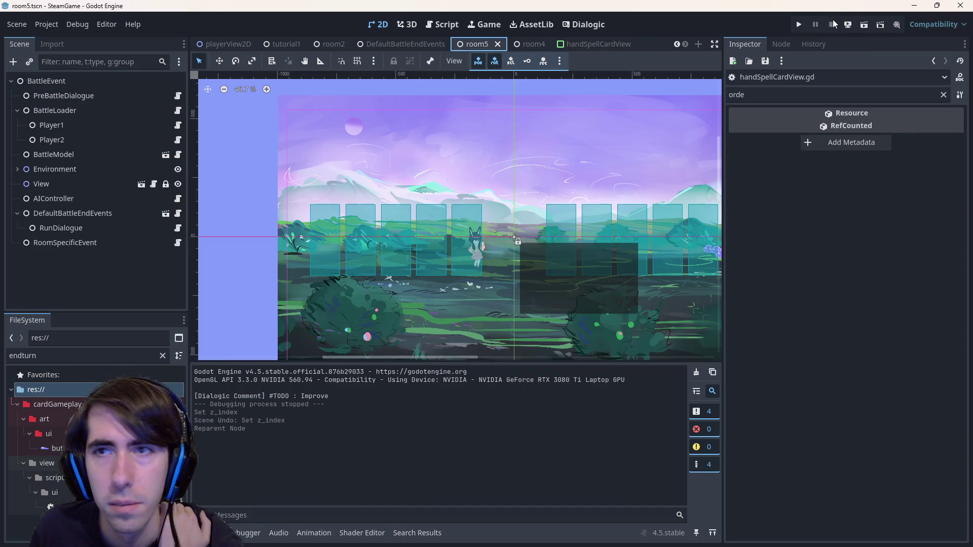
Run the battle, place the ally, and repeatedly drag Shockwave past the fade threshold onto the ally
click(864, 23)
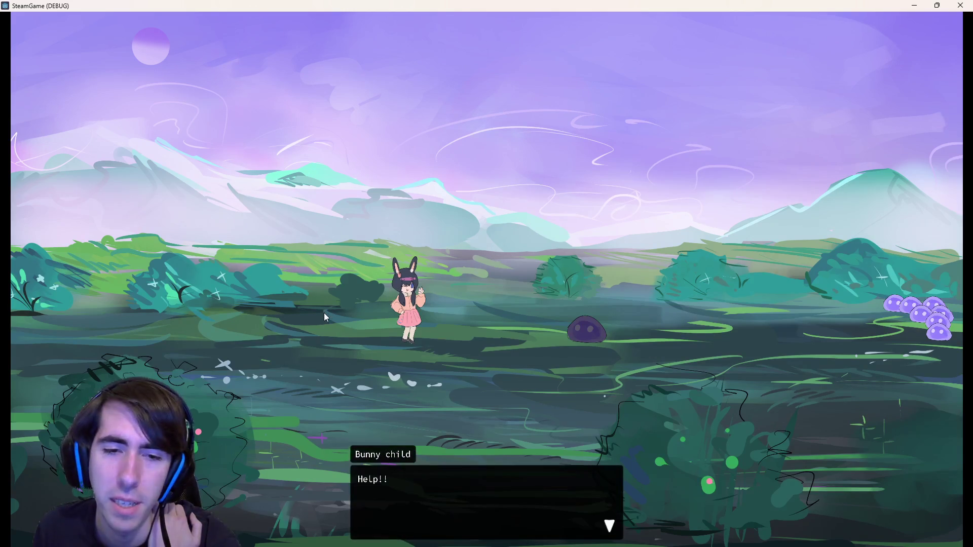
click(325, 315)
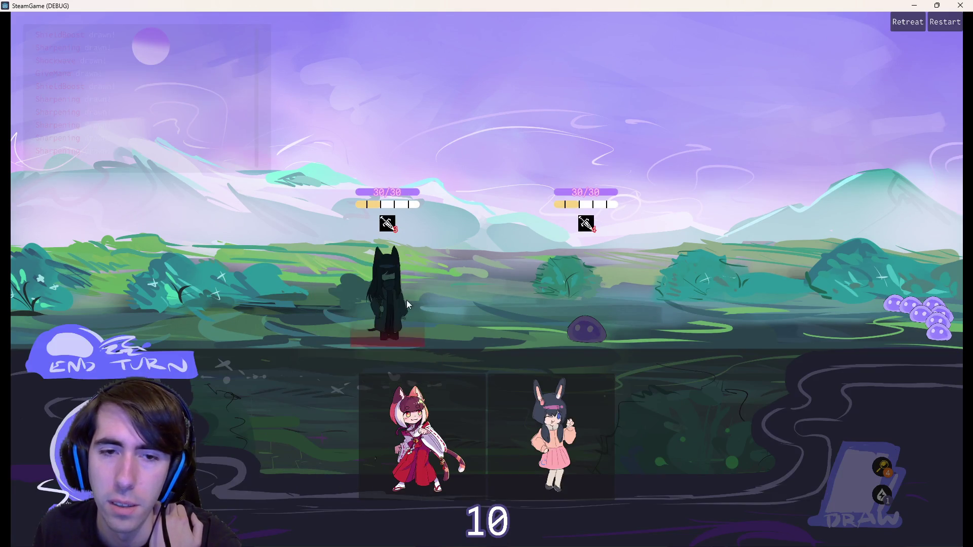
click(407, 300)
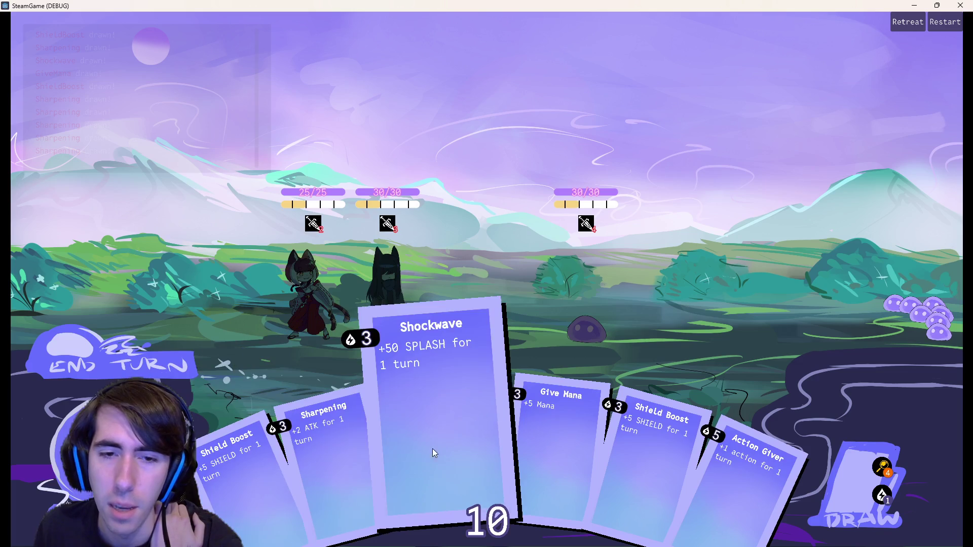
mouse_move(434, 453)
mouse_down()
mouse_move(448, 410)
mouse_move(423, 327)
mouse_up()
mouse_move(431, 382)
mouse_down()
mouse_move(387, 327)
mouse_move(402, 383)
mouse_move(393, 336)
mouse_up()
mouse_move(412, 402)
mouse_down()
mouse_move(615, 212)
mouse_move(405, 355)
mouse_move(474, 404)
mouse_up()
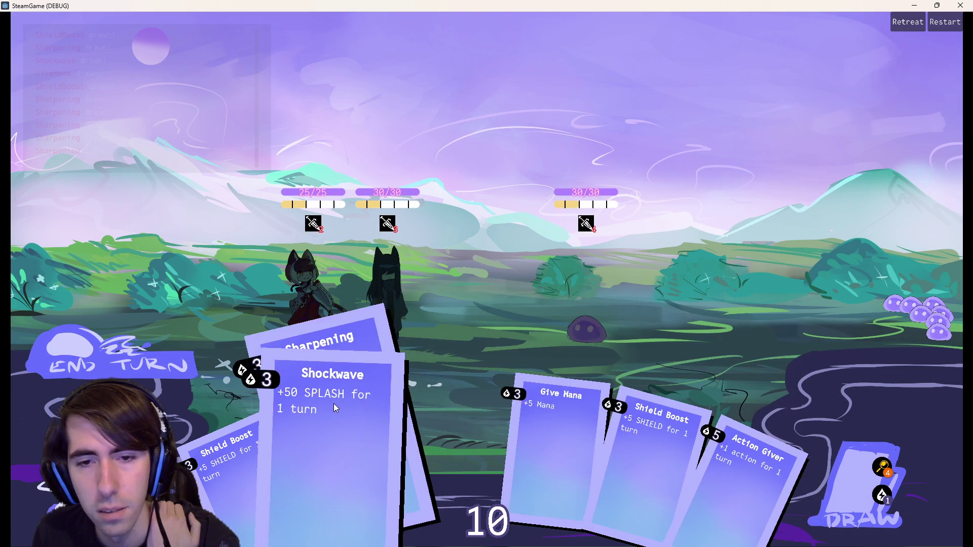
mouse_move(426, 377)
mouse_down()
mouse_move(418, 340)
mouse_move(390, 297)
mouse_move(409, 366)
mouse_move(391, 337)
mouse_up()
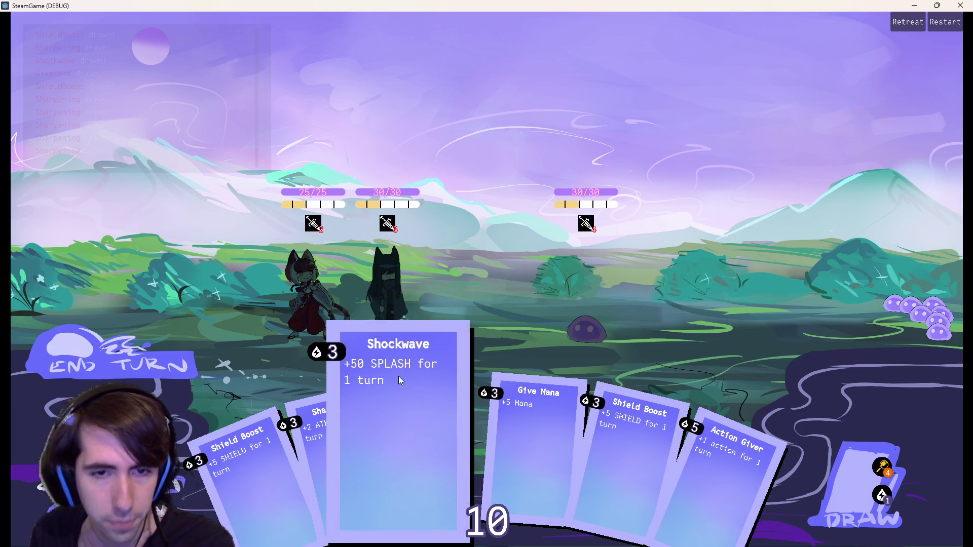
drag(400, 375, 391, 337)
drag(419, 419, 395, 345)
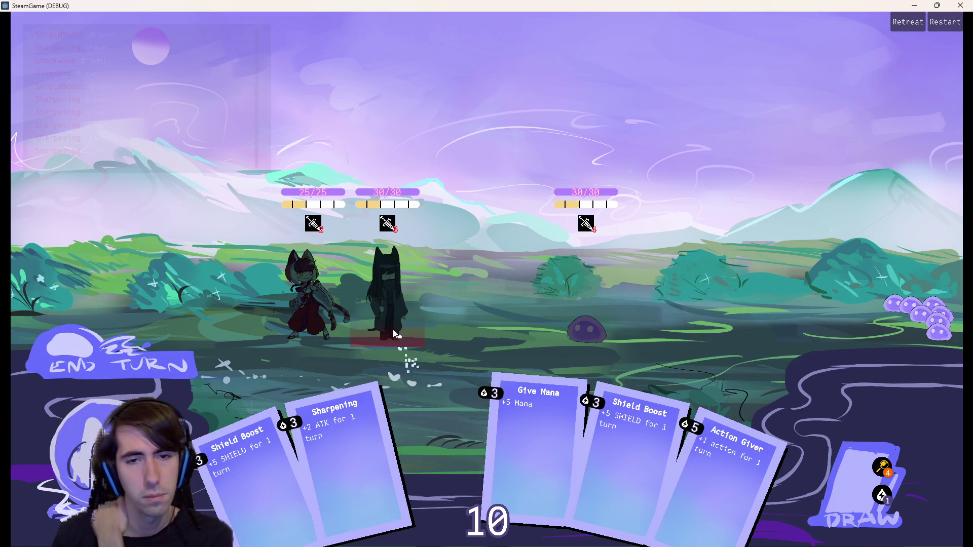
mouse_move(418, 393)
mouse_down()
mouse_move(391, 324)
mouse_move(395, 354)
mouse_move(384, 286)
mouse_up()
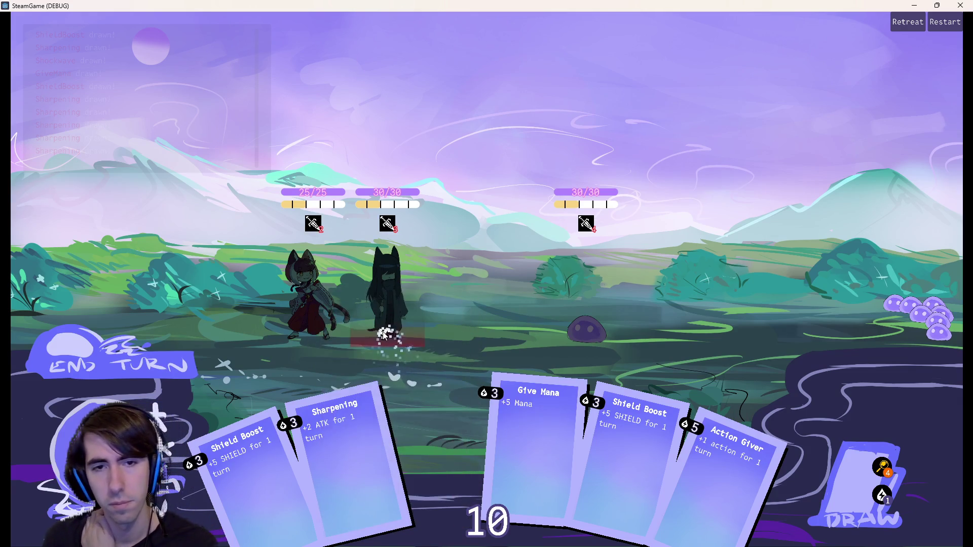
mouse_move(422, 373)
mouse_down()
mouse_move(394, 362)
mouse_move(406, 330)
mouse_up()
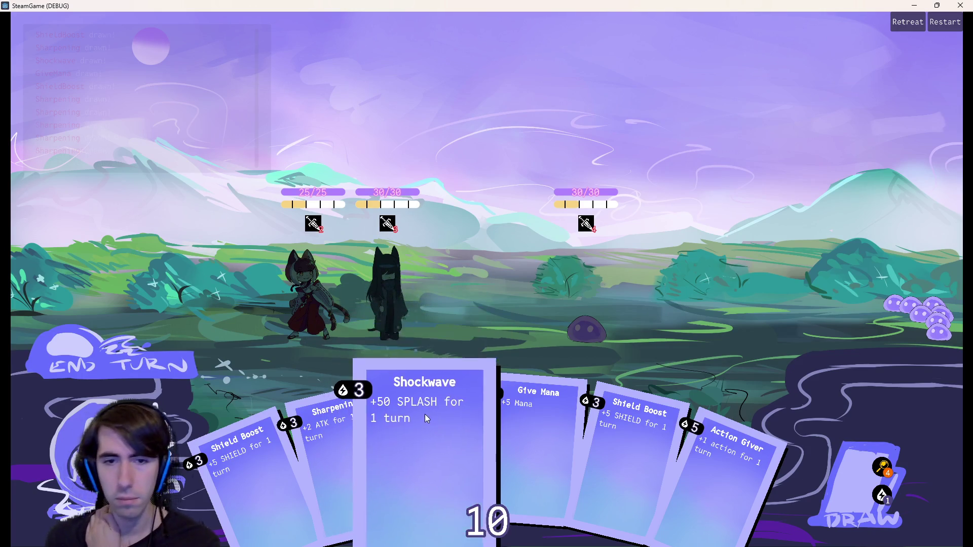
drag(434, 408, 373, 323)
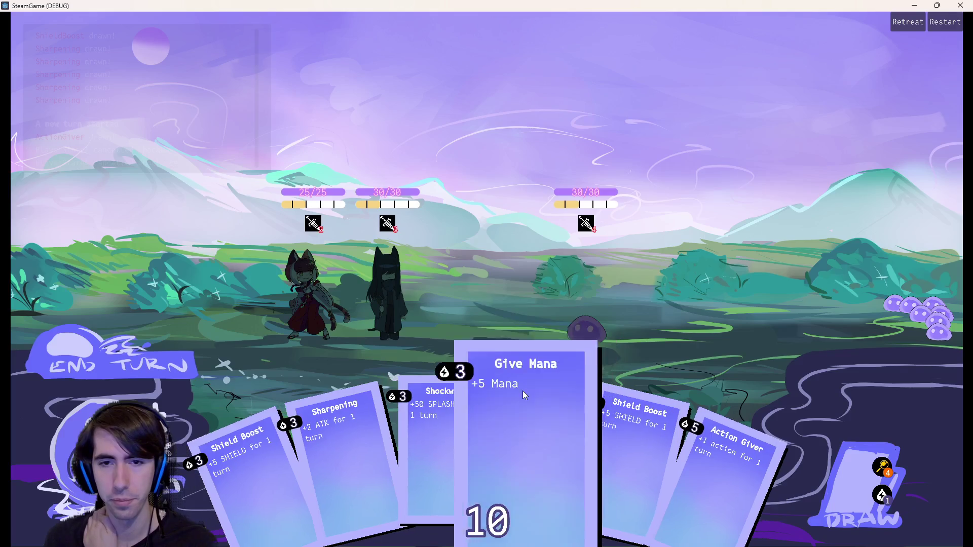
Drag Give Mana into particles and onto the ally, then close the game and return to the script
drag(523, 391, 418, 318)
drag(470, 366, 402, 322)
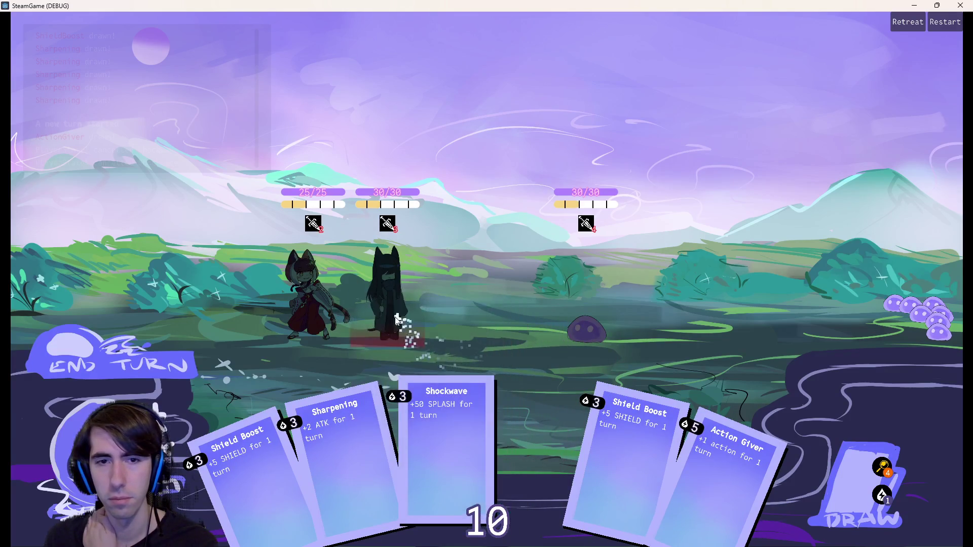
drag(389, 367, 382, 324)
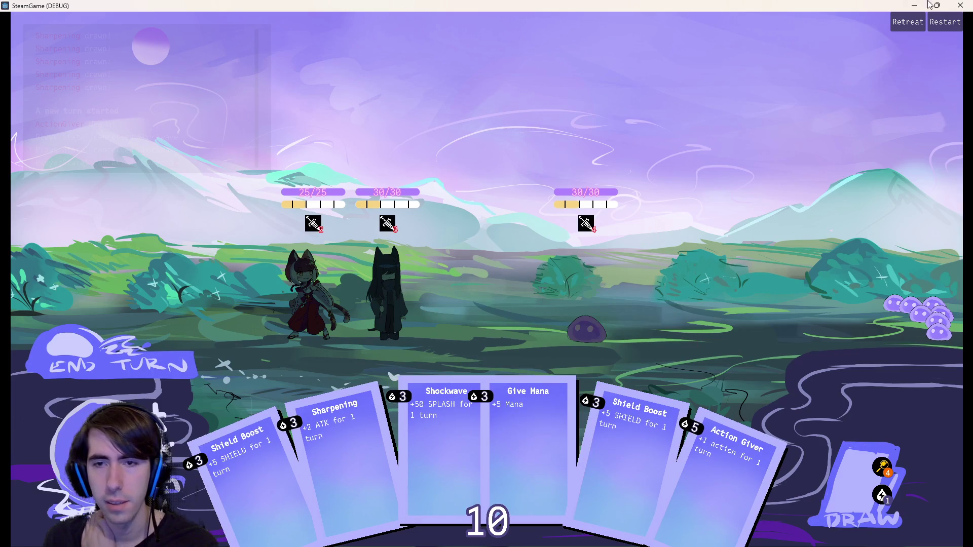
click(957, 5)
click(431, 26)
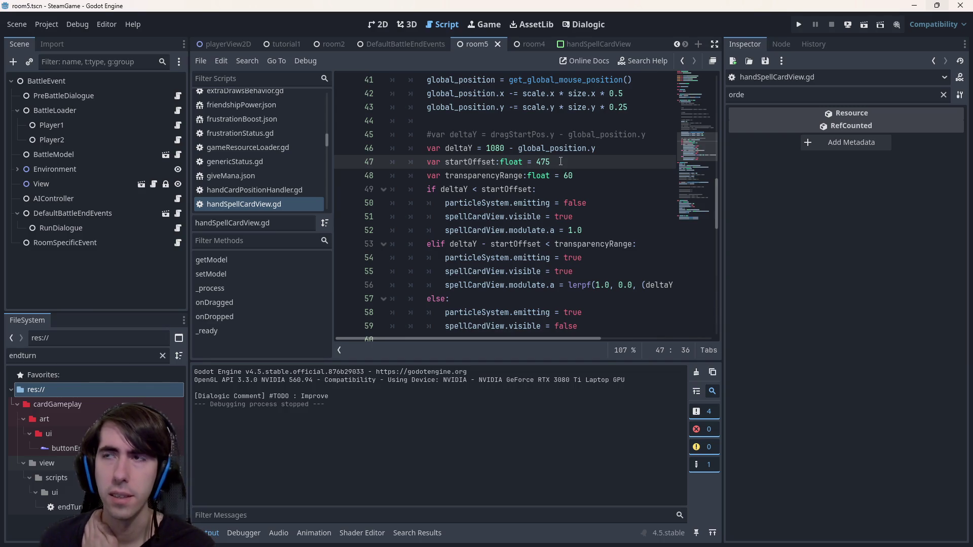
Try autocompleting a get_screen call in place of 1080 on line 46, then look it up in the browser
mouse_move(541, 153)
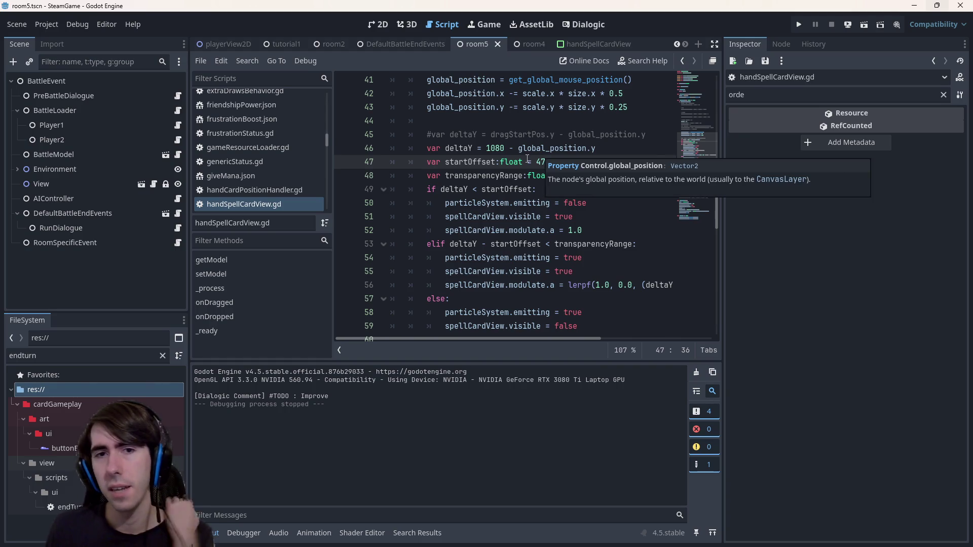
scroll(520, 258, up, 3)
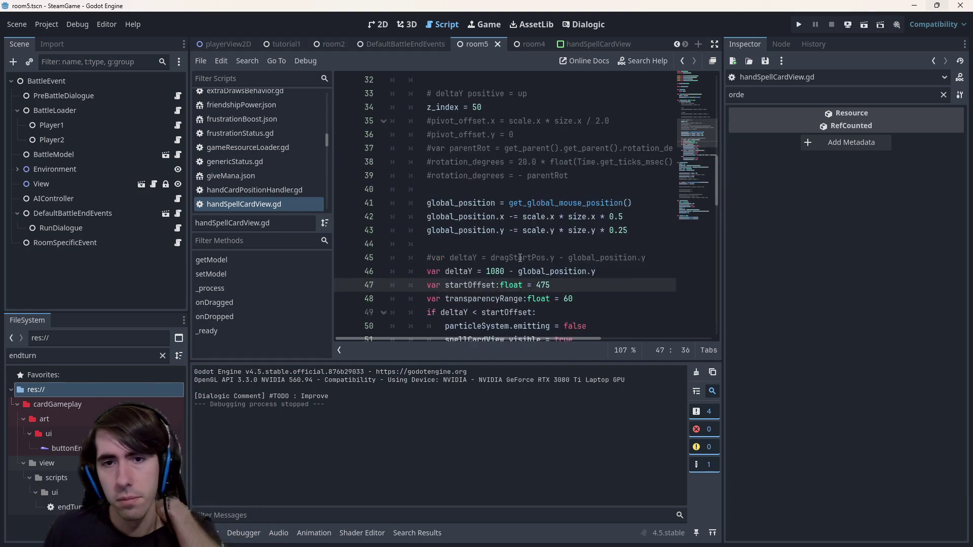
click(491, 273)
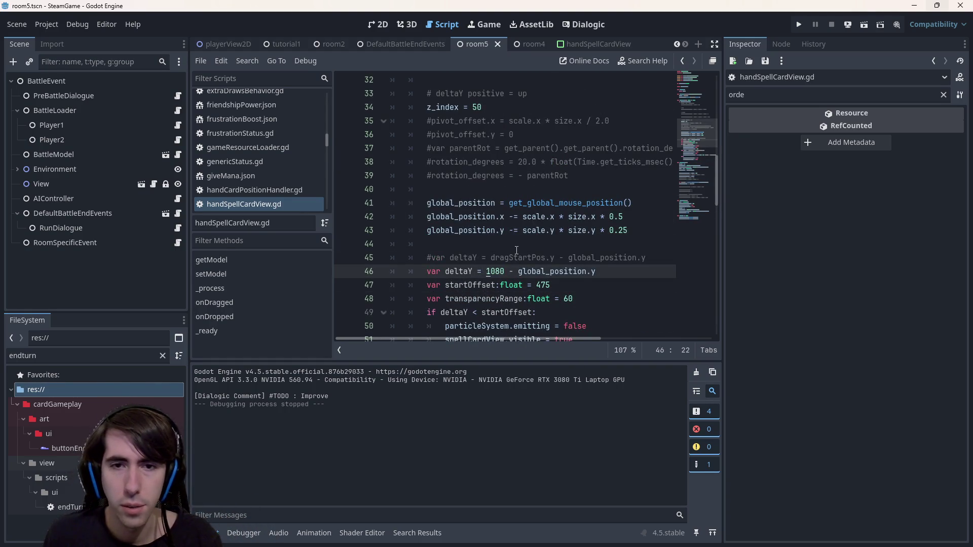
text(et_screen)
key(Down)
key(Return)
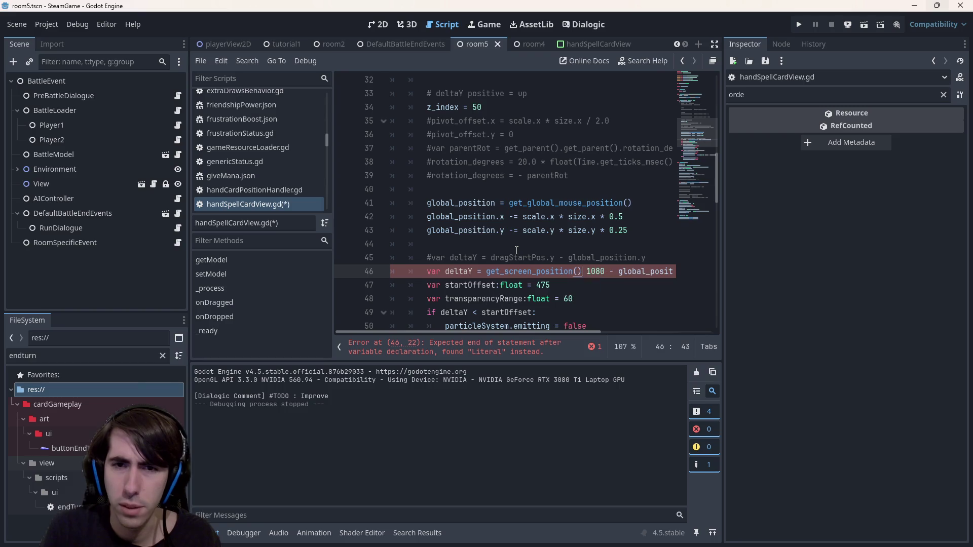
key(ctrl+BackSpace)
key(ctrl+BackSpace)
text(screen)
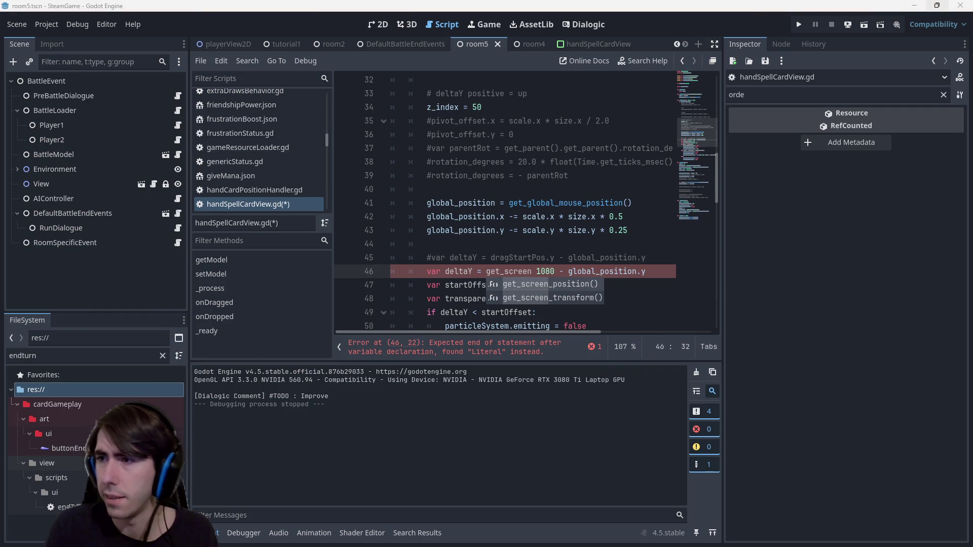
key(alt+Tab)
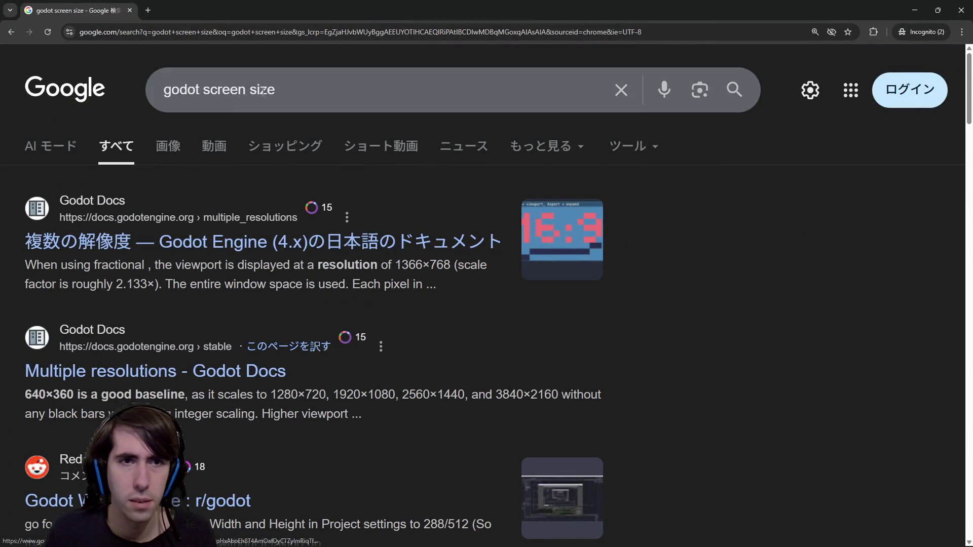
Search Google for 'godot get screen size' and find the get_window().size example
click(277, 90)
key(ctrl+Left)
text(get)
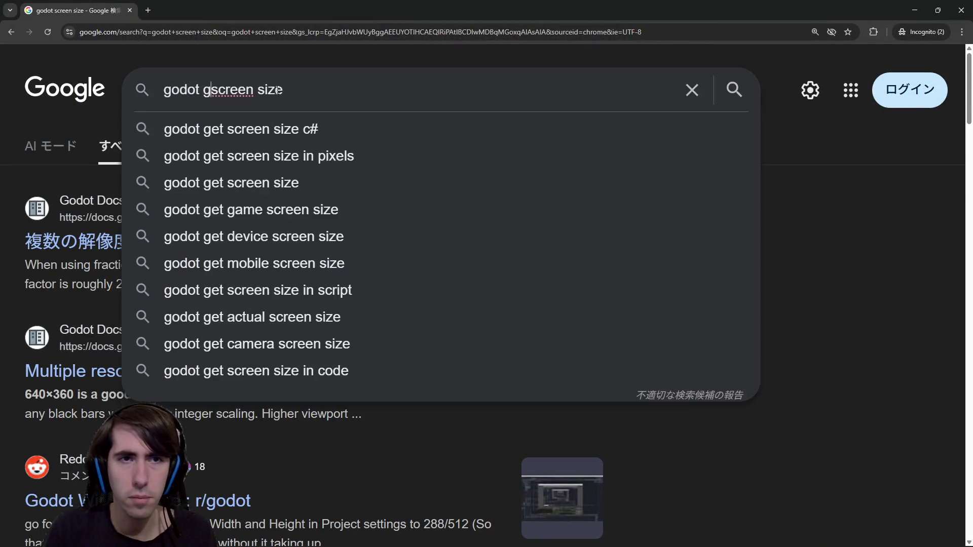
key(Return)
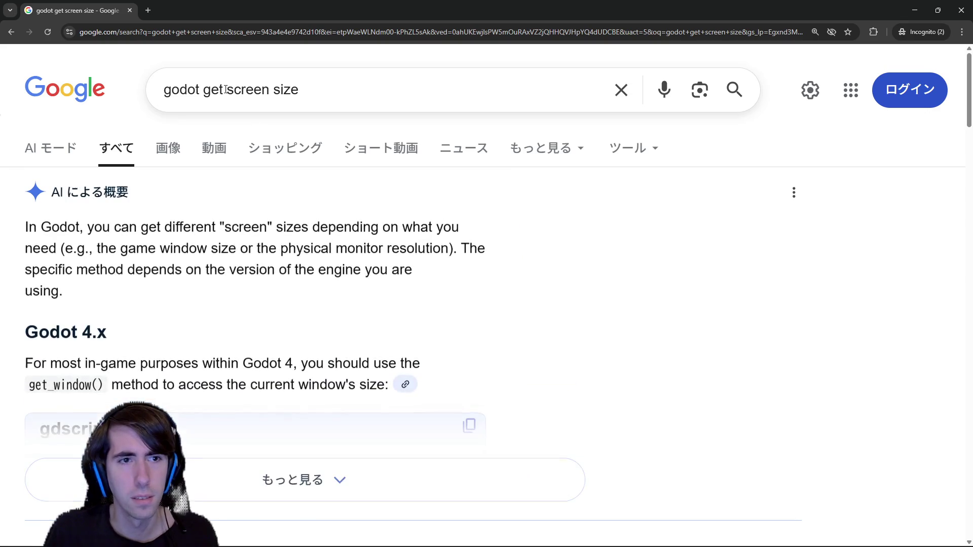
scroll(249, 335, down, 3)
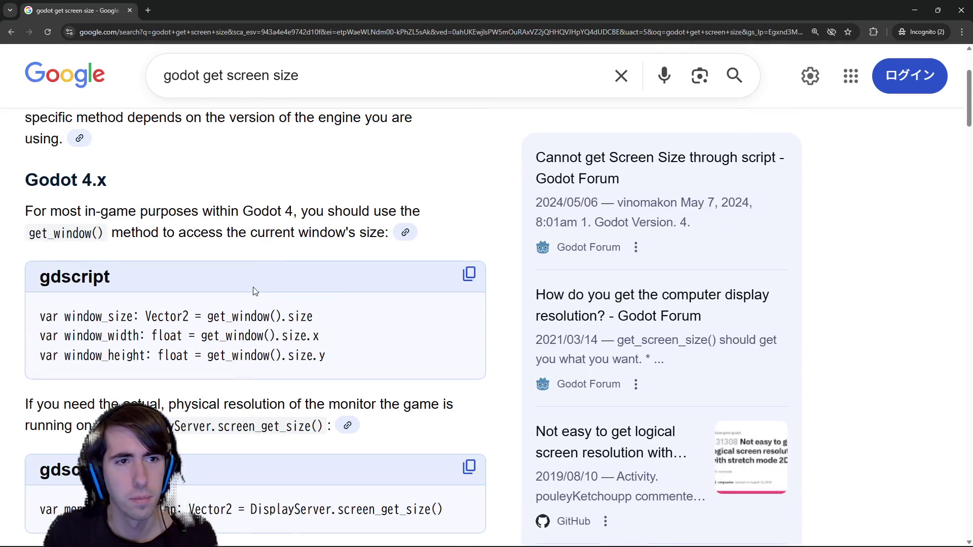
key(alt+Tab)
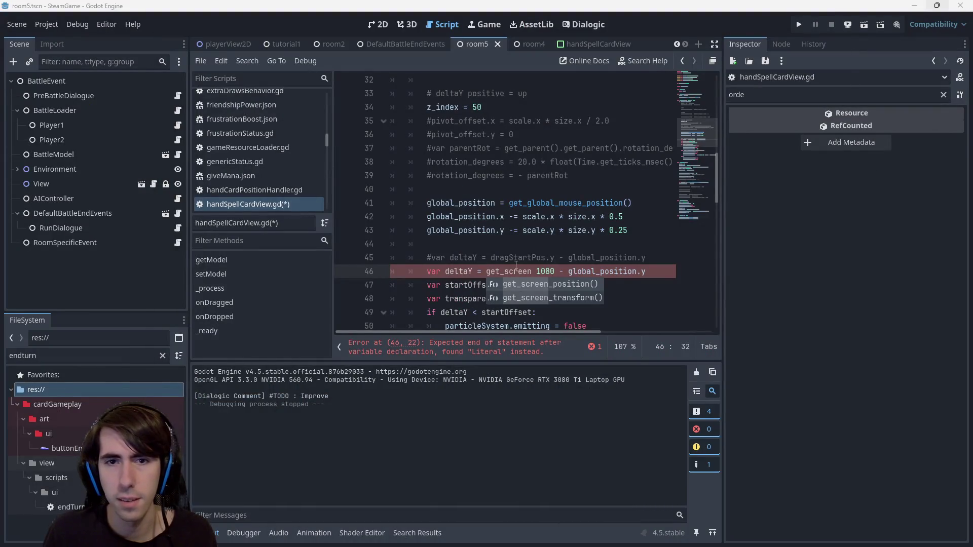
Make line 46 read get_window().size.y - global_position.y, save, and select the old commented deltaY line
key(BackSpace)
key(BackSpace)
key(BackSpace)
text(w)
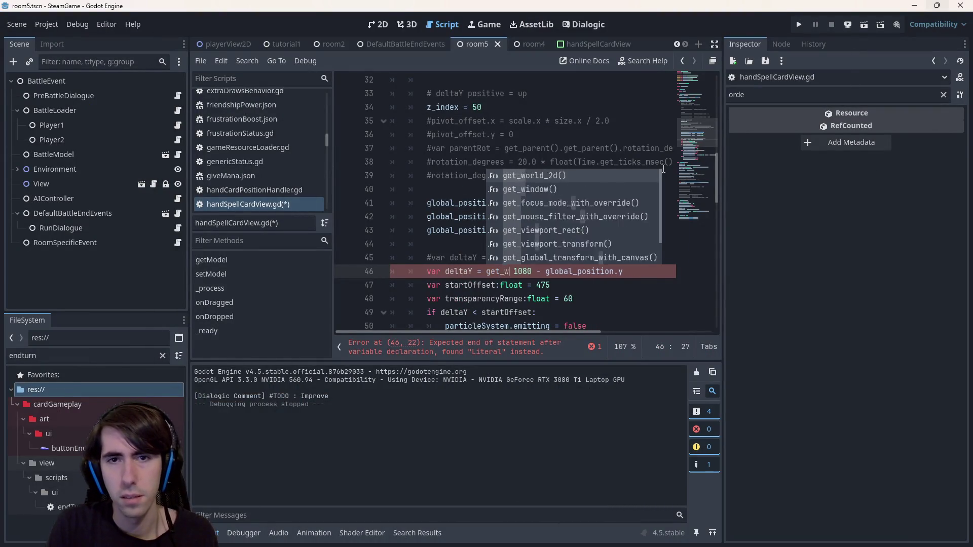
text(in)
key(Return)
text(size.y)
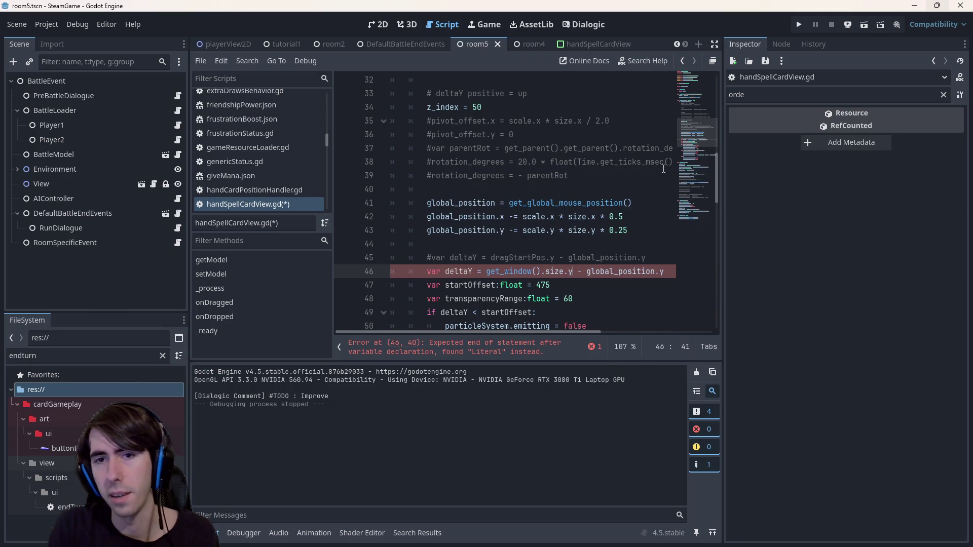
key(ctrl+s)
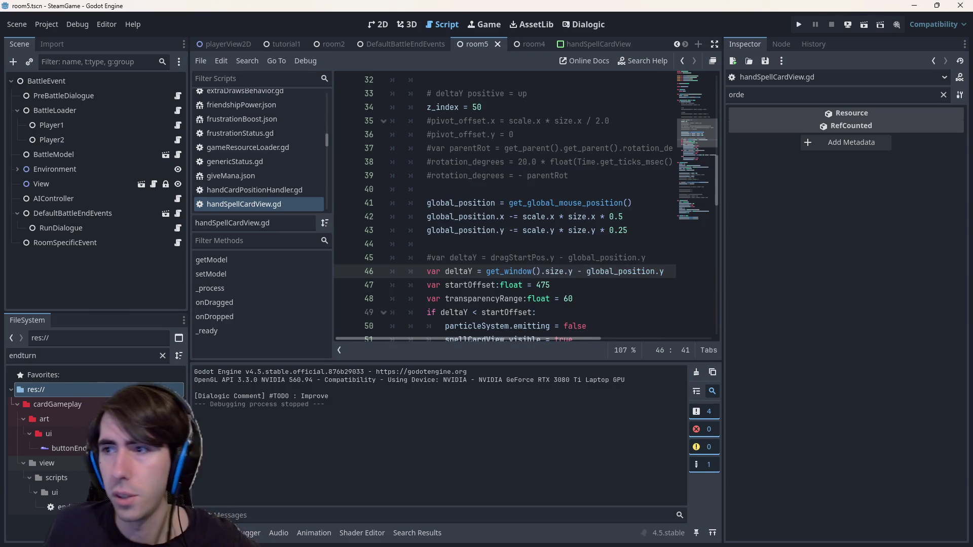
scroll(600, 243, up, 1)
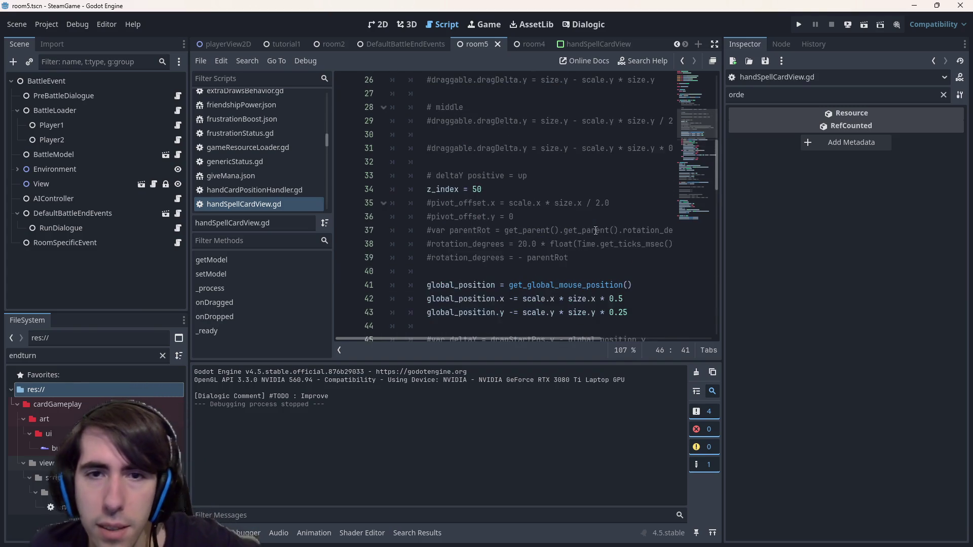
scroll(606, 239, down, 2)
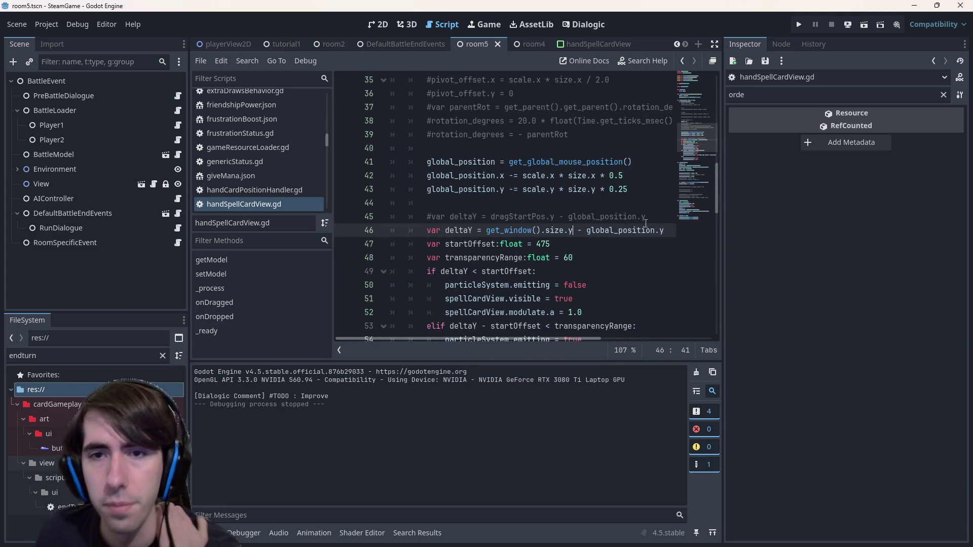
drag(663, 221, 321, 217)
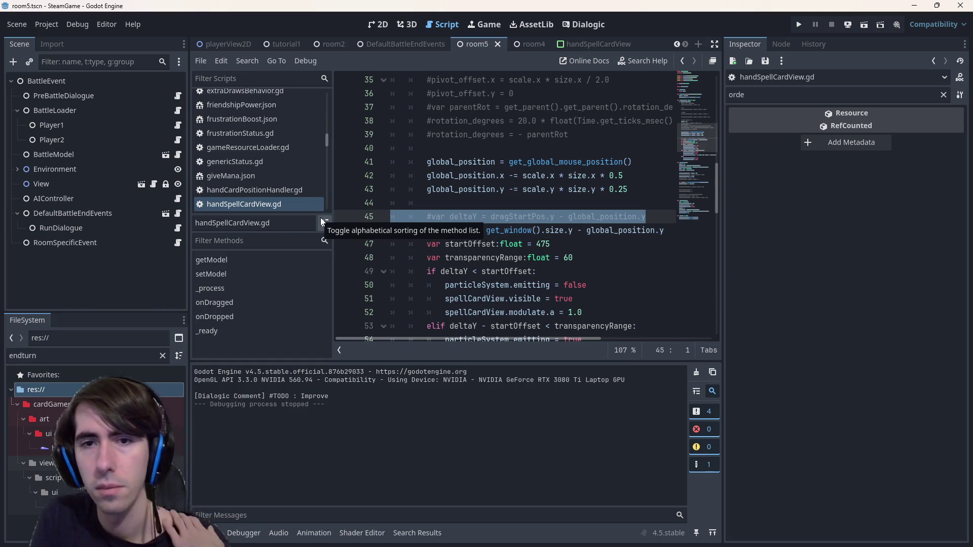